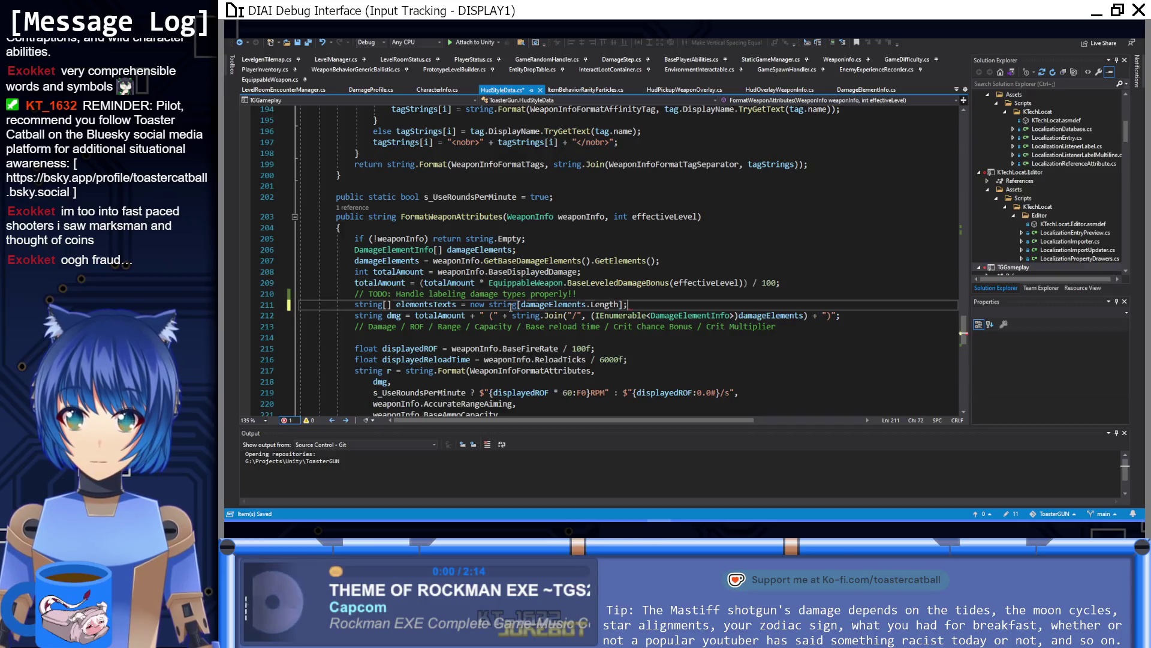
# Insert a for loop, declare int elems = damageElements.Length, and size the elementsTexts array by elems
pyautogui.write('or')
pyautogui.press('Tab')
pyautogui.press('Tab')
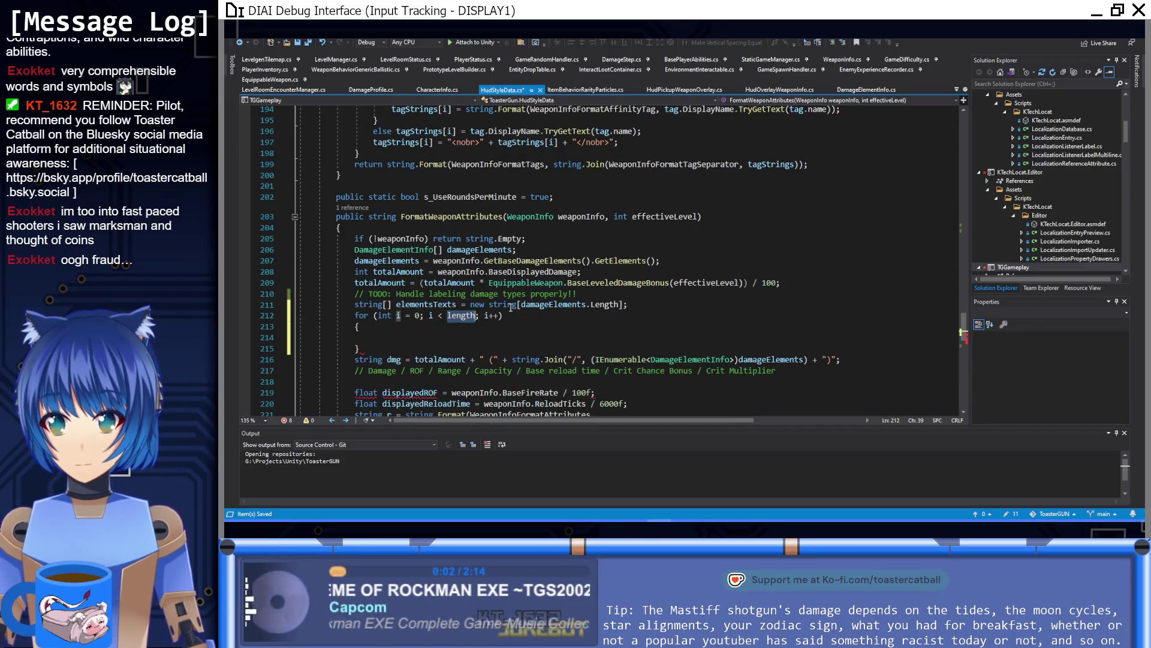
pyautogui.click(394, 338)
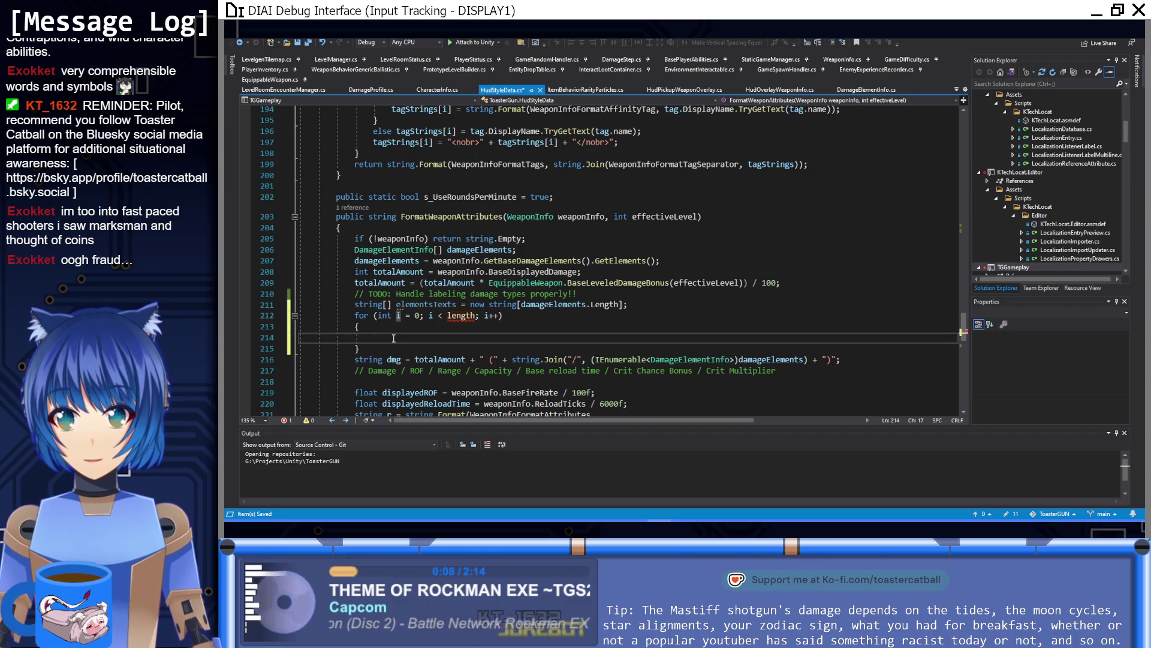
pyautogui.click(602, 293)
pyautogui.press('Return')
pyautogui.write('int e')
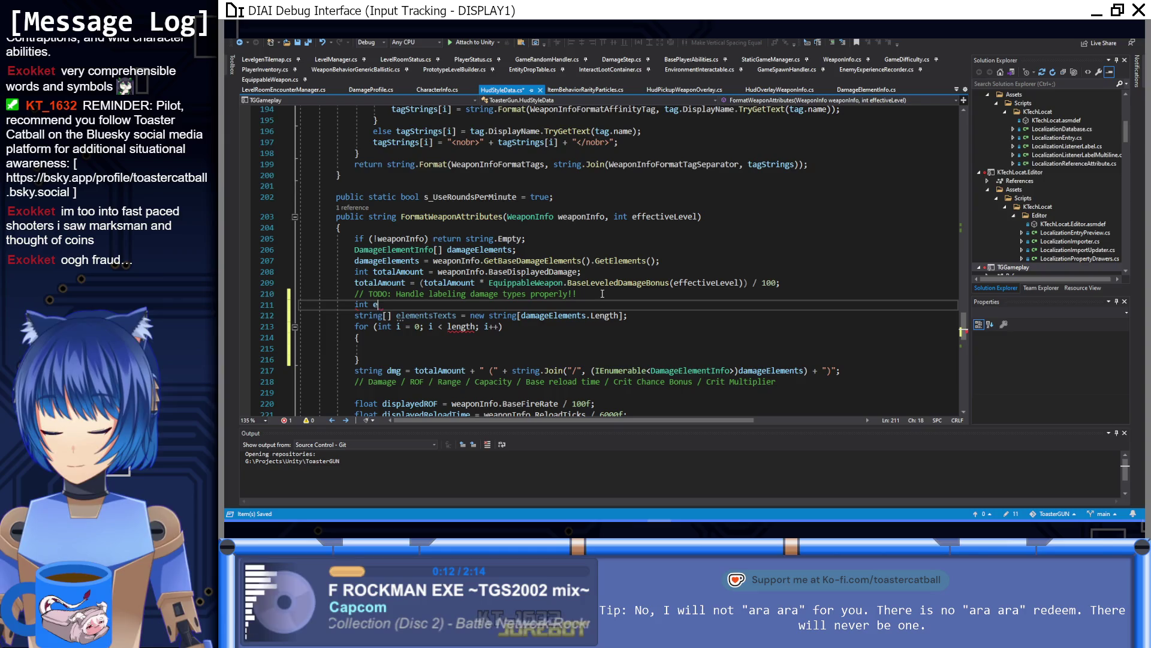
pyautogui.write('lems =')
pyautogui.moveTo(520, 316)
pyautogui.mouseDown()
pyautogui.moveTo(618, 316)
pyautogui.moveTo(619, 304)
pyautogui.mouseUp()
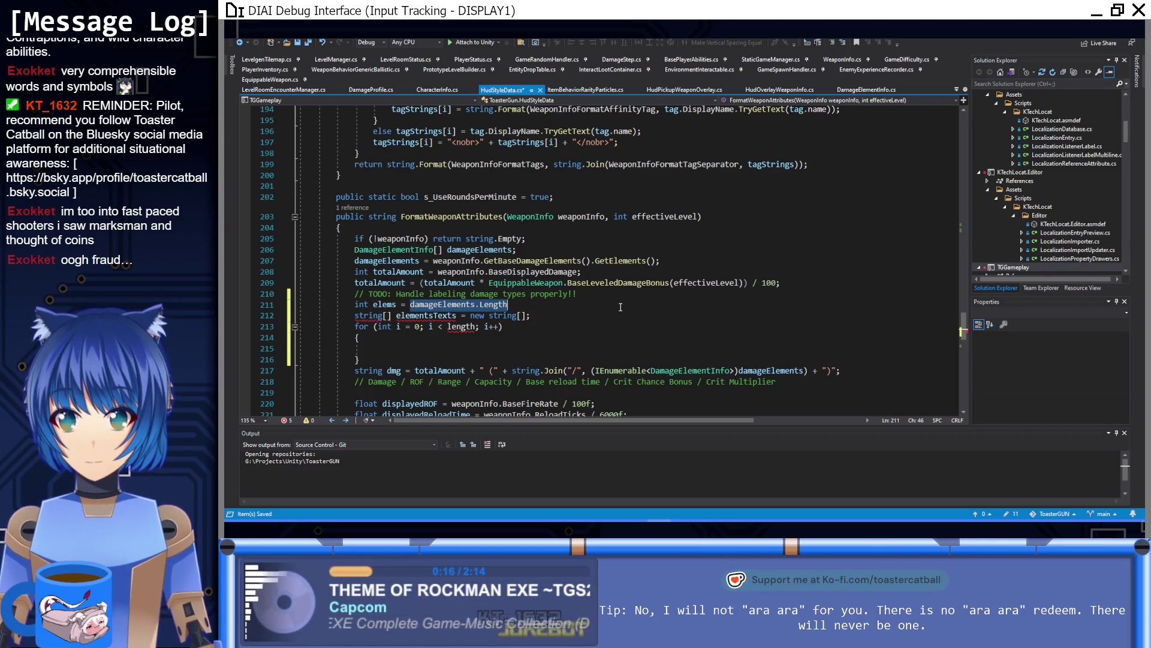
pyautogui.write(';')
pyautogui.press('Down')
pyautogui.press('Right')
pyautogui.press('Right')
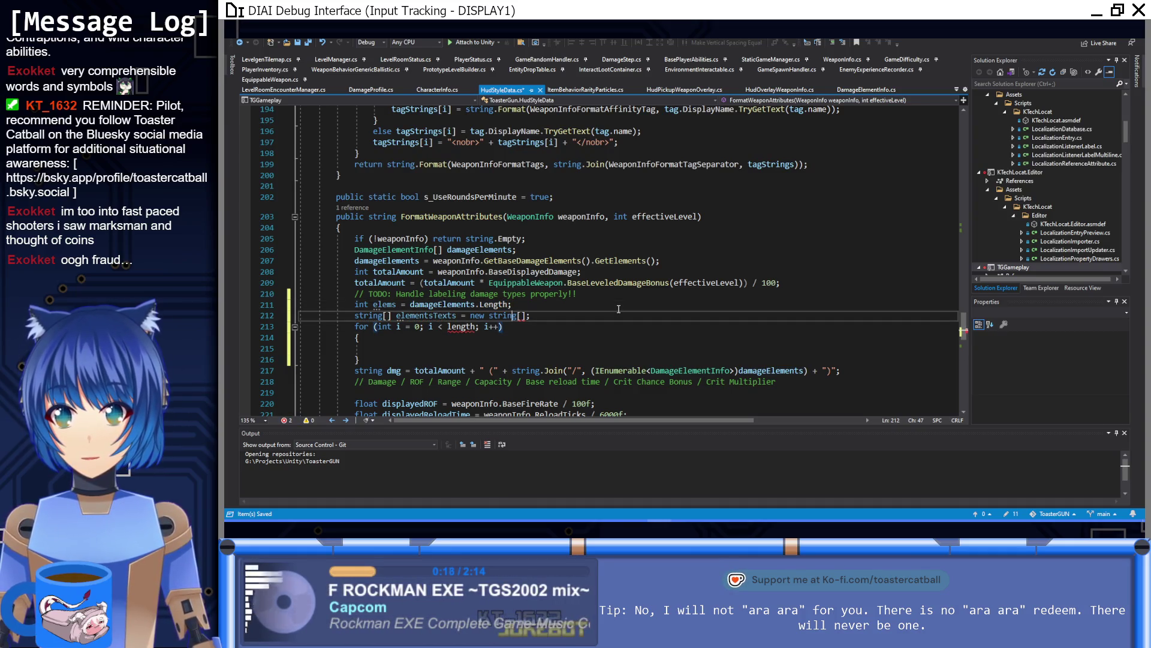
pyautogui.write('elems')
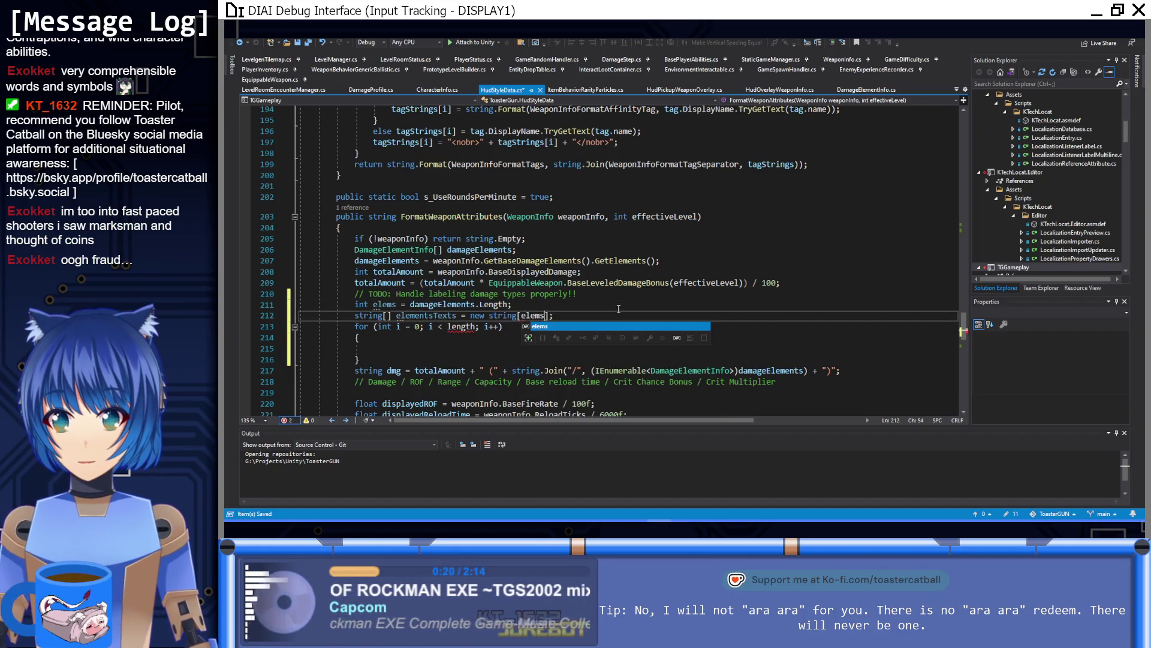
# Replace the length placeholder in the loop condition with elems
pyautogui.press('Escape')
pyautogui.press('Down')
pyautogui.hotkey('ctrl', 'Left')
pyautogui.hotkey('ctrl', 'Left')
pyautogui.hotkey('ctrl', 'Left')
pyautogui.hotkey('ctrl', 'Delete')
pyautogui.write('elems')
# Write the loop body: elementsTexts[i] = damageElements[i].FormatDisplayNameForDamageAttribute(true);
pyautogui.press('Escape')
pyautogui.press('Down')
pyautogui.press('Down')
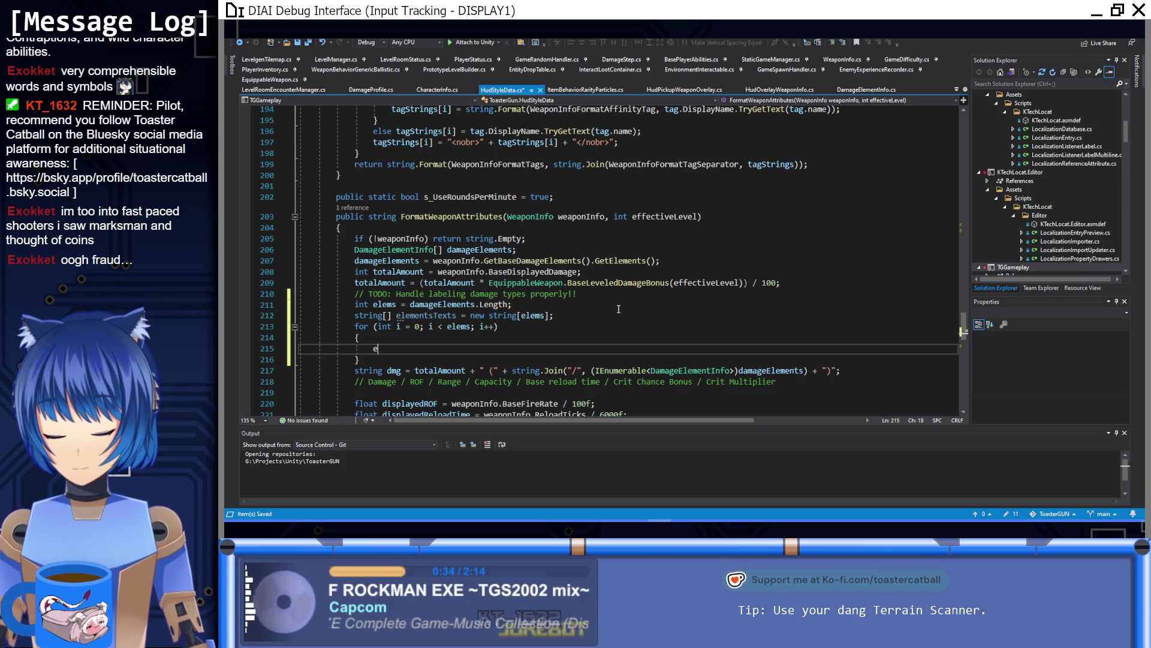
pyautogui.write('elementsTexts[i] = ')
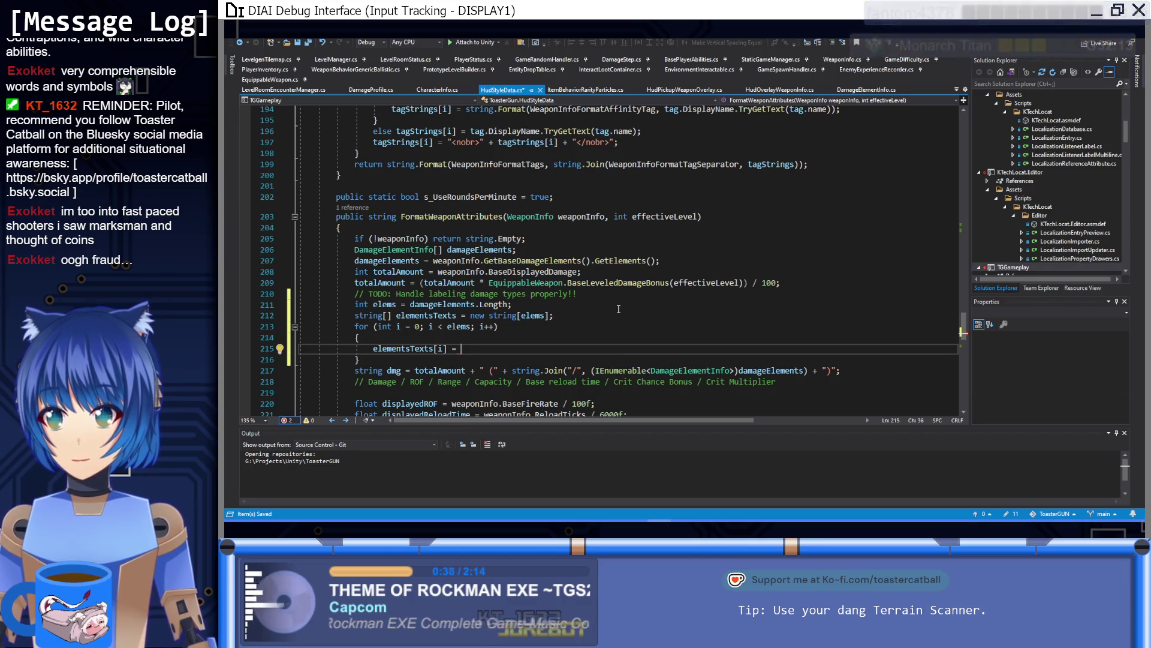
pyautogui.write('da')
pyautogui.press('Tab')
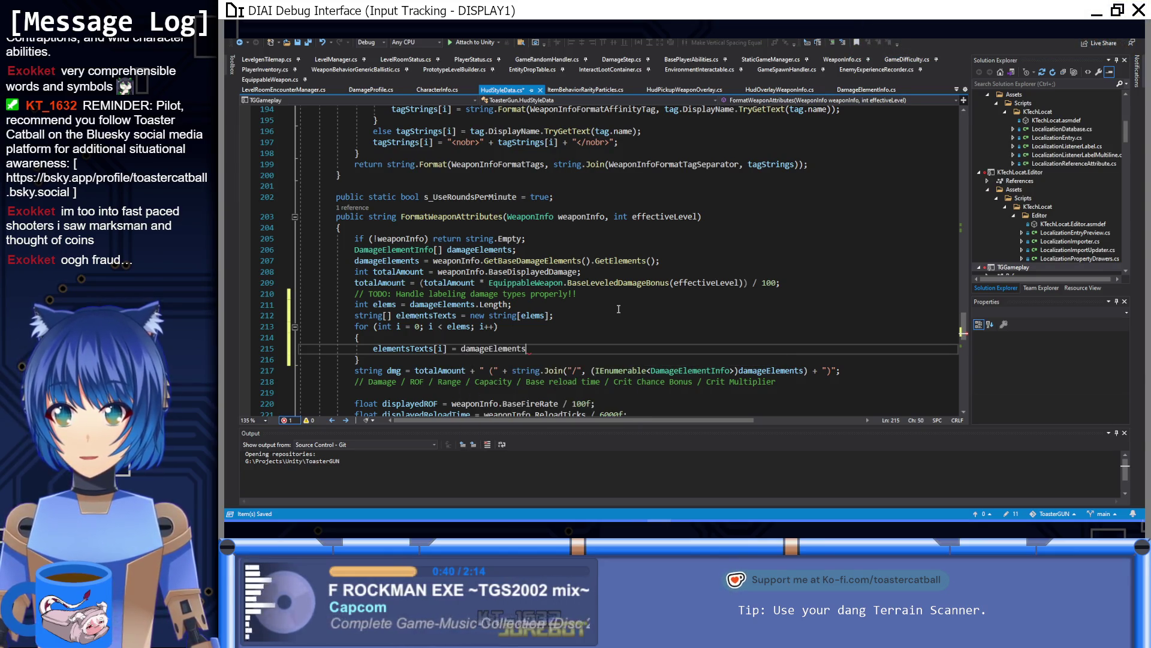
pyautogui.write('[i].')
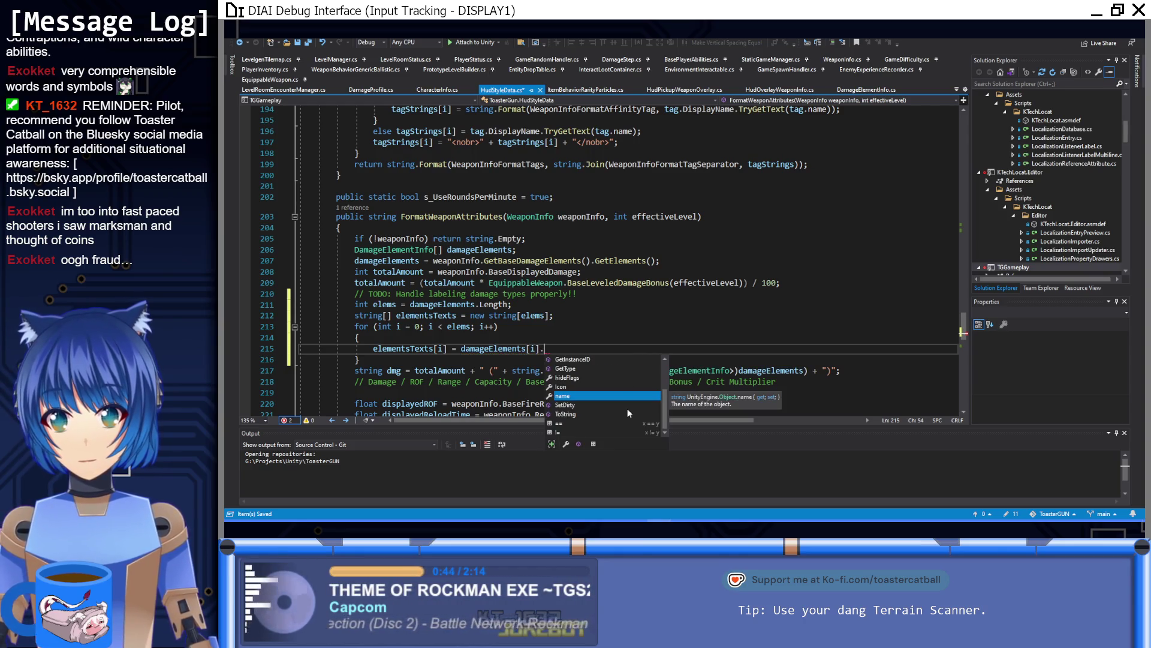
pyautogui.write('Format')
pyautogui.press('Tab')
pyautogui.write('()')
pyautogui.press('Left')
pyautogui.write('true);')
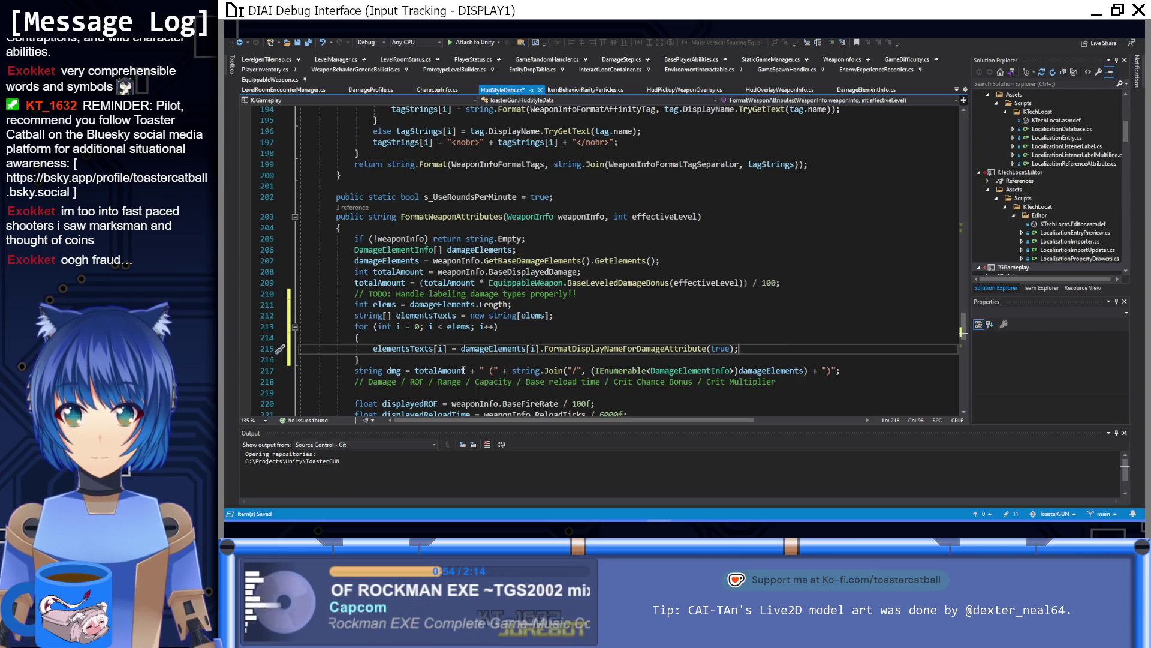
# Replace the cast damageElements argument in string.Join with elementsTexts, then save HudStyleData.cs
pyautogui.moveTo(804, 370); pyautogui.dragTo(591, 371)
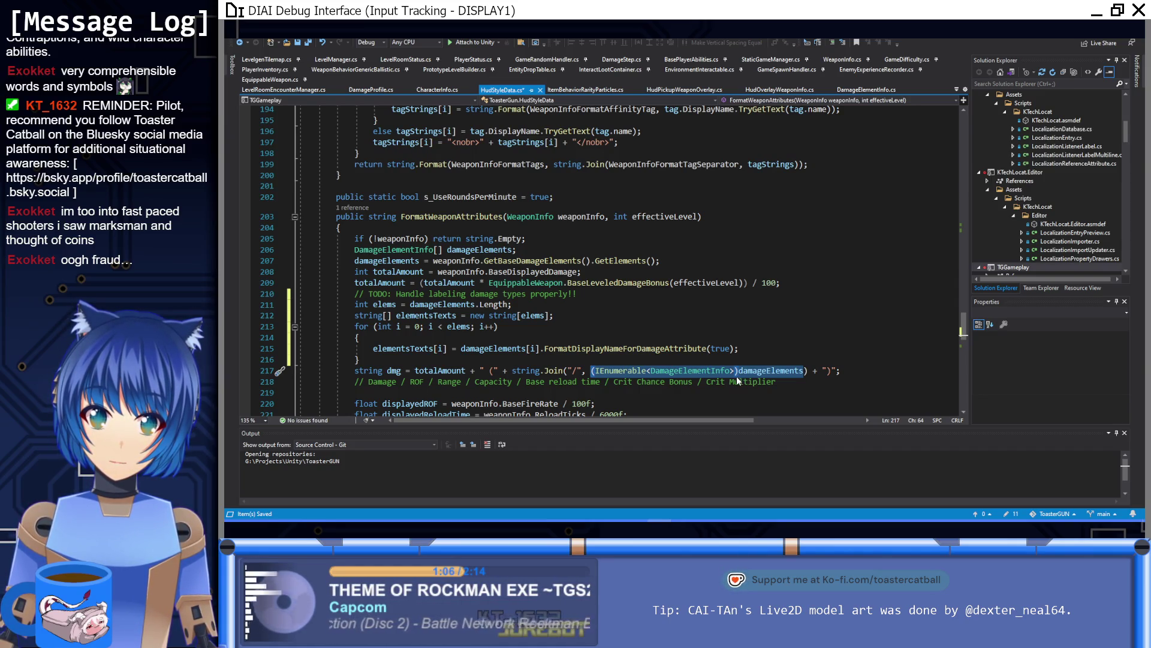
pyautogui.moveTo(625, 378)
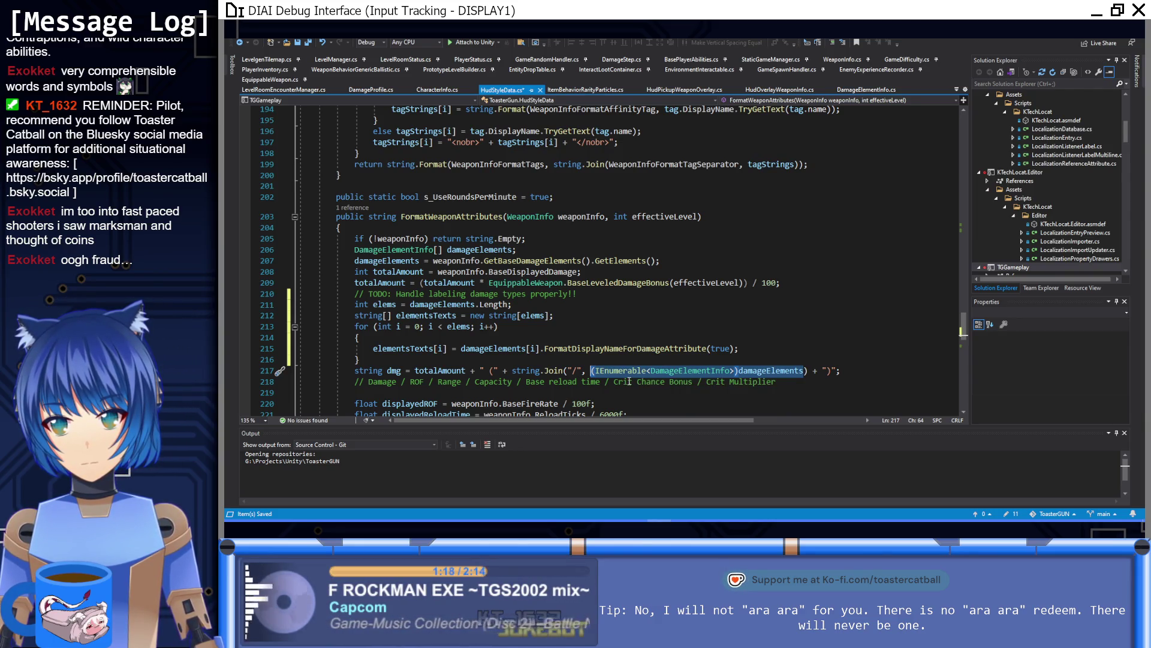
pyautogui.write('elementsTexts')
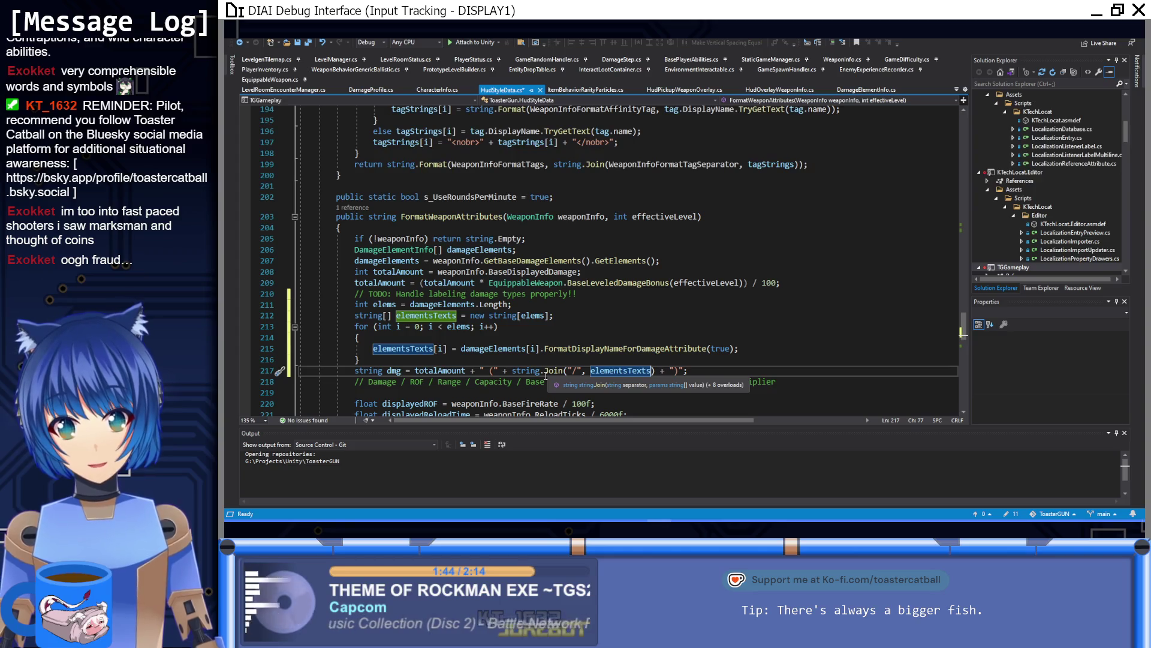
pyautogui.hotkey('ctrl', 's')
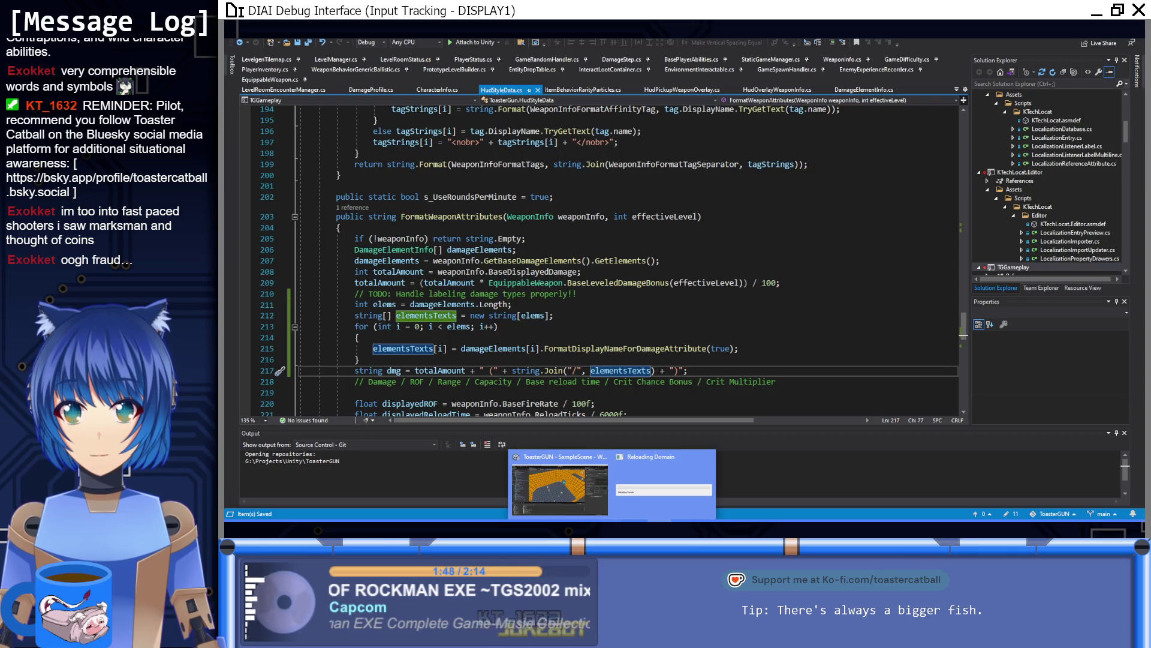
pyautogui.moveTo(564, 477)
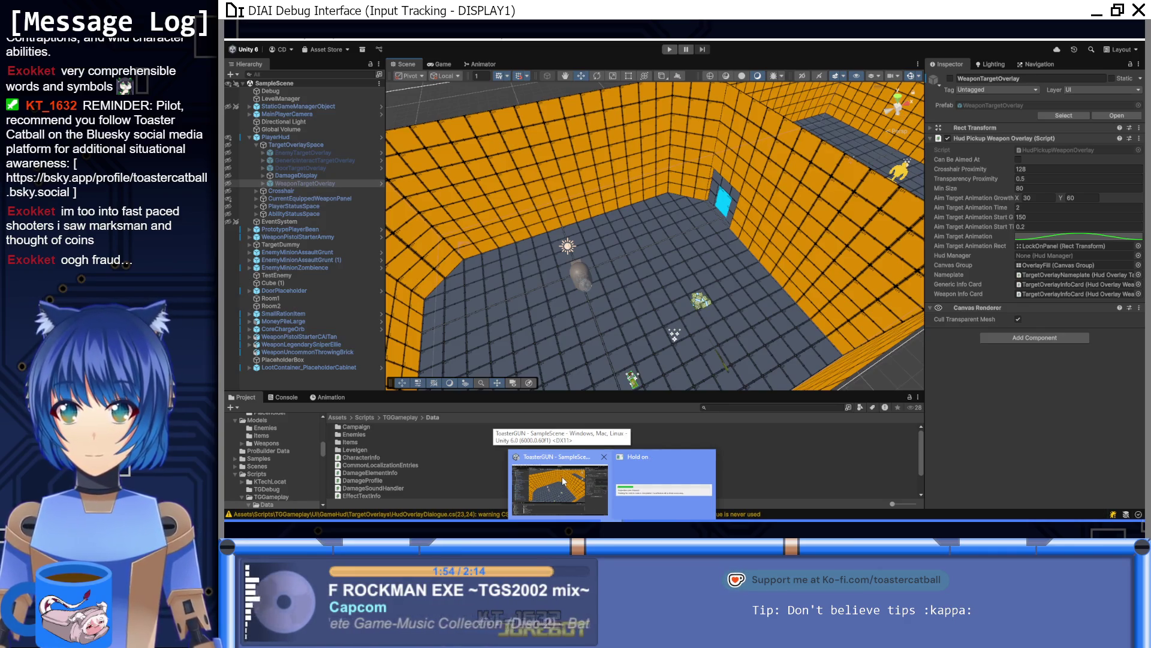
# In Unity, browse to Assets/Data/Infos/Weapons/Uncommon and select WeaponInfo_UncommonThrowingBrick
pyautogui.click(563, 476)
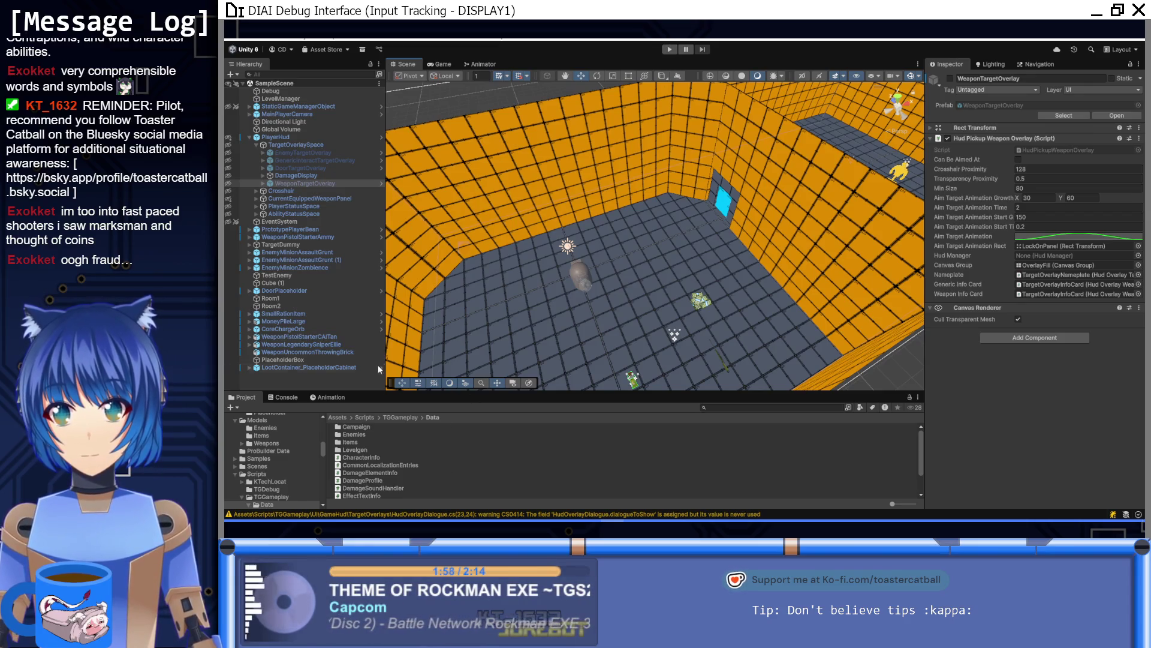
pyautogui.click(341, 417)
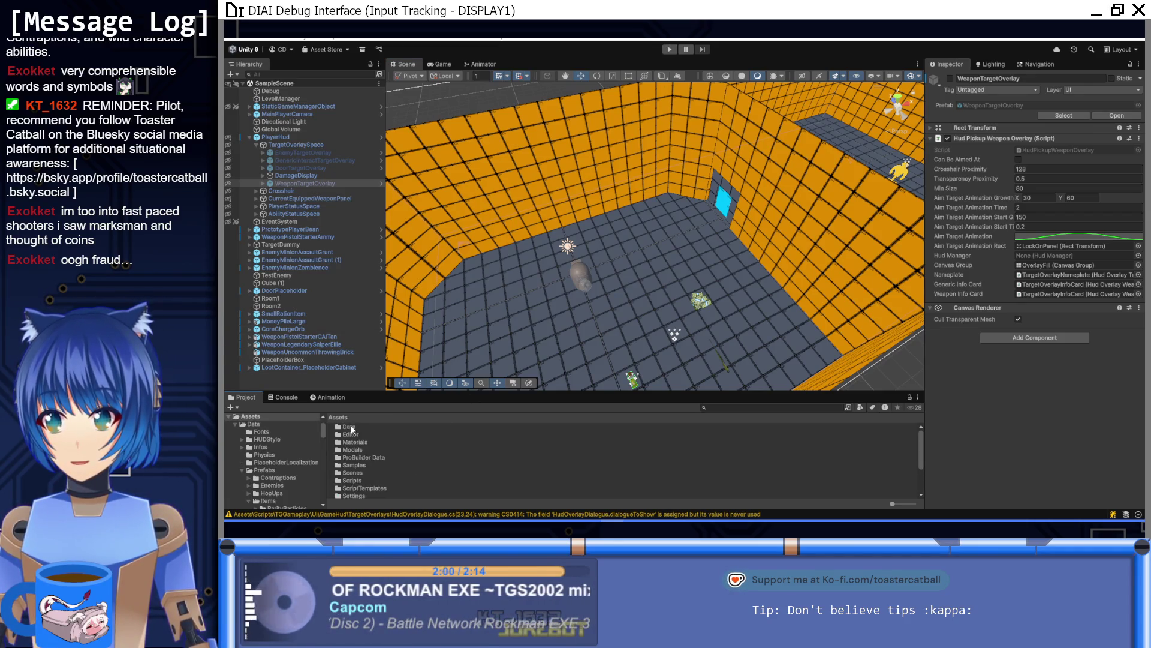
pyautogui.doubleClick(351, 427)
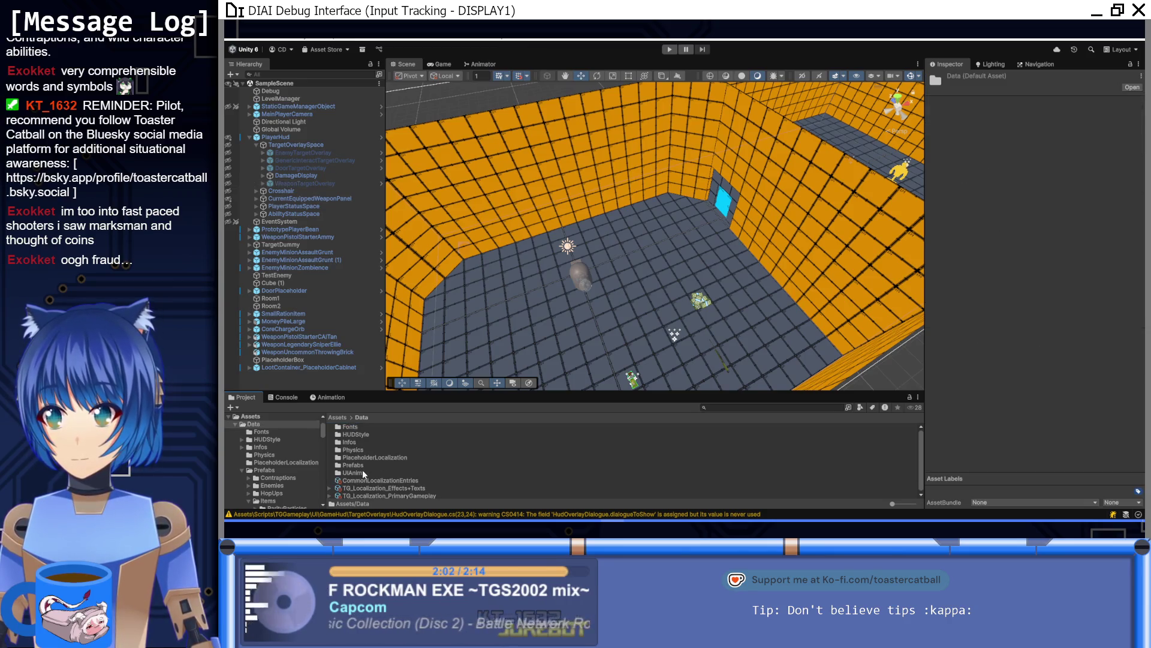
pyautogui.doubleClick(358, 441)
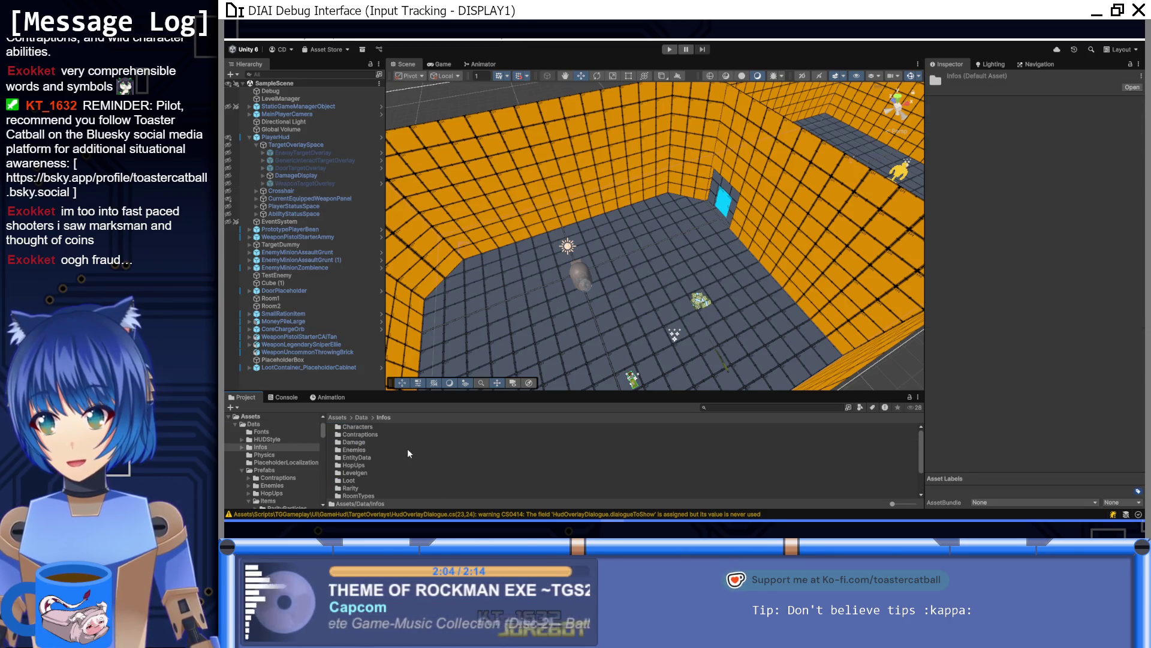
pyautogui.scroll(-3, 409, 452)
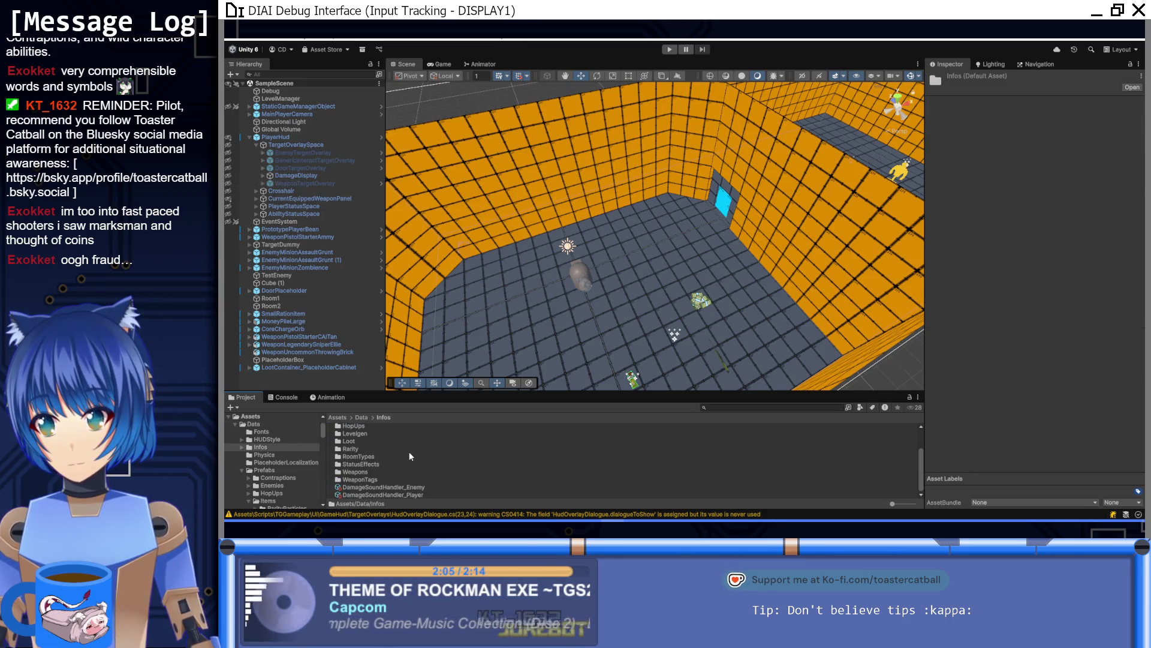
pyautogui.doubleClick(372, 472)
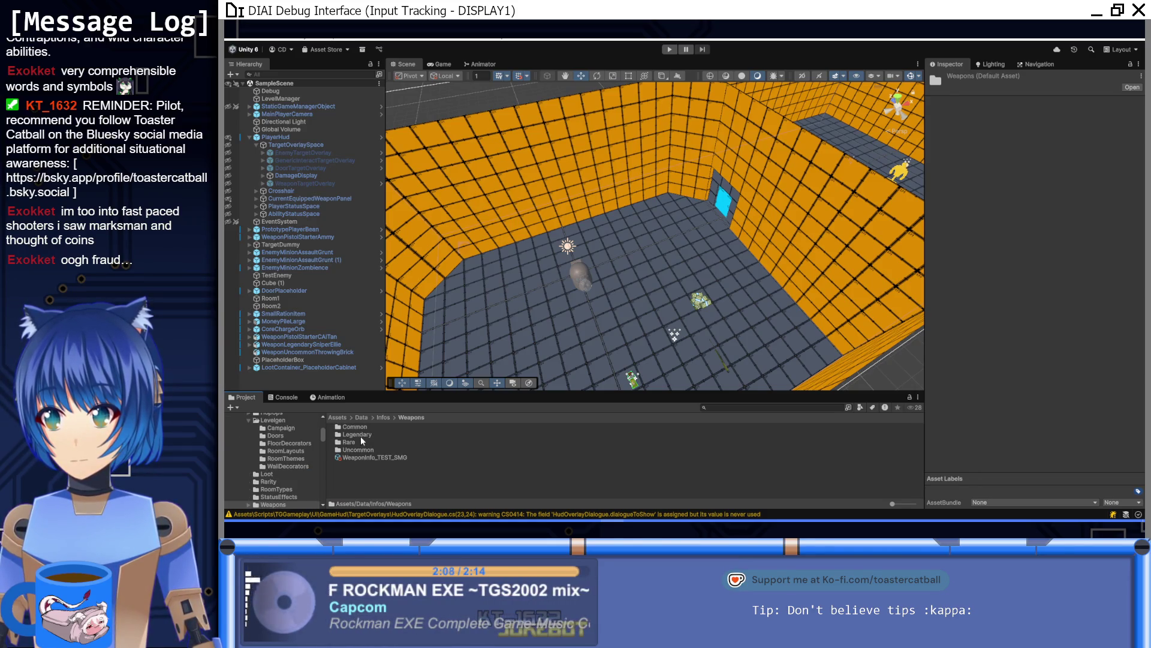
pyautogui.doubleClick(359, 449)
pyautogui.click(375, 427)
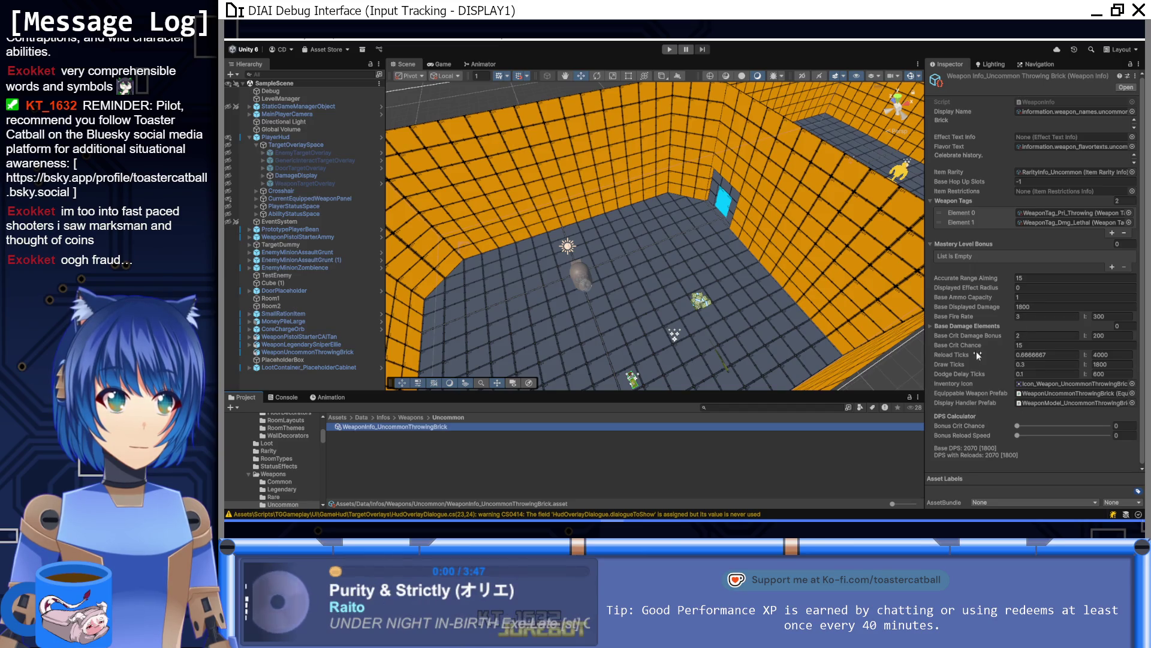
pyautogui.click(970, 325)
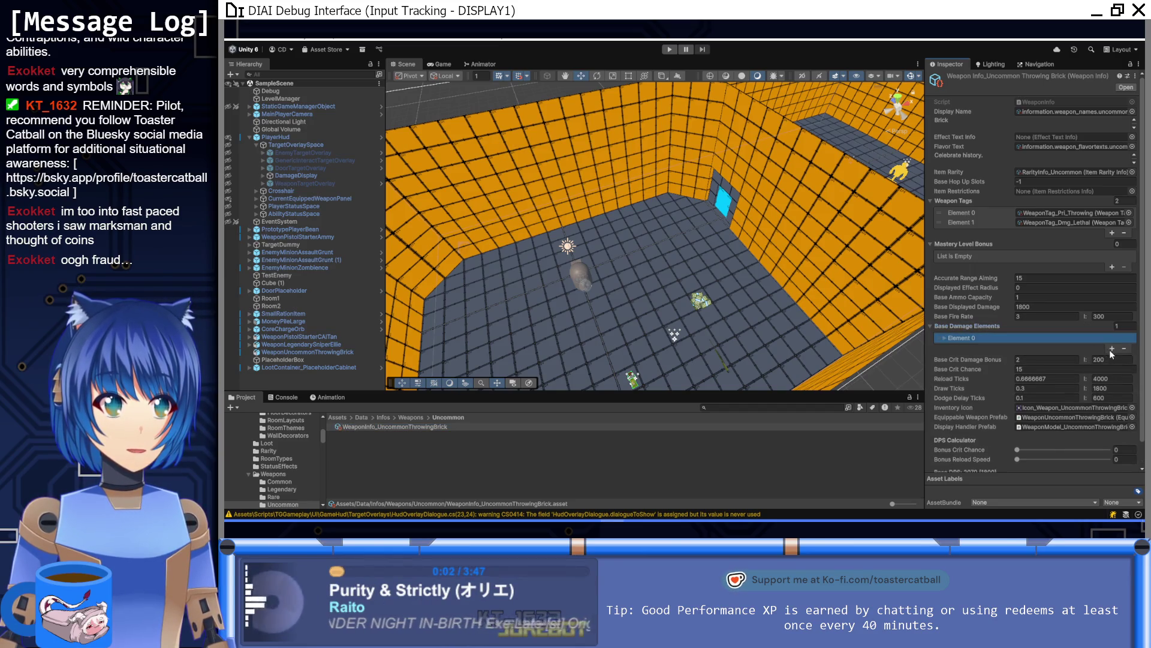
pyautogui.click(1111, 350)
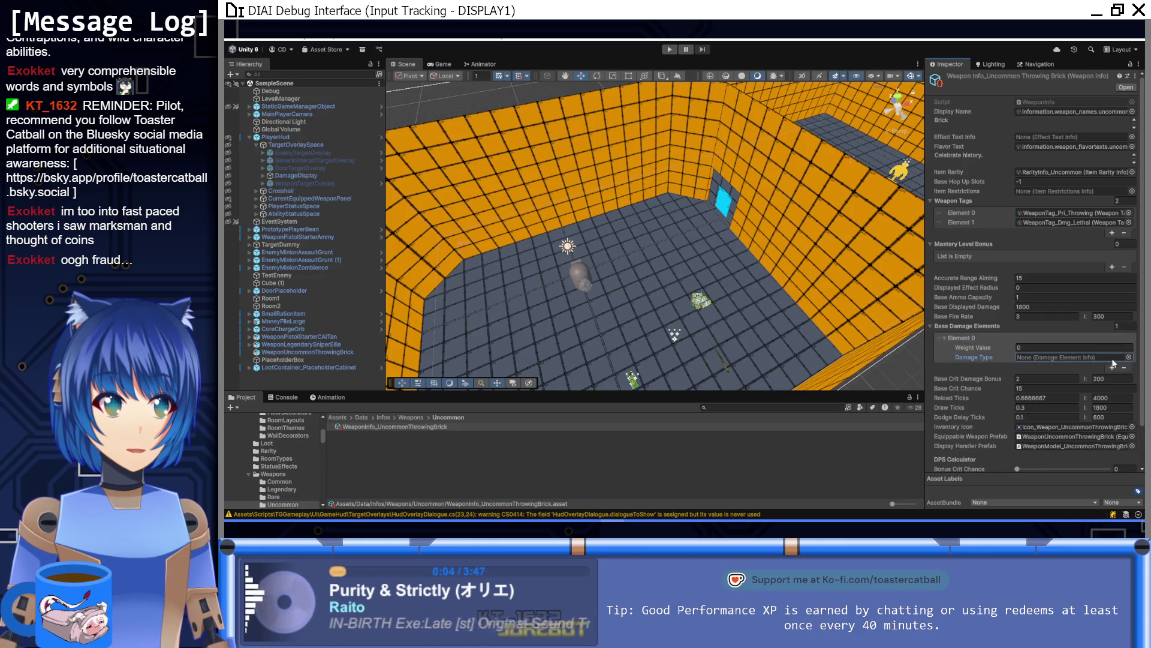
pyautogui.click(1129, 357)
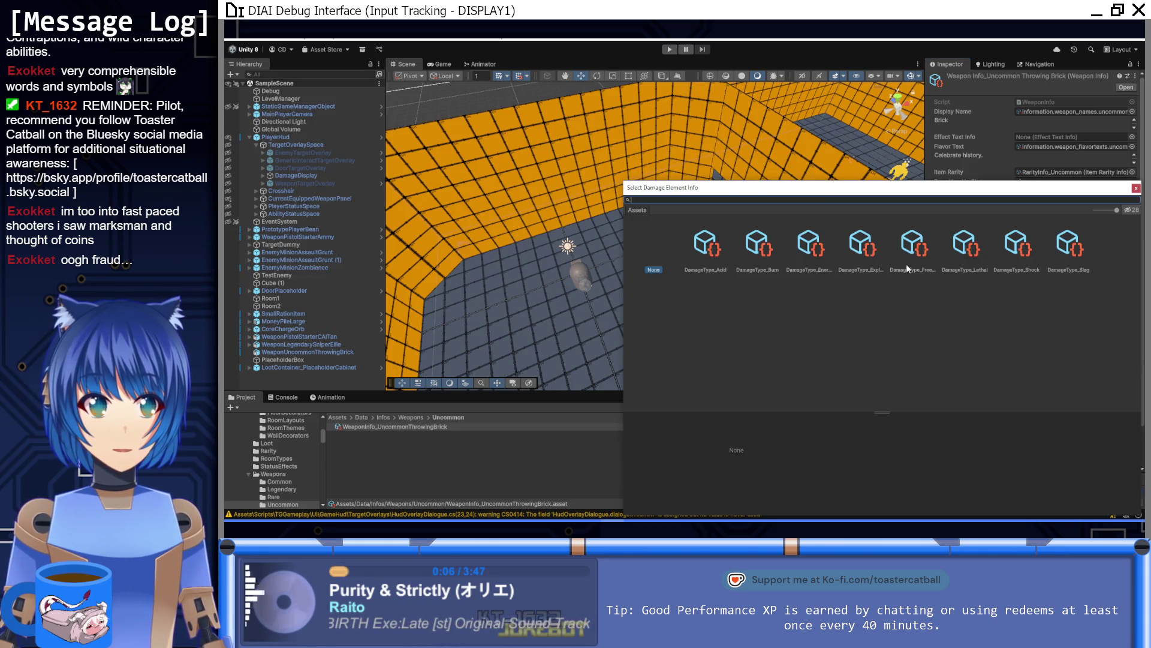
pyautogui.doubleClick(967, 264)
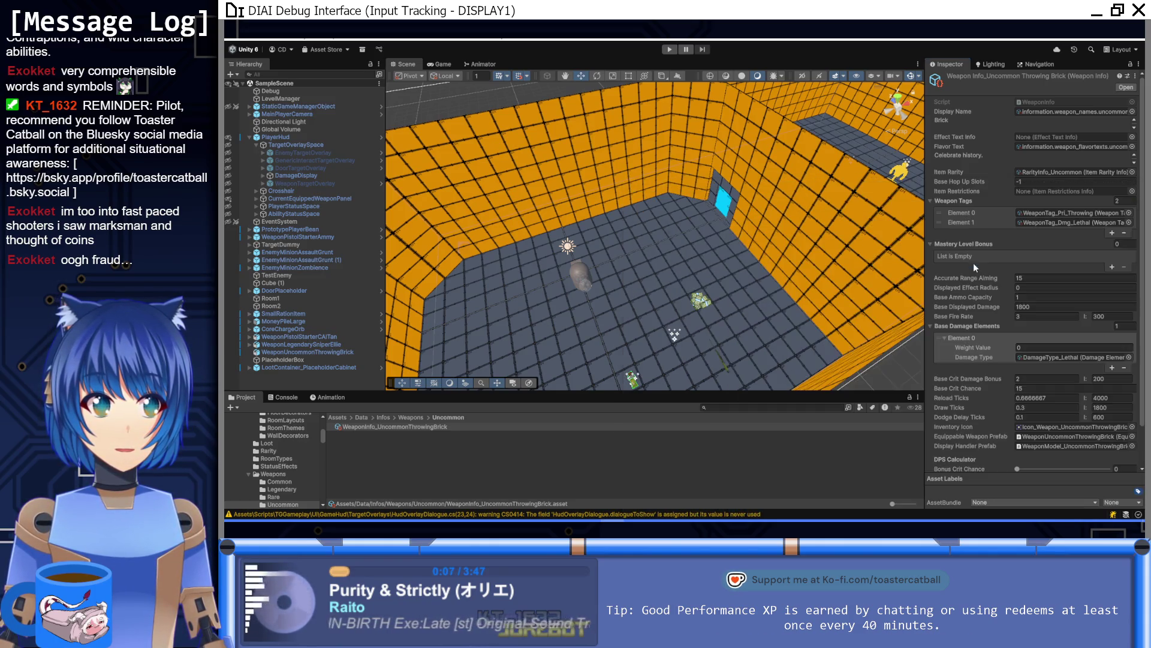
pyautogui.click(1113, 367)
pyautogui.click(951, 368)
pyautogui.click(1038, 348)
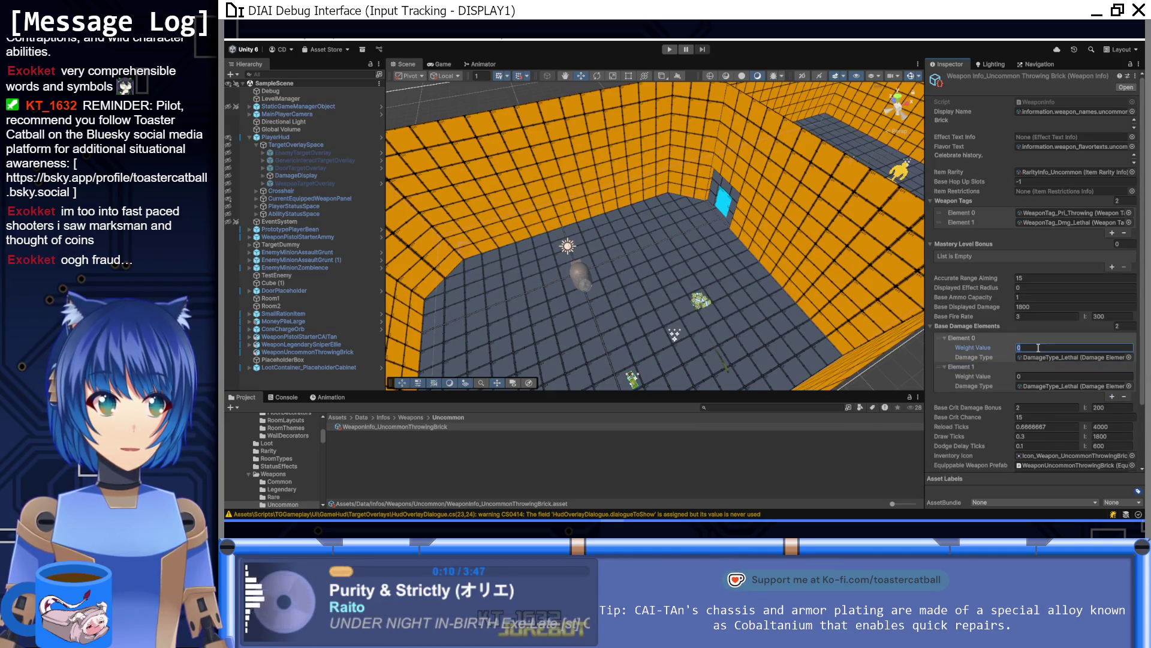
pyautogui.write('150')
pyautogui.press('Tab')
pyautogui.press('Tab')
pyautogui.write('100')
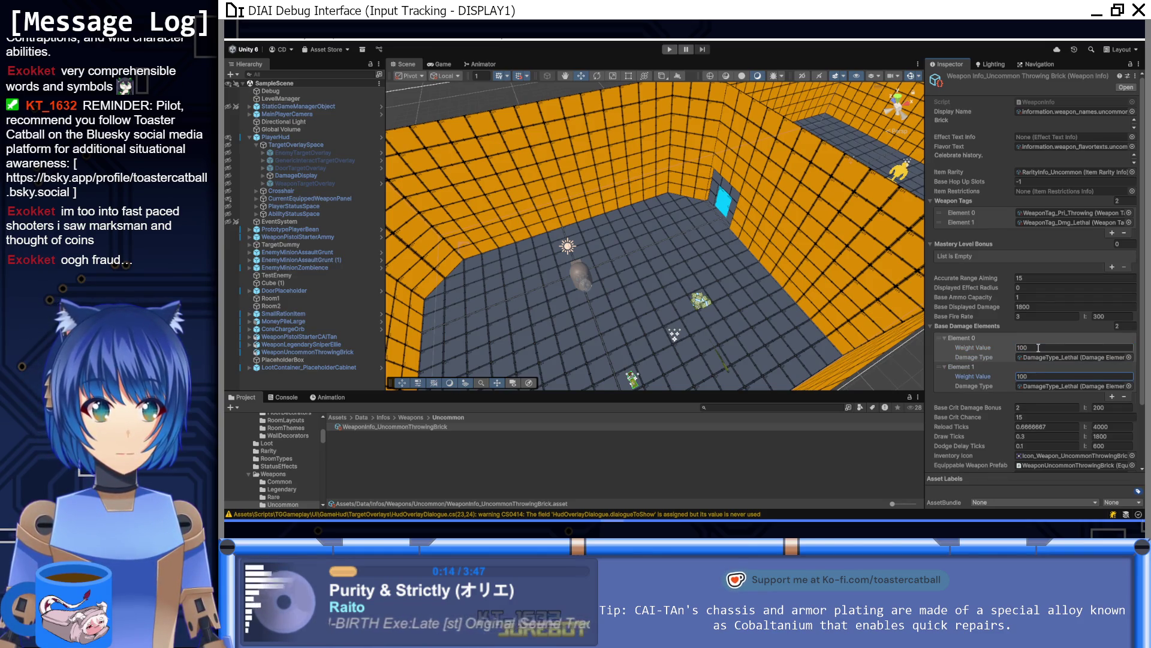
pyautogui.click(1129, 385)
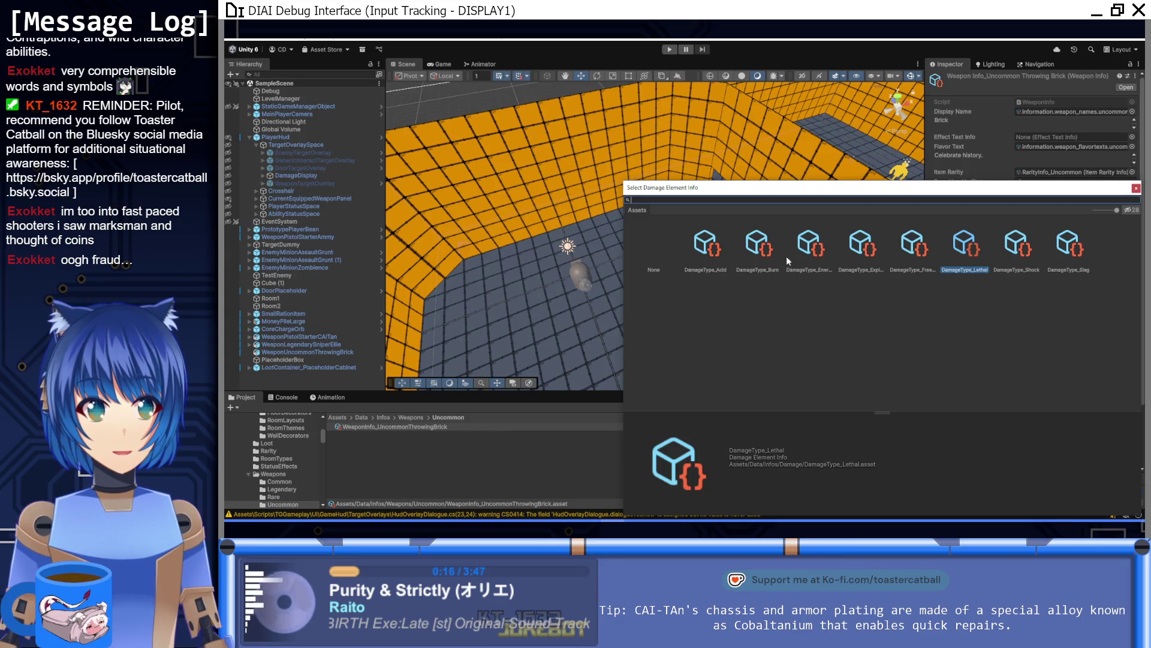
pyautogui.doubleClick(861, 255)
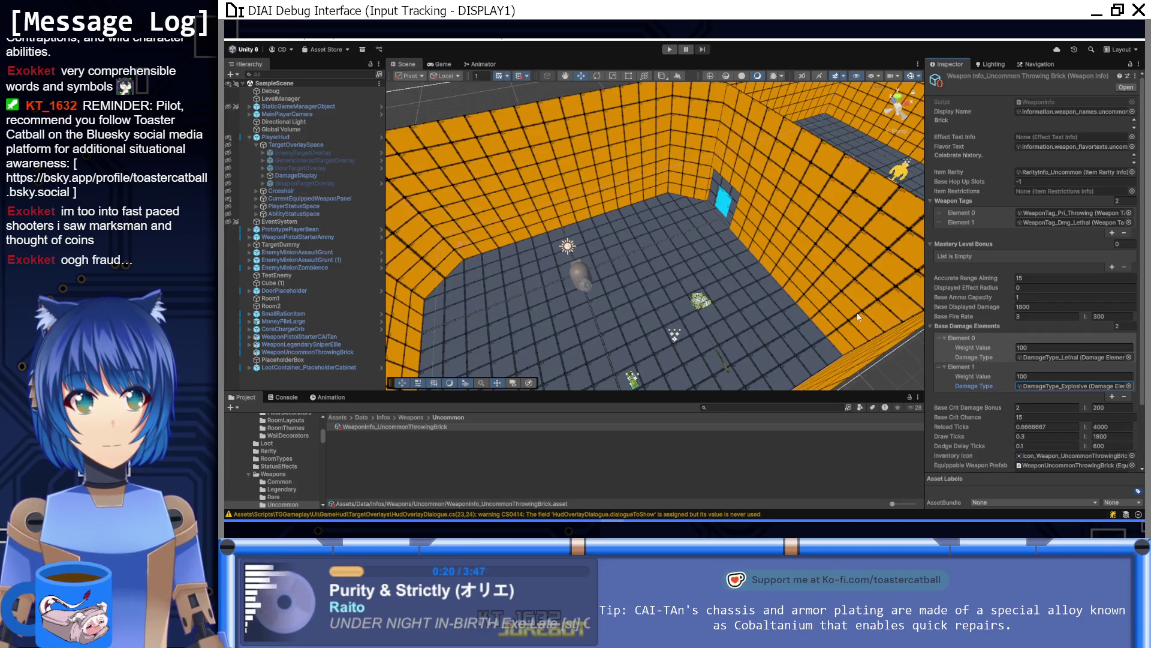
pyautogui.click(671, 49)
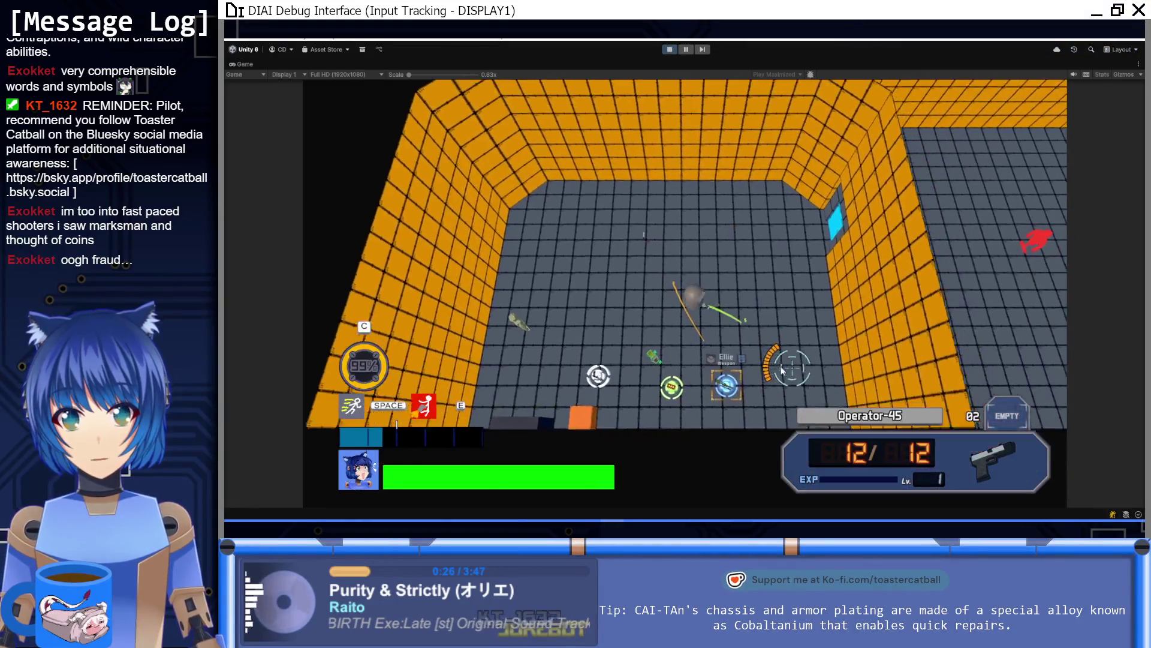
pyautogui.press('s')
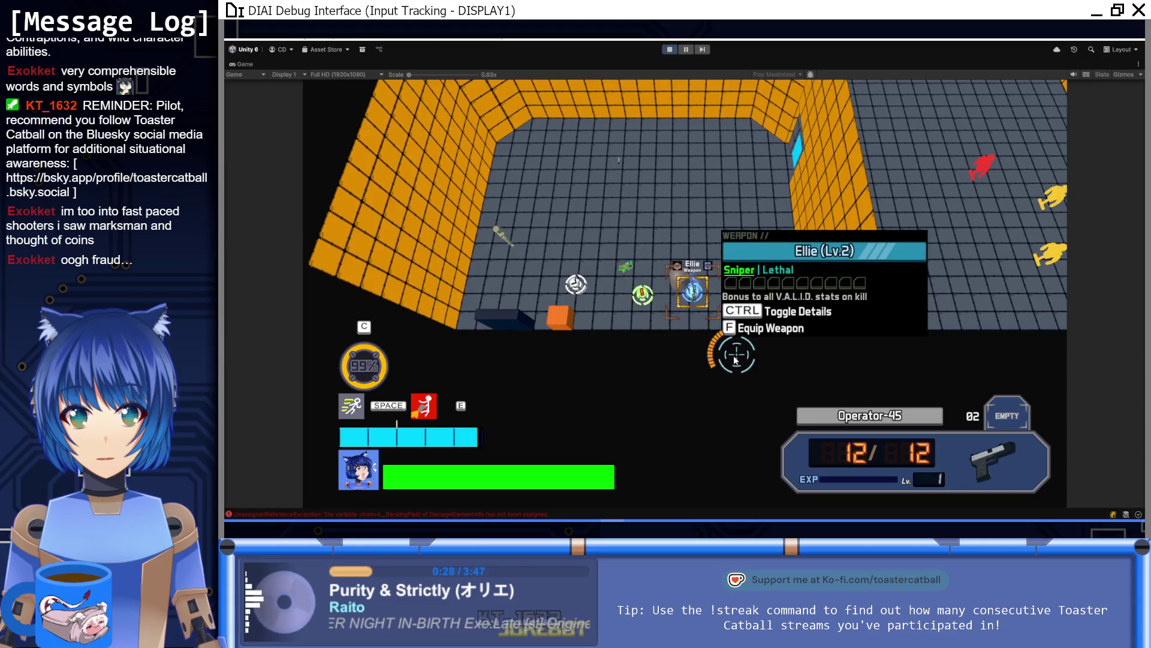
pyautogui.click(670, 50)
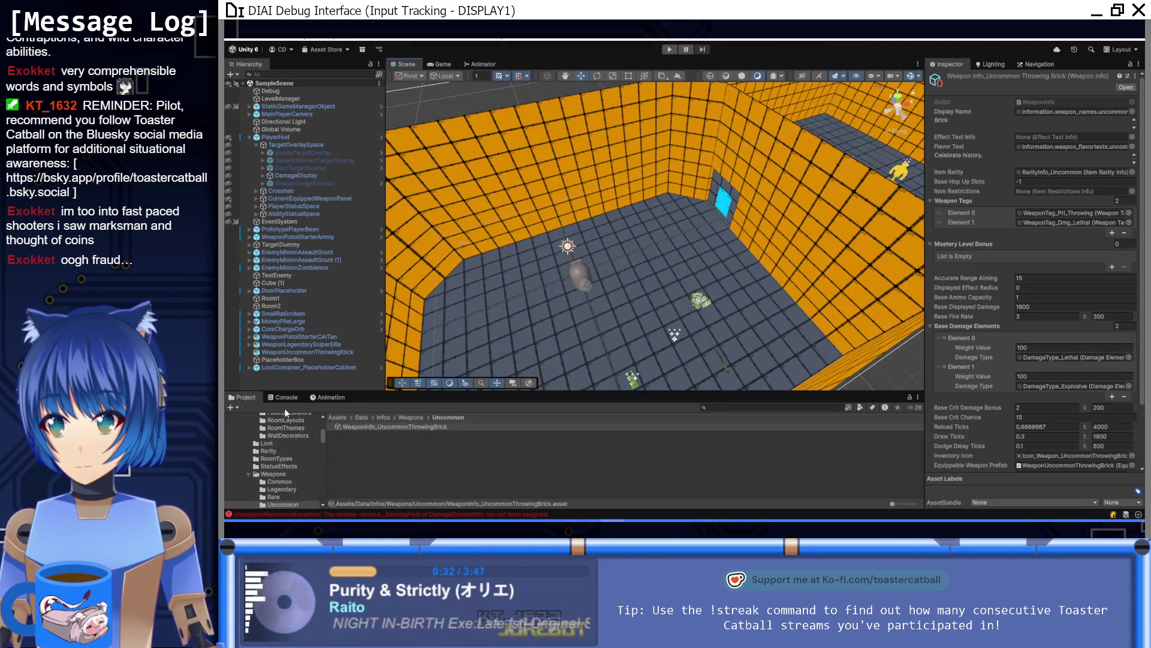
# Check the console errors, open the Damage folder, and give DamageType_Acid the green flask icon
pyautogui.click(287, 397)
pyautogui.click(246, 397)
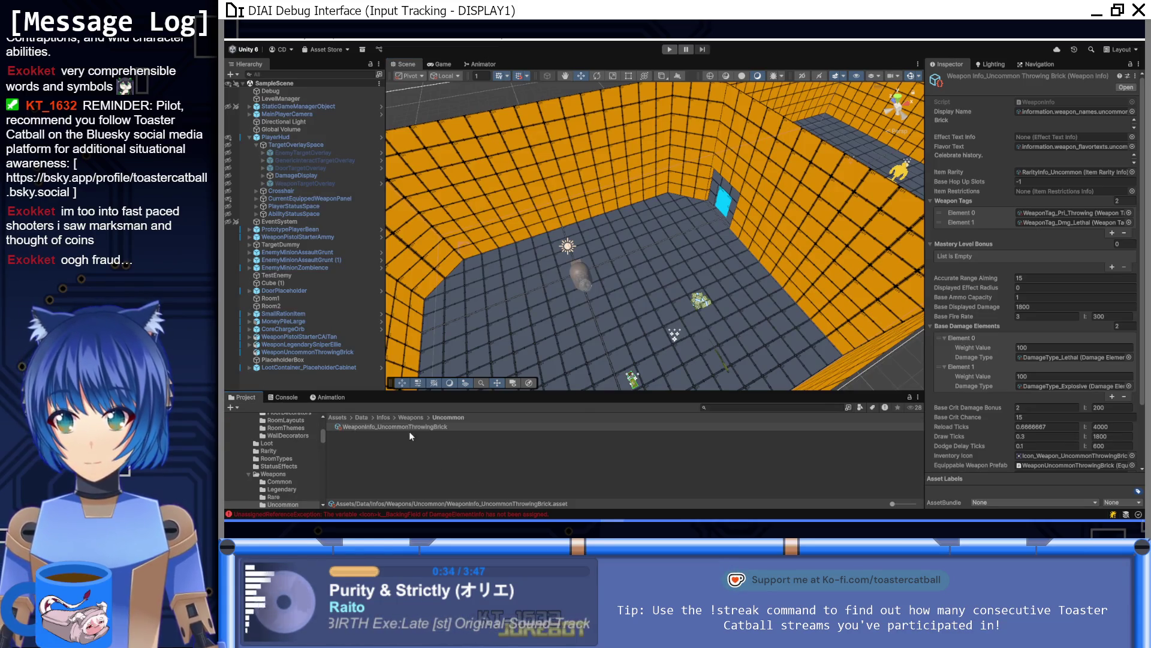
pyautogui.click(383, 418)
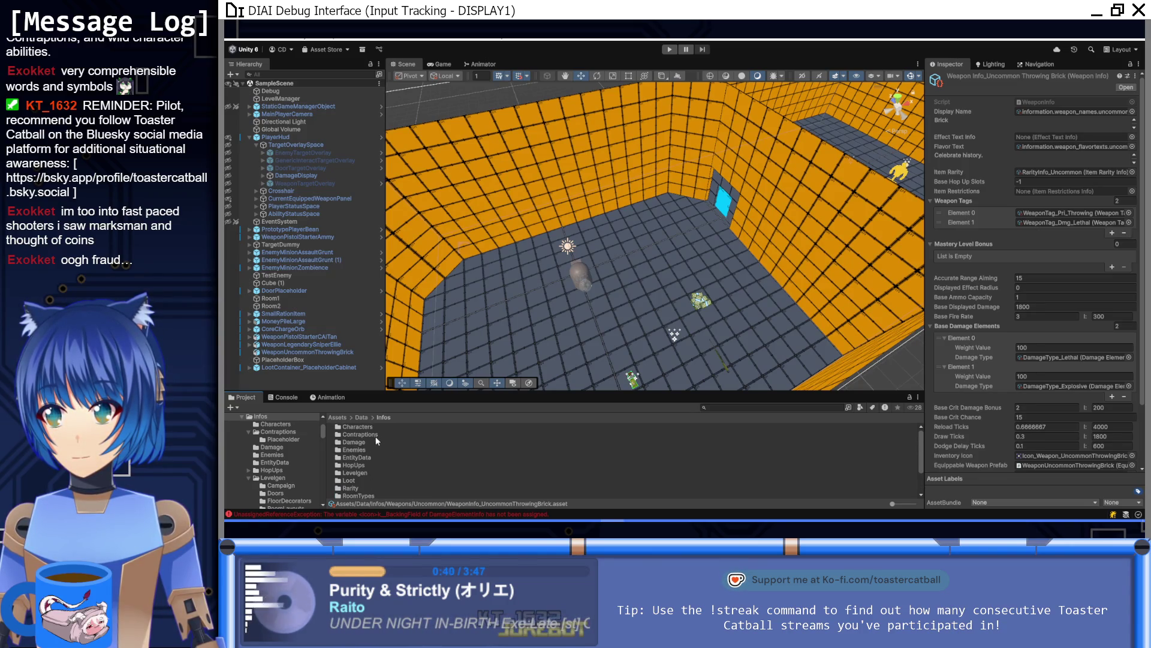
pyautogui.doubleClick(359, 442)
pyautogui.click(394, 427)
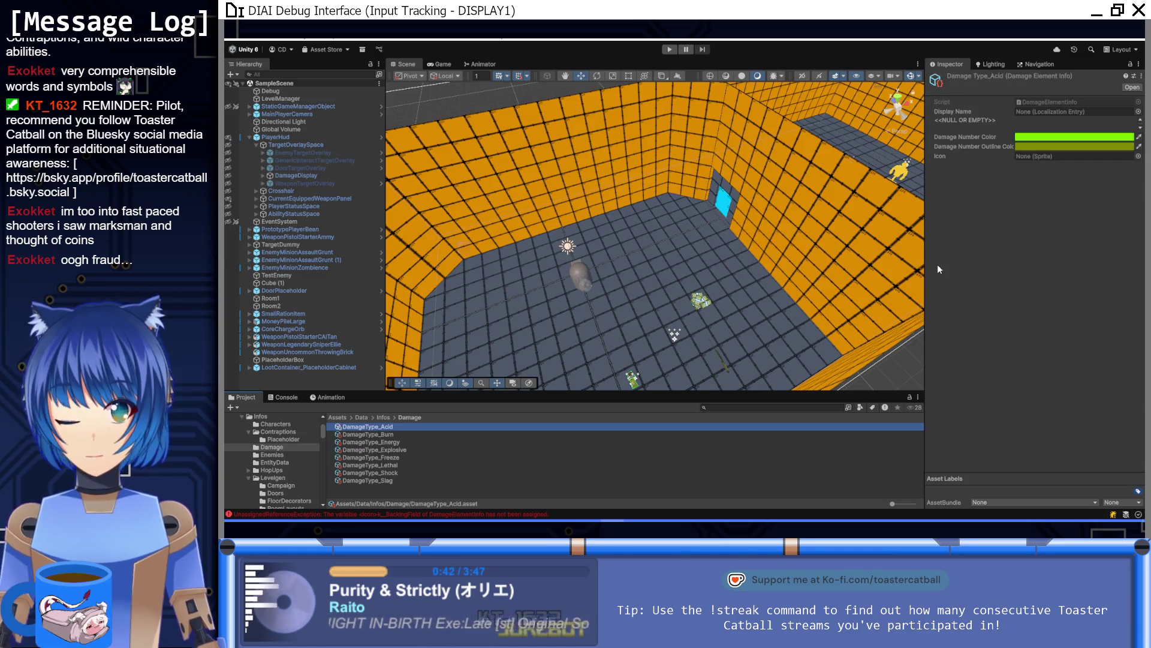
pyautogui.click(1137, 155)
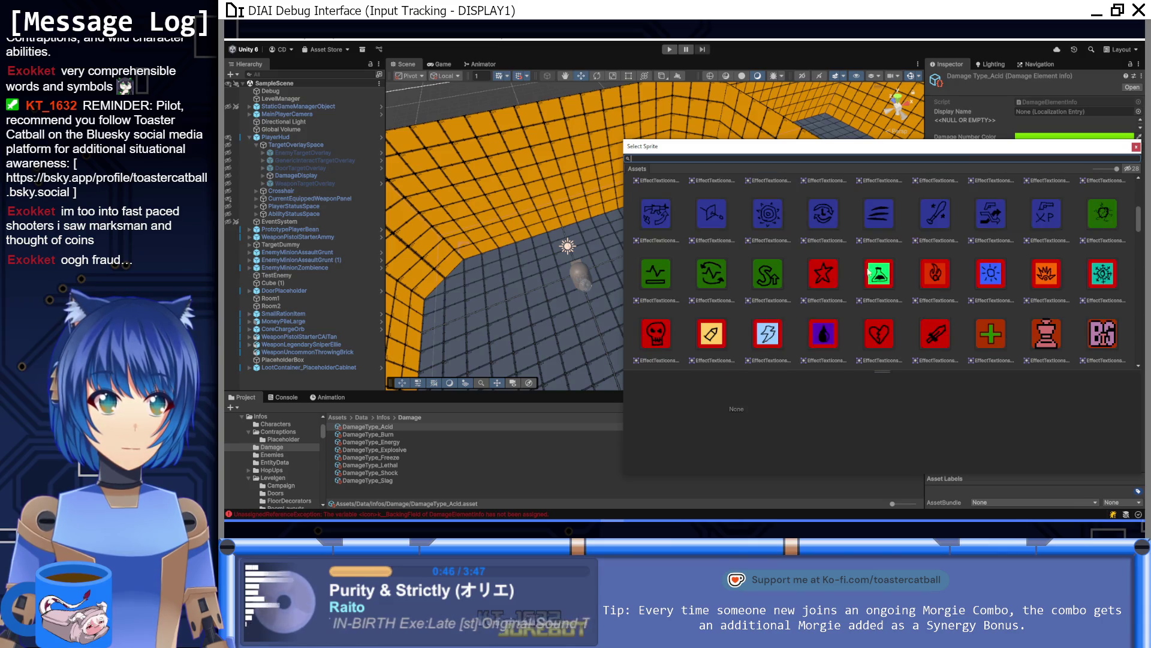
pyautogui.doubleClick(879, 274)
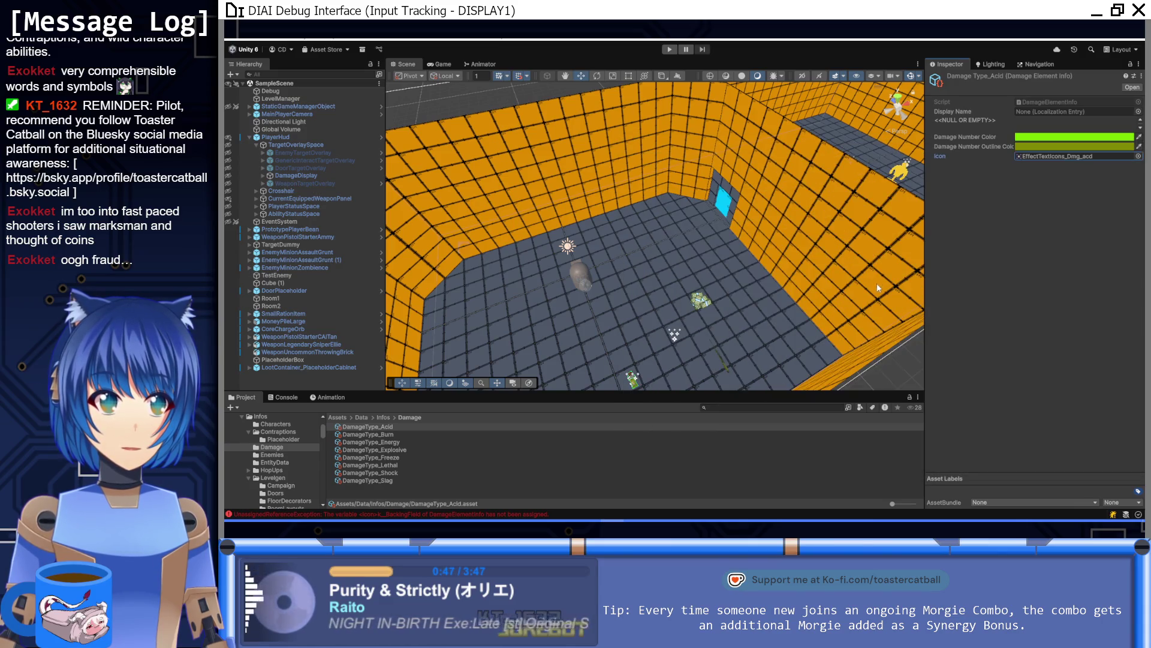
# Set Burn's icon to EffectTextIcons_Dmg_Brn and Energy's icon to the blue sun sprite
pyautogui.click(384, 433)
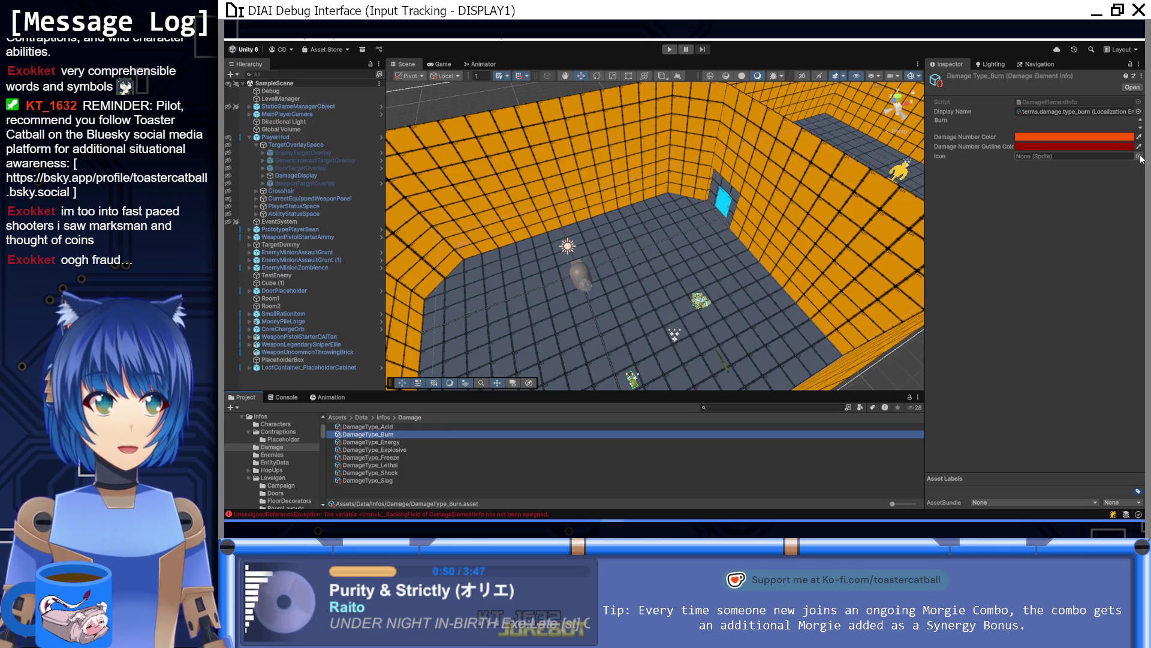
pyautogui.click(1137, 156)
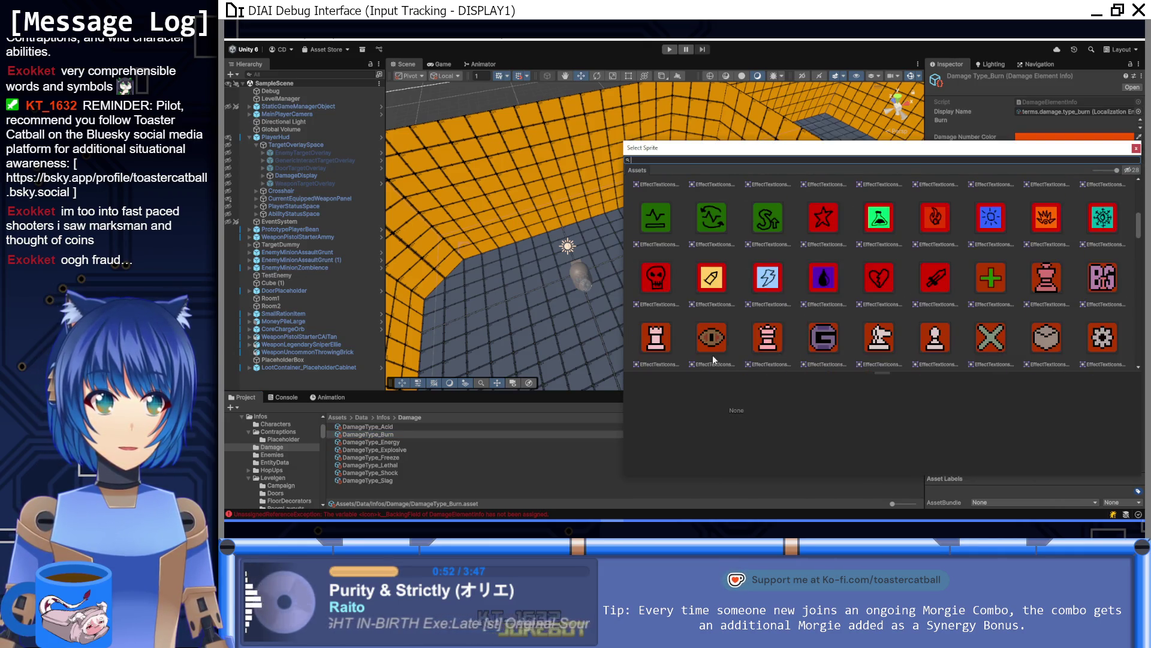
pyautogui.doubleClick(940, 230)
pyautogui.click(425, 441)
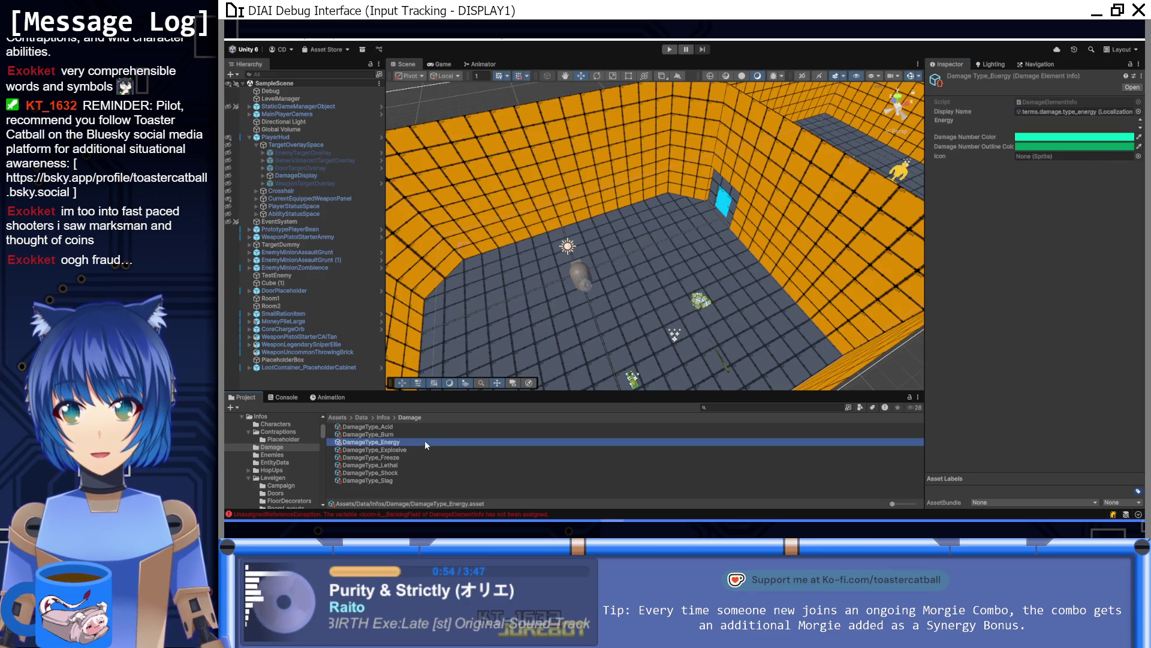
pyautogui.click(1137, 156)
pyautogui.scroll(-3, 945, 293)
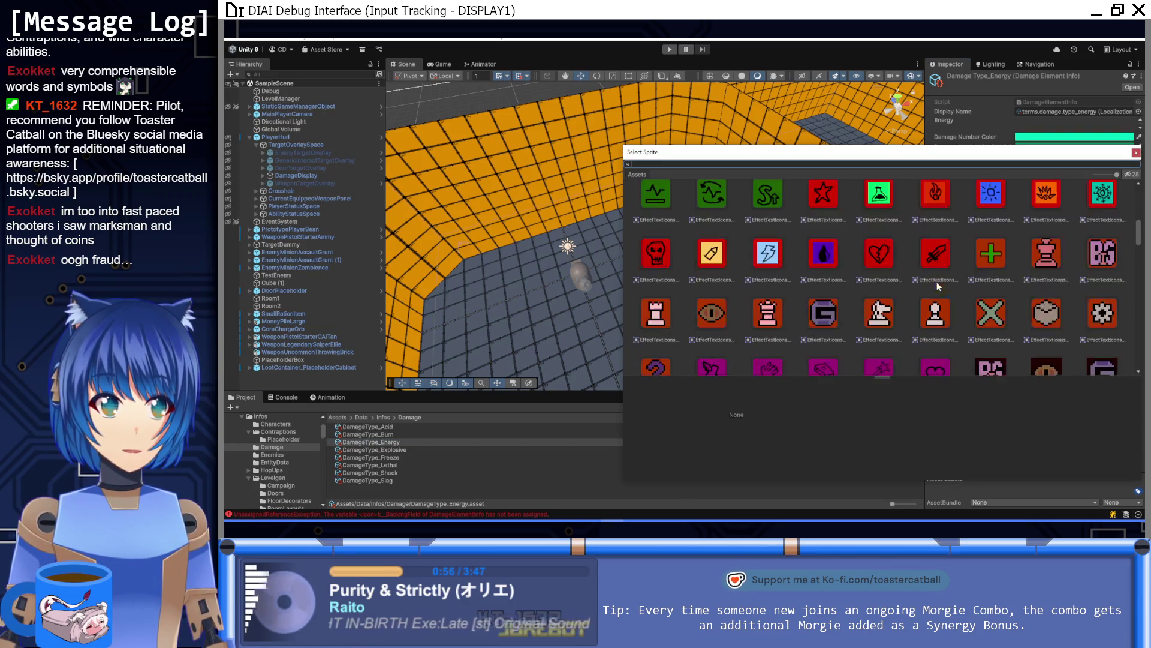
pyautogui.doubleClick(984, 204)
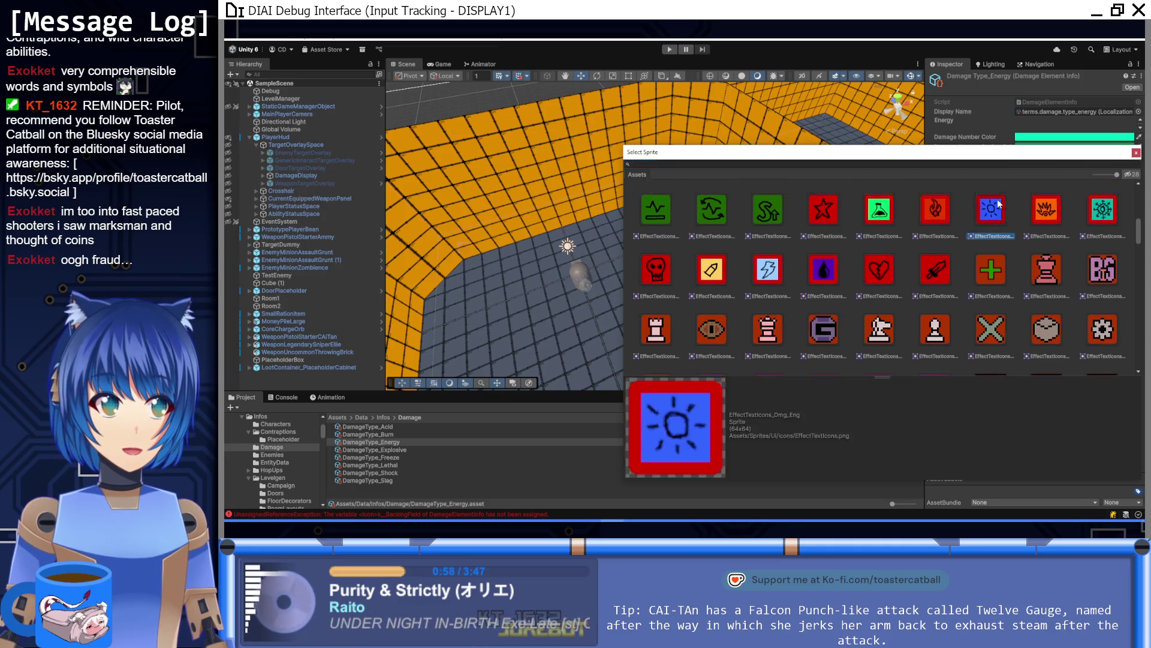
# Make Energy's damage number colour blue 0087FF with a dark blue outline
pyautogui.click(400, 449)
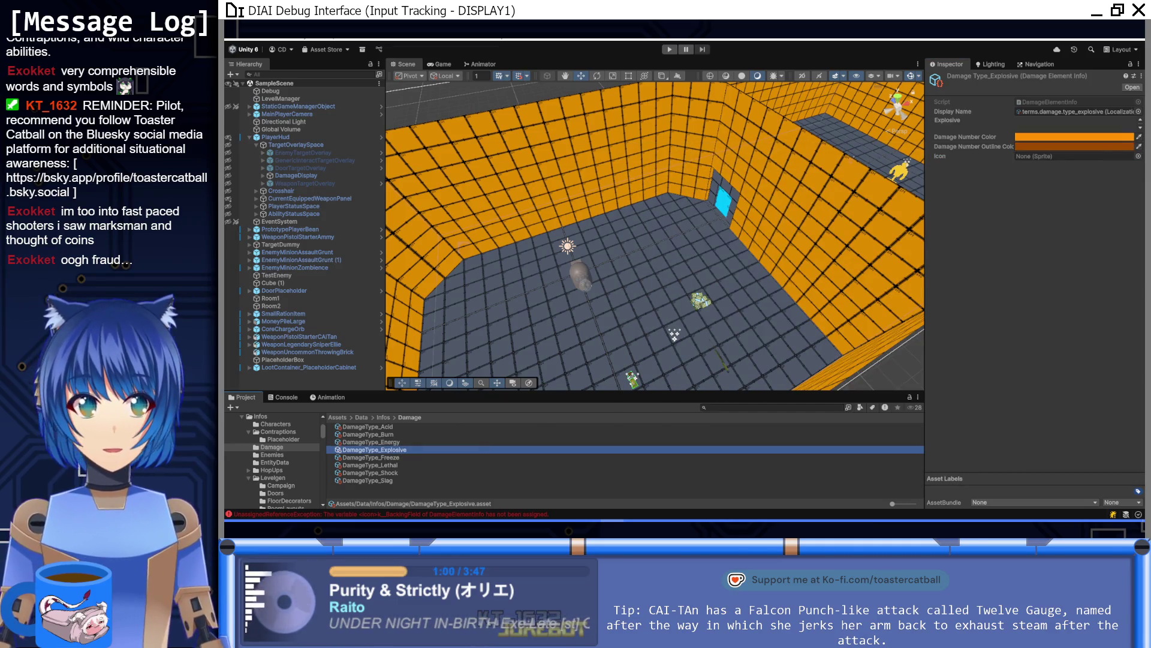
pyautogui.click(397, 441)
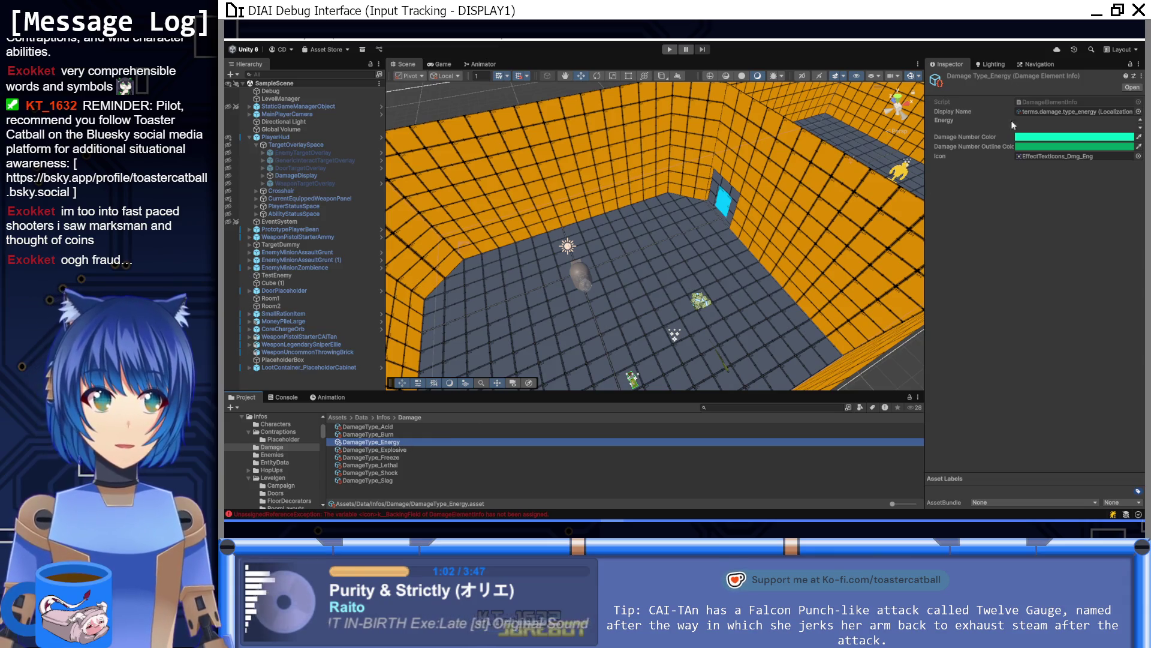
pyautogui.click(1032, 143)
pyautogui.click(1040, 224)
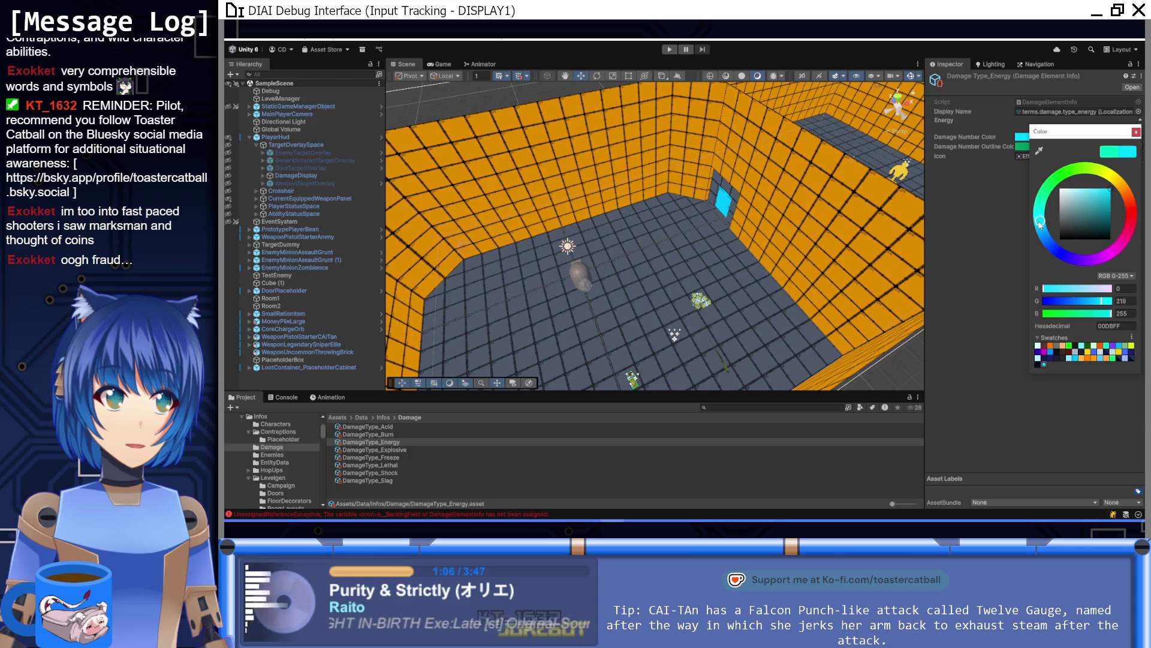
pyautogui.moveTo(1041, 224); pyautogui.dragTo(1044, 240)
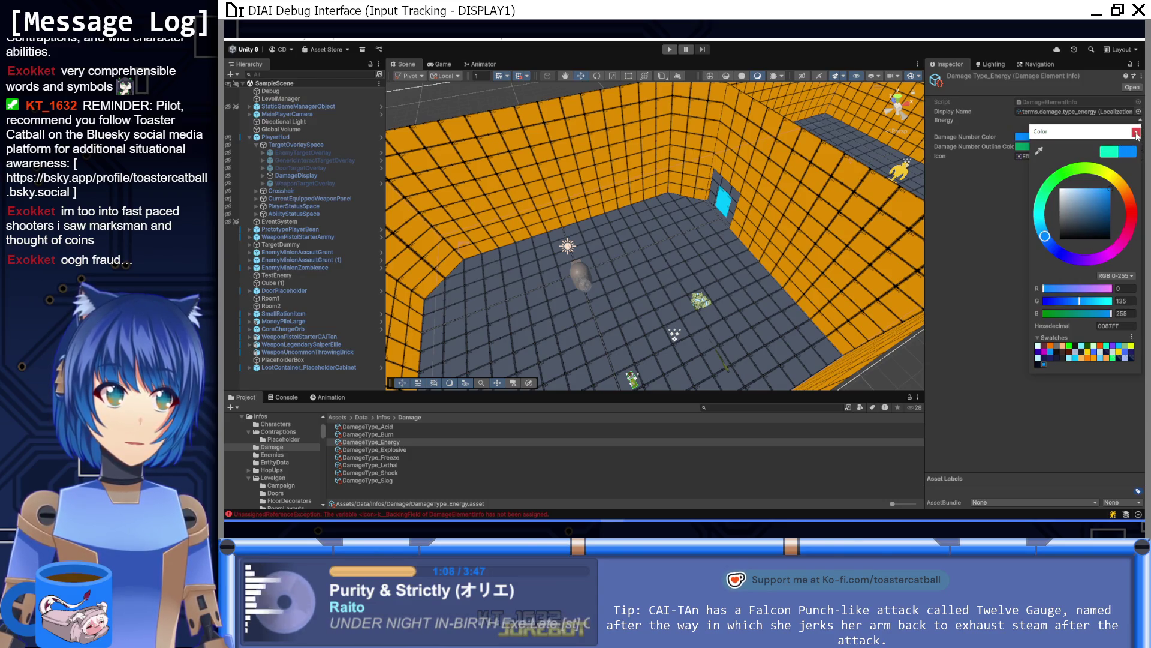
pyautogui.click(1022, 146)
pyautogui.click(1045, 247)
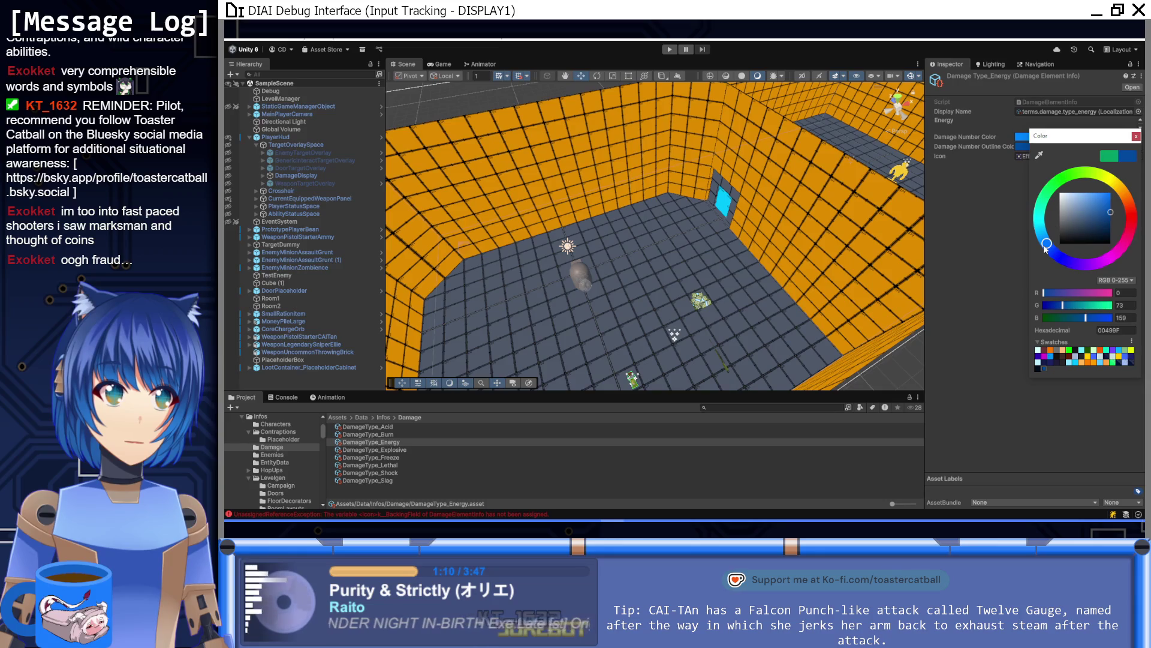
pyautogui.click(1136, 137)
# Change Burn's damage number colour to a redder FF2B00
pyautogui.click(420, 449)
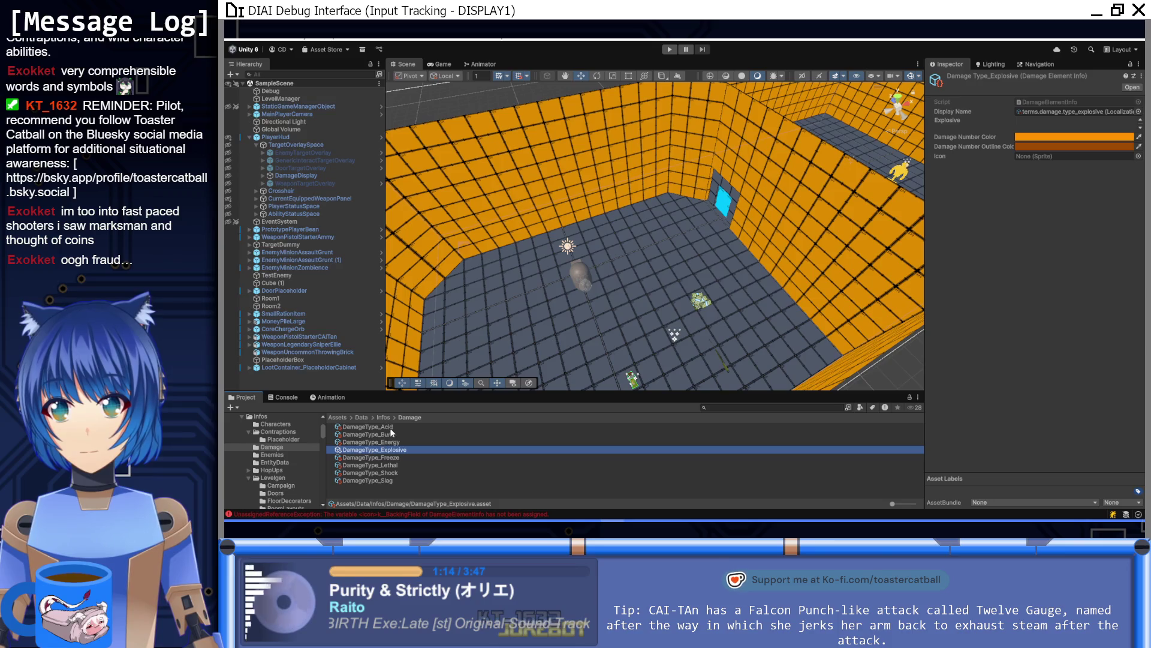
pyautogui.click(390, 434)
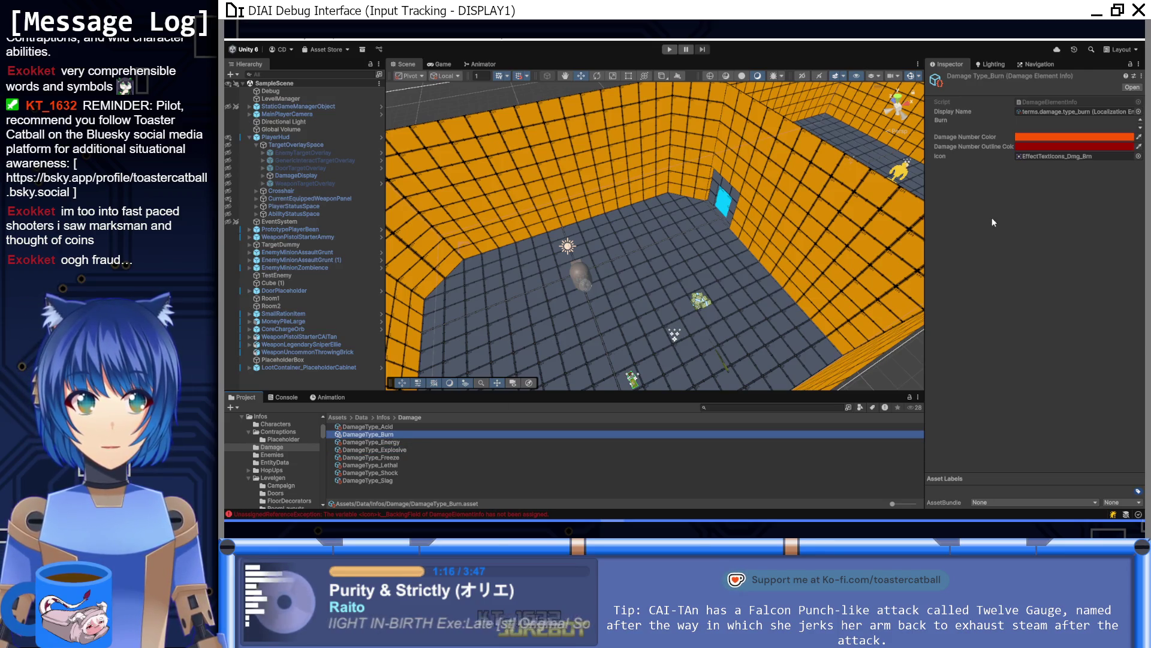
pyautogui.click(1041, 137)
pyautogui.moveTo(1130, 201); pyautogui.dragTo(1132, 204)
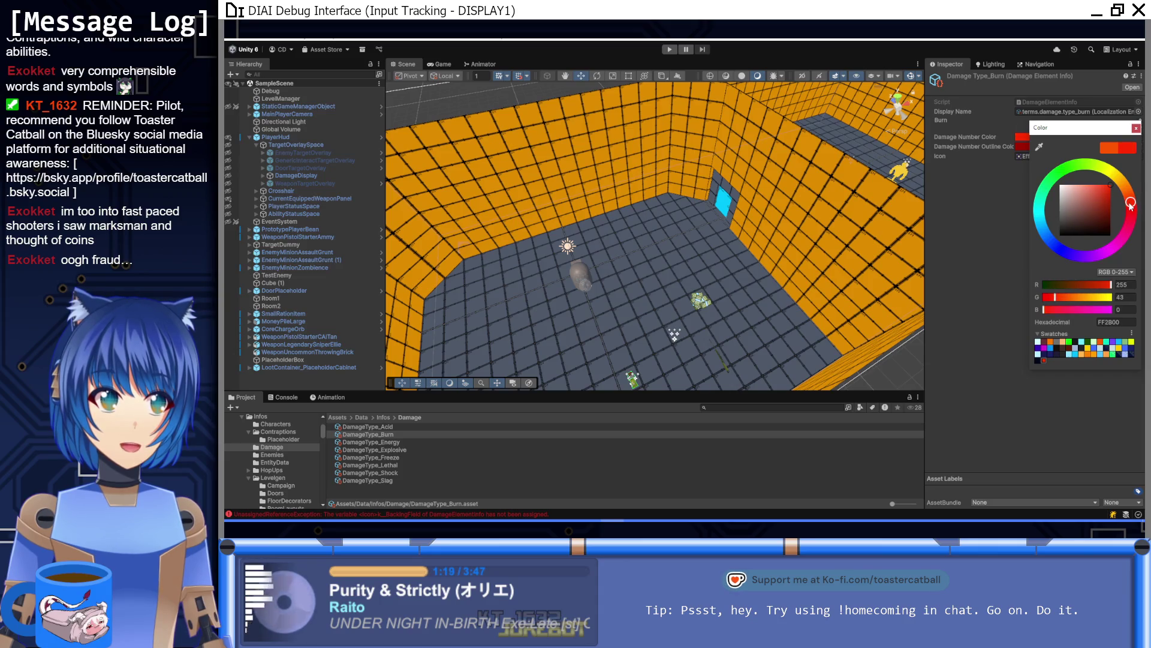
pyautogui.click(1137, 128)
# Set DamageType_Explosive's icon to EffectTextIcons_Dmg_Exp
pyautogui.click(407, 450)
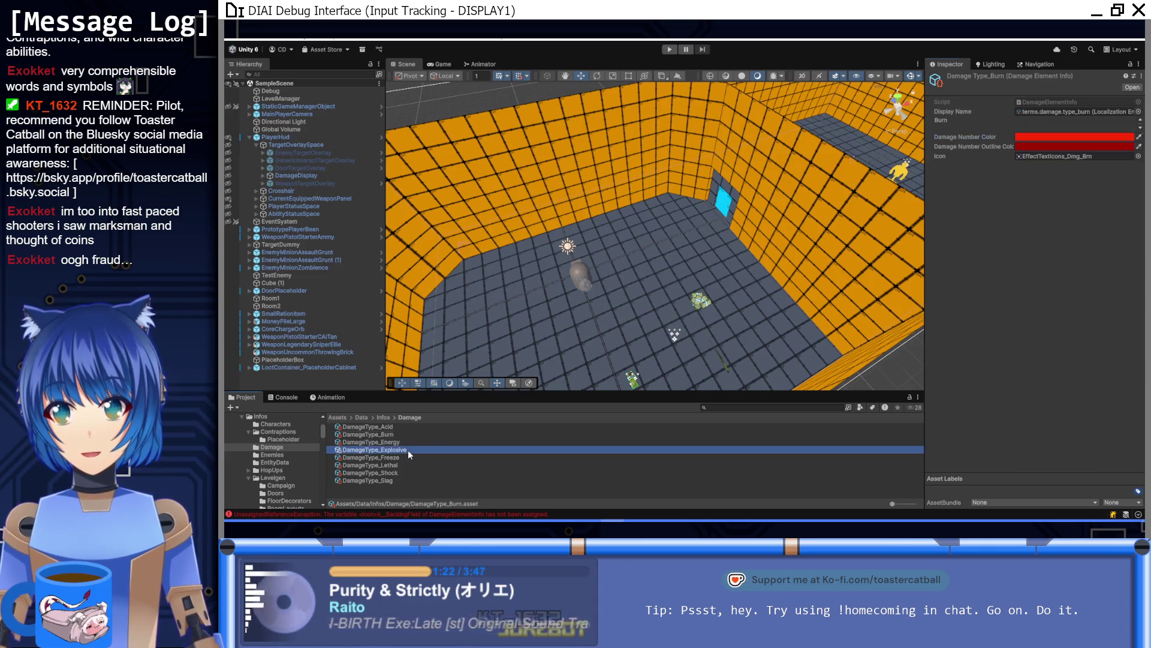
pyautogui.click(1138, 156)
pyautogui.scroll(-5, 915, 214)
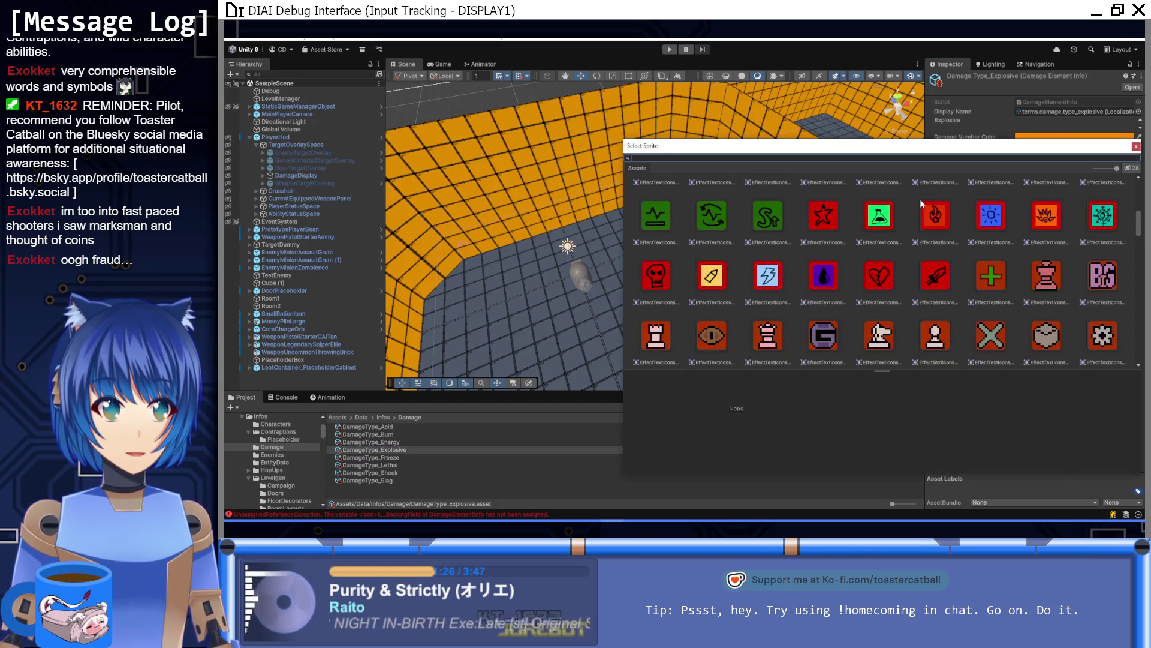
pyautogui.doubleClick(1042, 224)
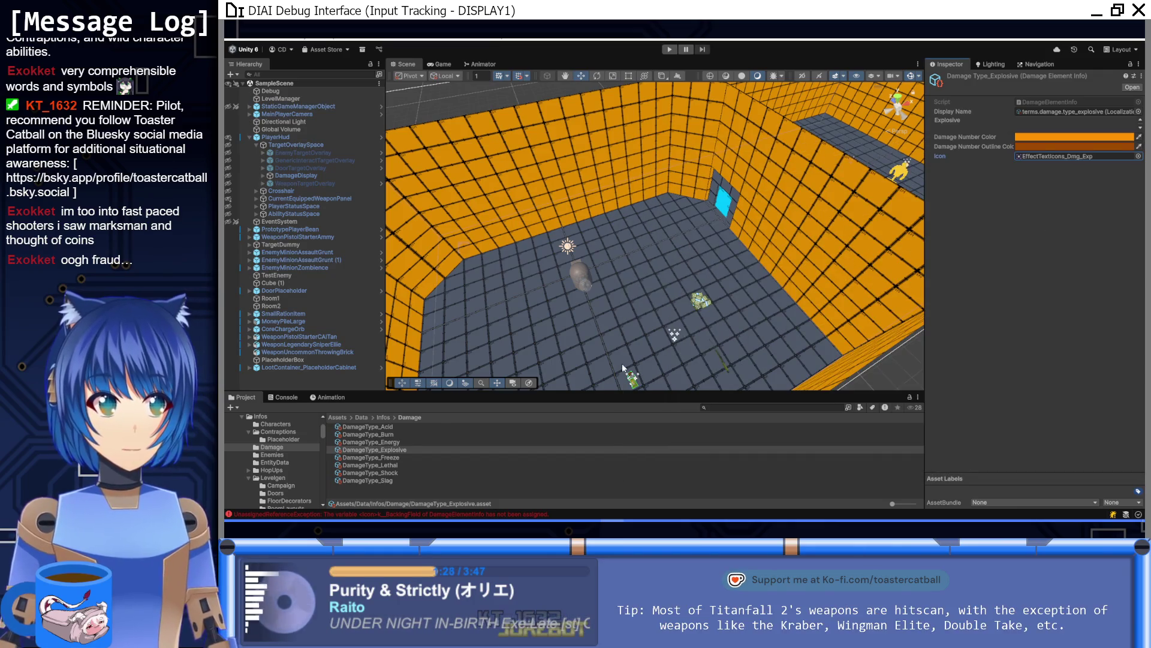
pyautogui.click(407, 458)
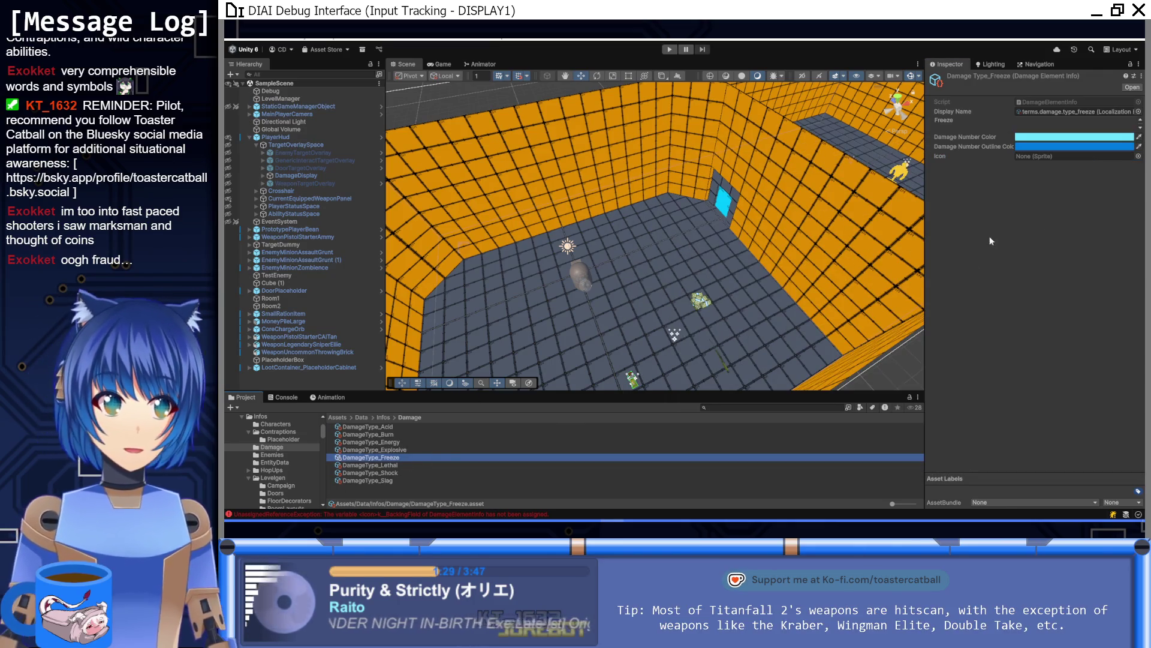
# Give Freeze a 6EFAFF damage number colour, adjusted outline, and the teal gear icon
pyautogui.click(1032, 141)
pyautogui.moveTo(1040, 231)
pyautogui.mouseDown()
pyautogui.moveTo(1043, 211)
pyautogui.moveTo(1040, 240)
pyautogui.mouseUp()
pyautogui.click(1135, 133)
pyautogui.click(1022, 146)
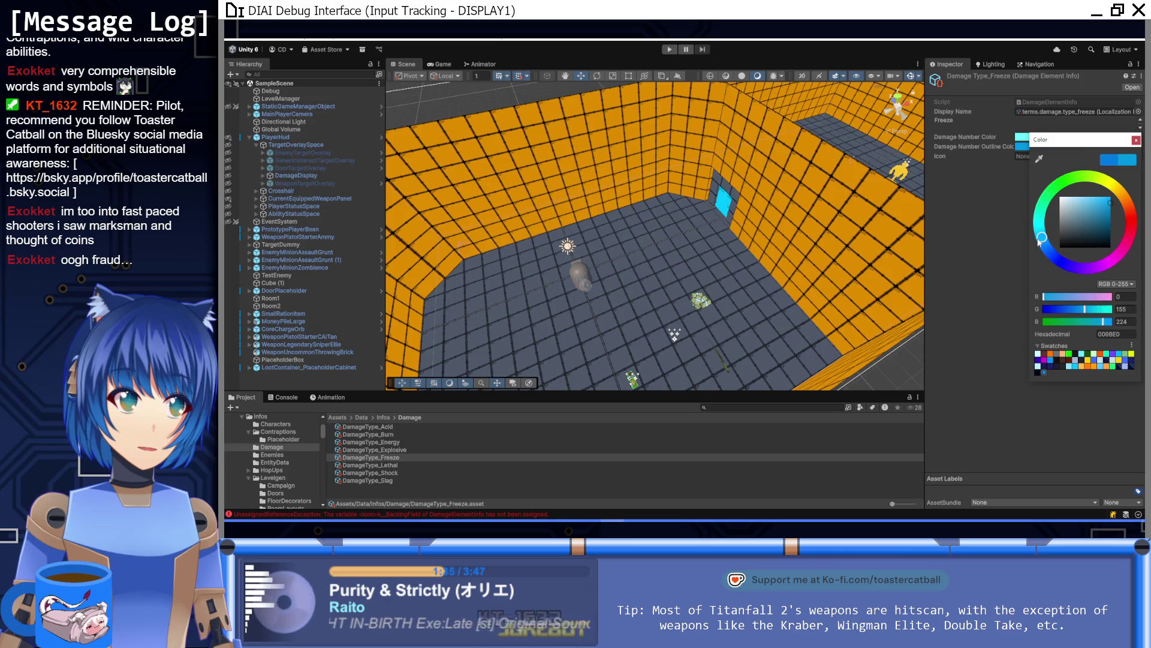
pyautogui.click(1136, 140)
pyautogui.click(1138, 156)
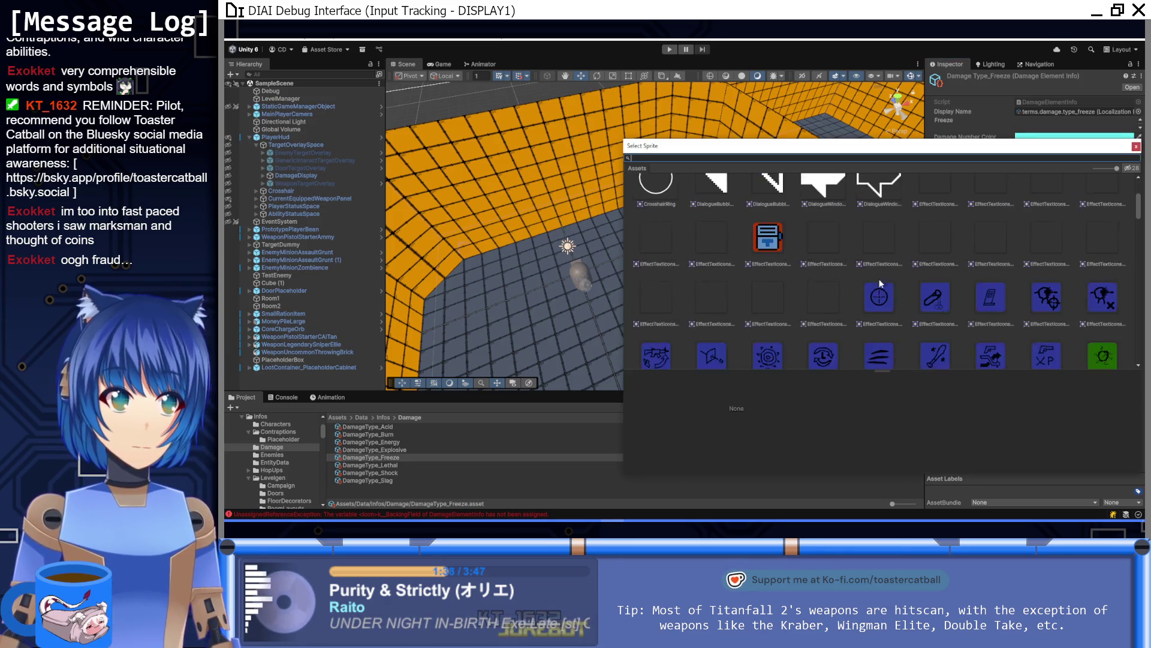
pyautogui.scroll(-3, 879, 283)
pyautogui.doubleClick(1107, 220)
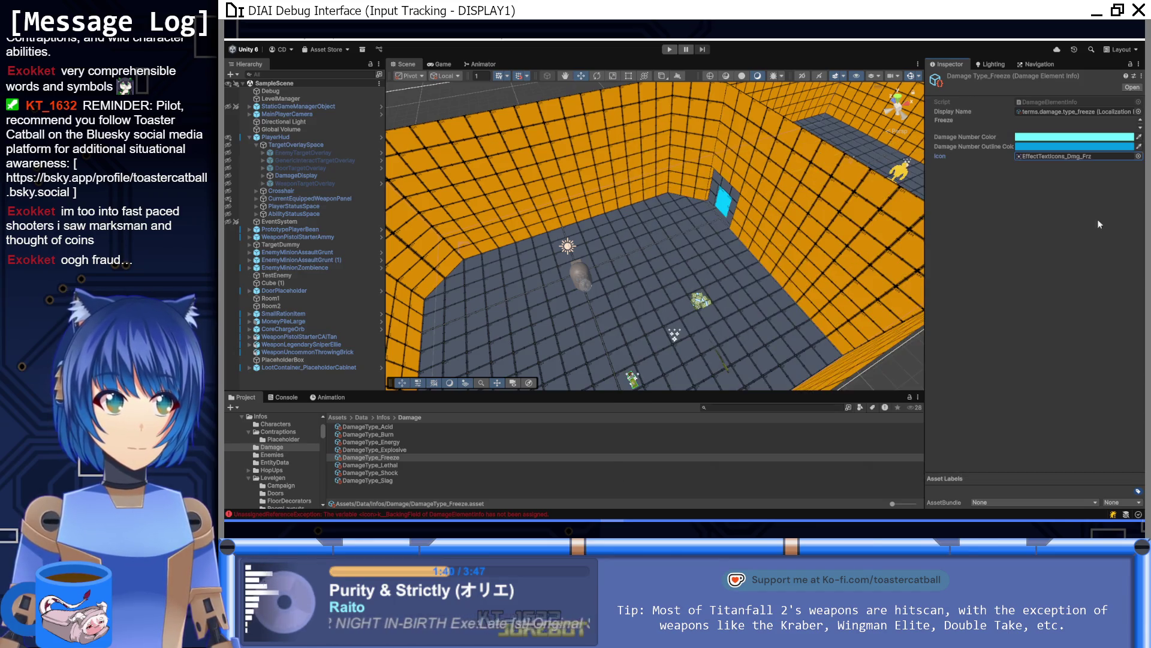
# Give DamageType_Lethal the lightning icon and a pale yellow FFEC67 damage number colour
pyautogui.click(384, 465)
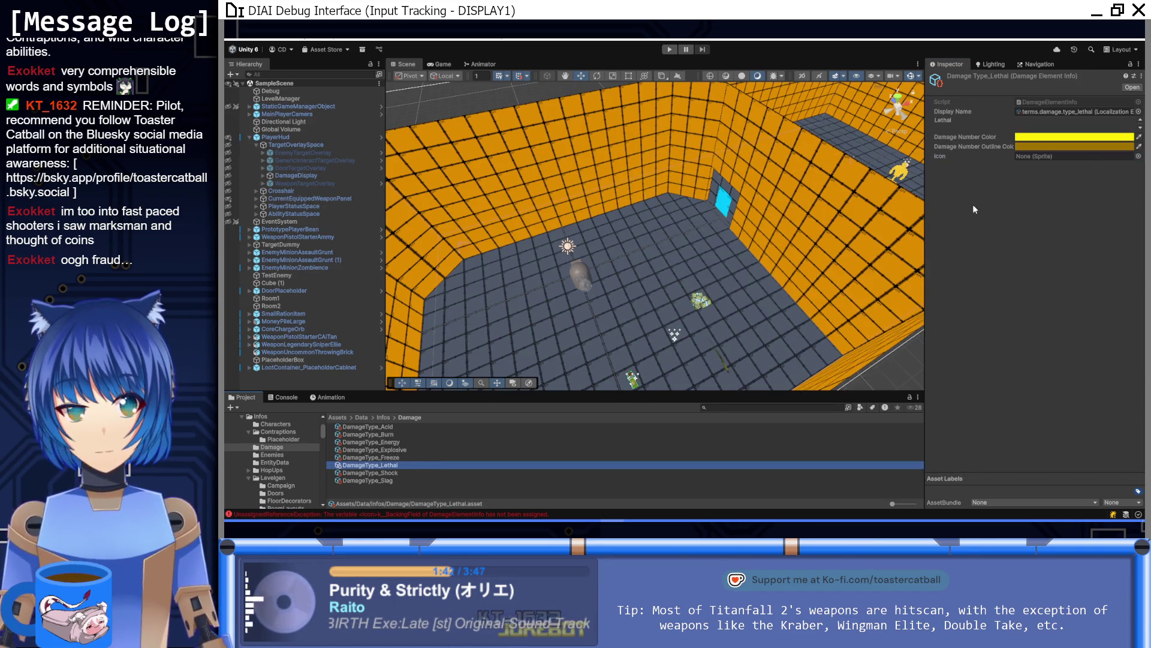
pyautogui.click(1138, 156)
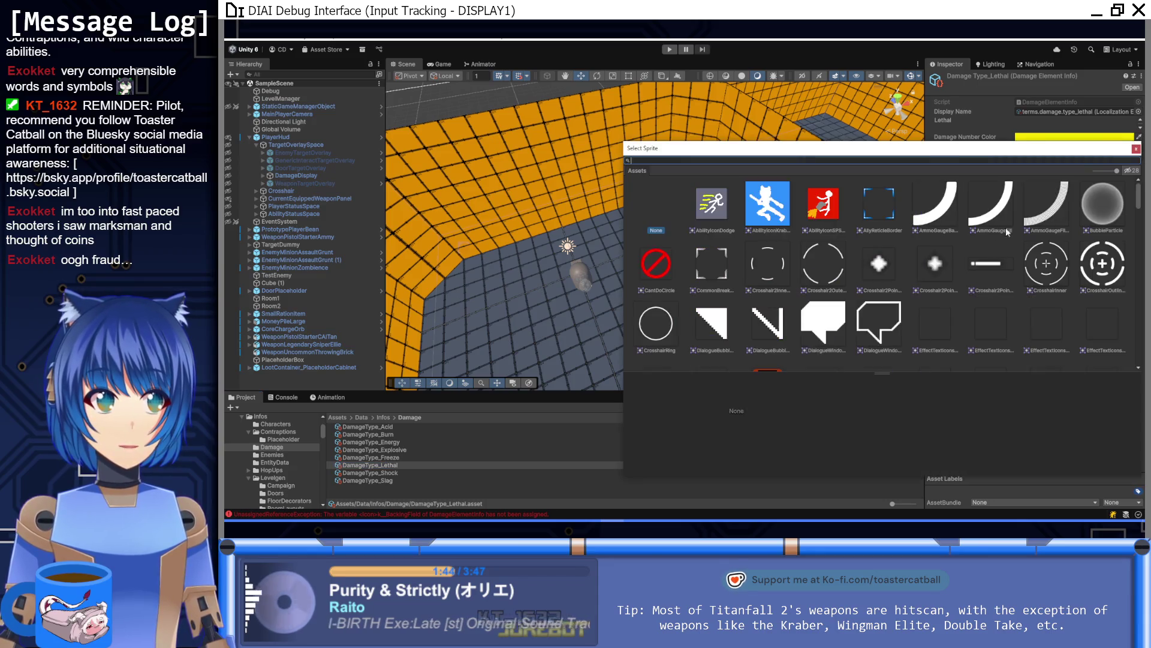
pyautogui.scroll(-5, 868, 244)
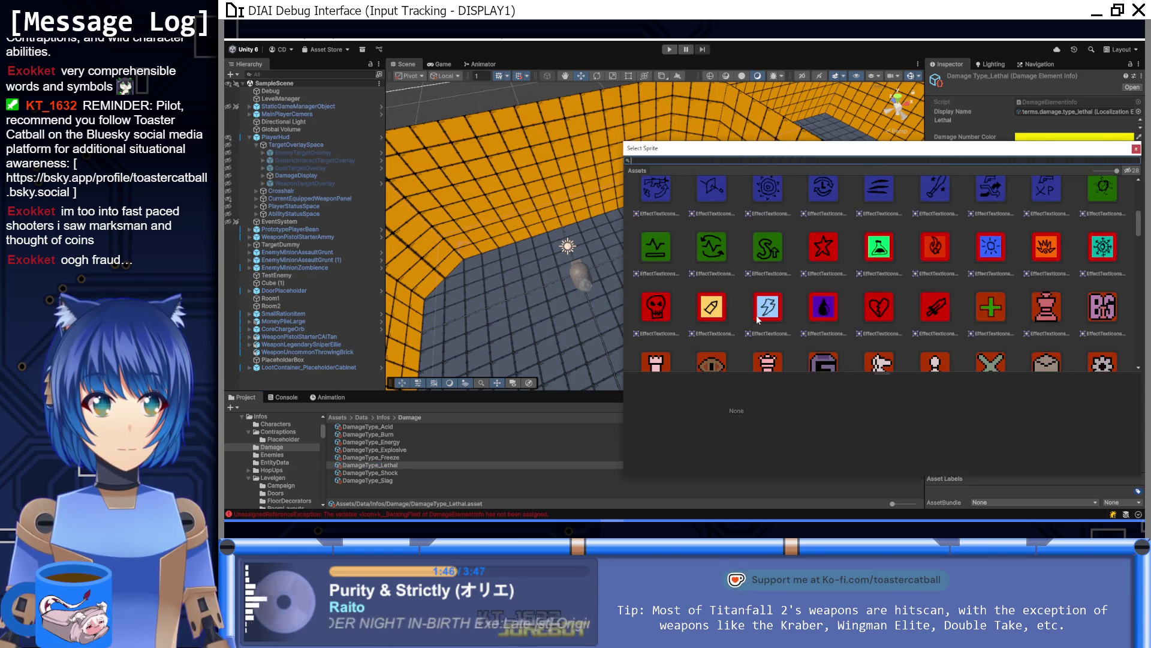
pyautogui.doubleClick(758, 319)
pyautogui.click(1098, 136)
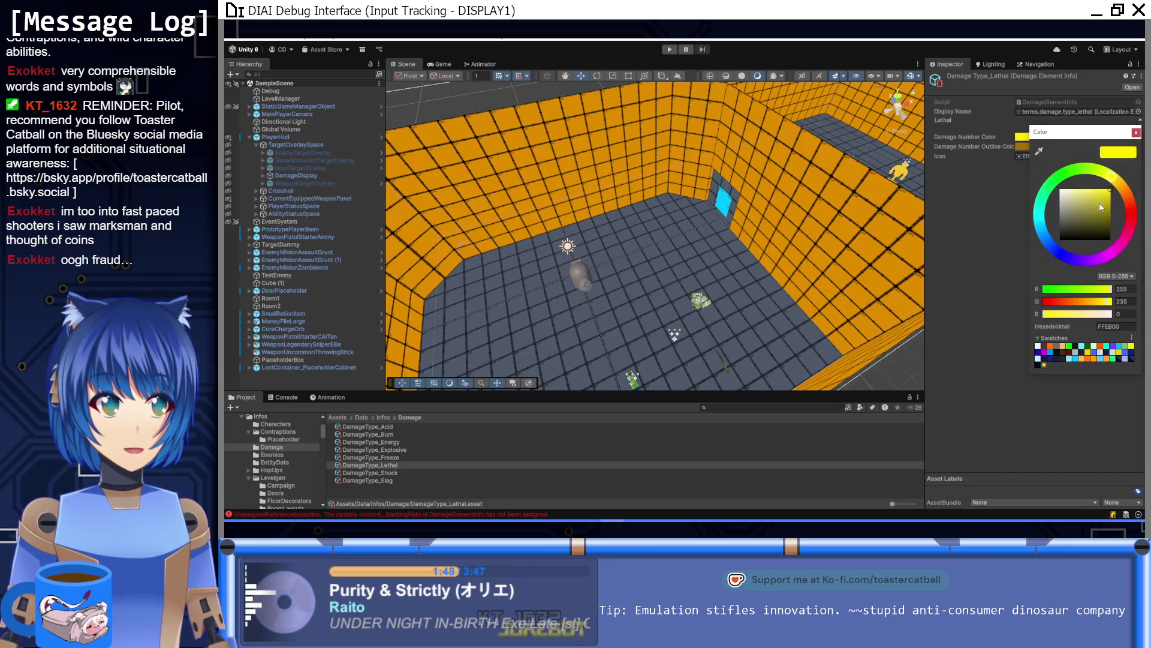
pyautogui.moveTo(1114, 179); pyautogui.dragTo(1093, 176)
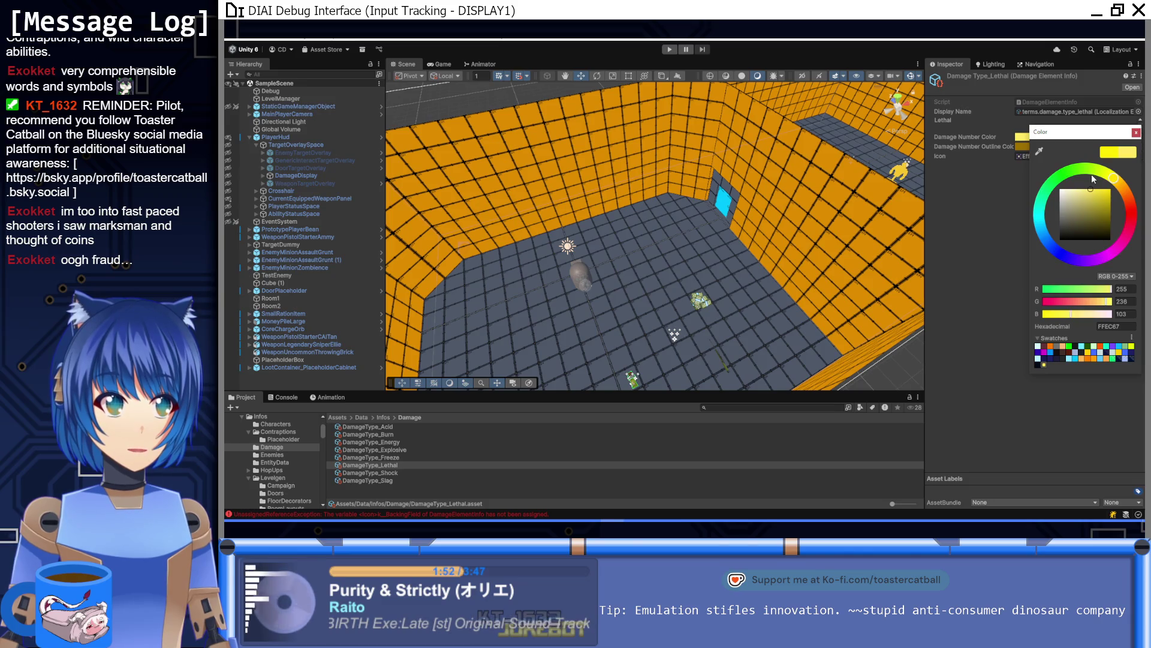
pyautogui.click(1136, 132)
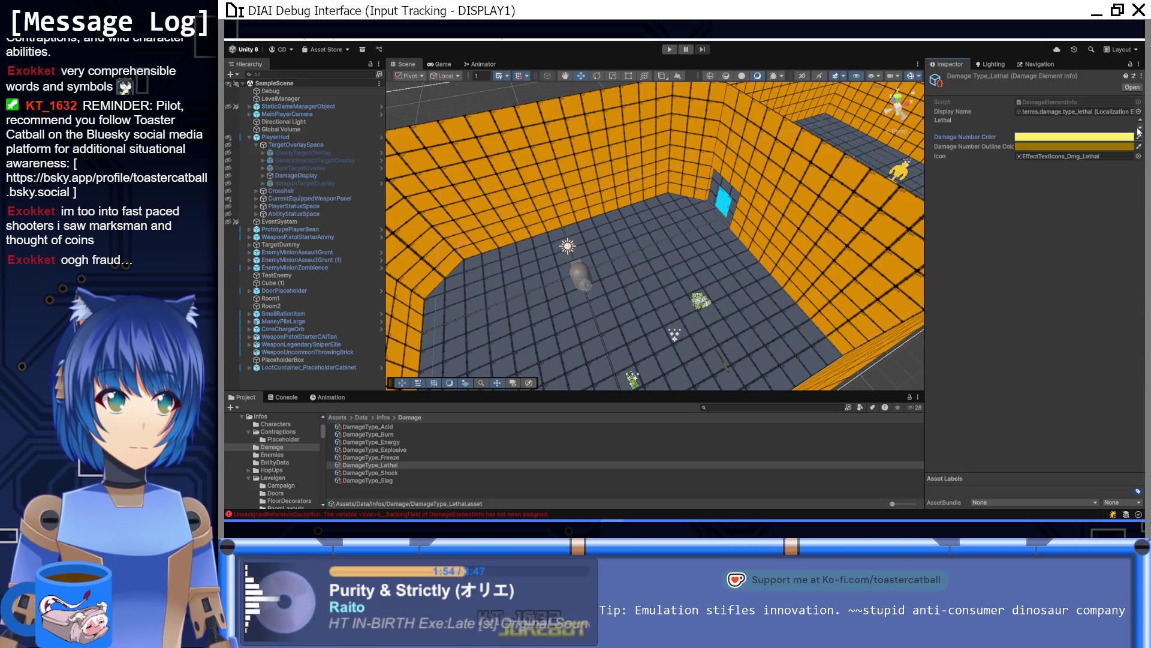
pyautogui.click(398, 472)
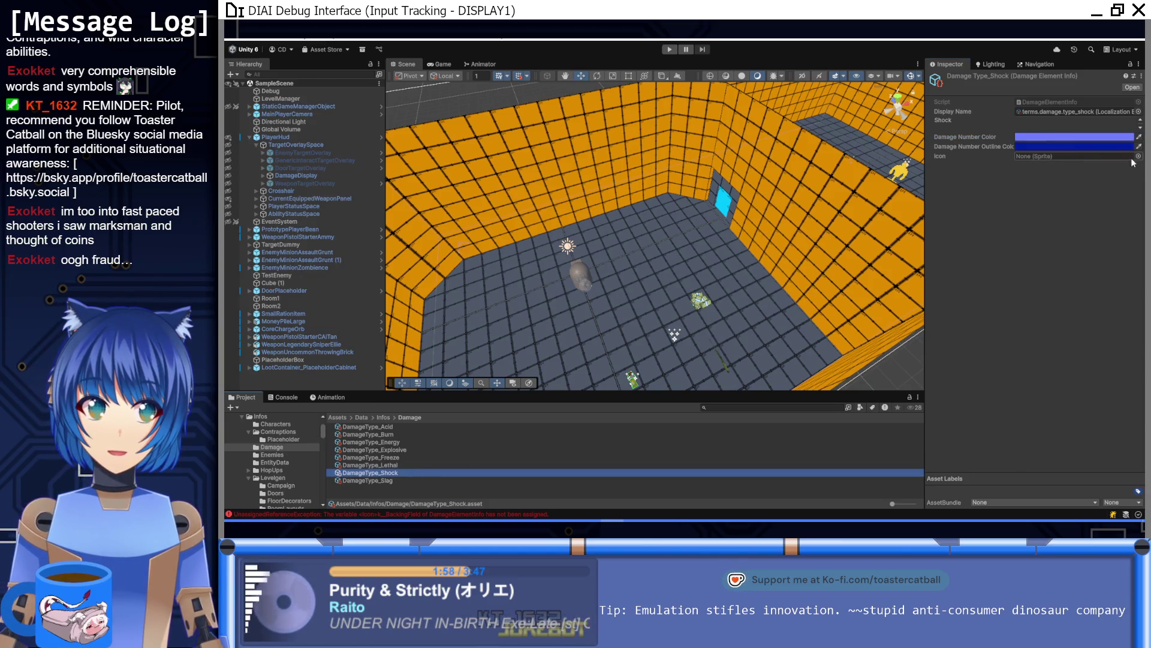
# Assign Shock's icon sprite, a paler blue number colour, and a medium blue outline
pyautogui.click(1139, 156)
pyautogui.scroll(-5, 857, 244)
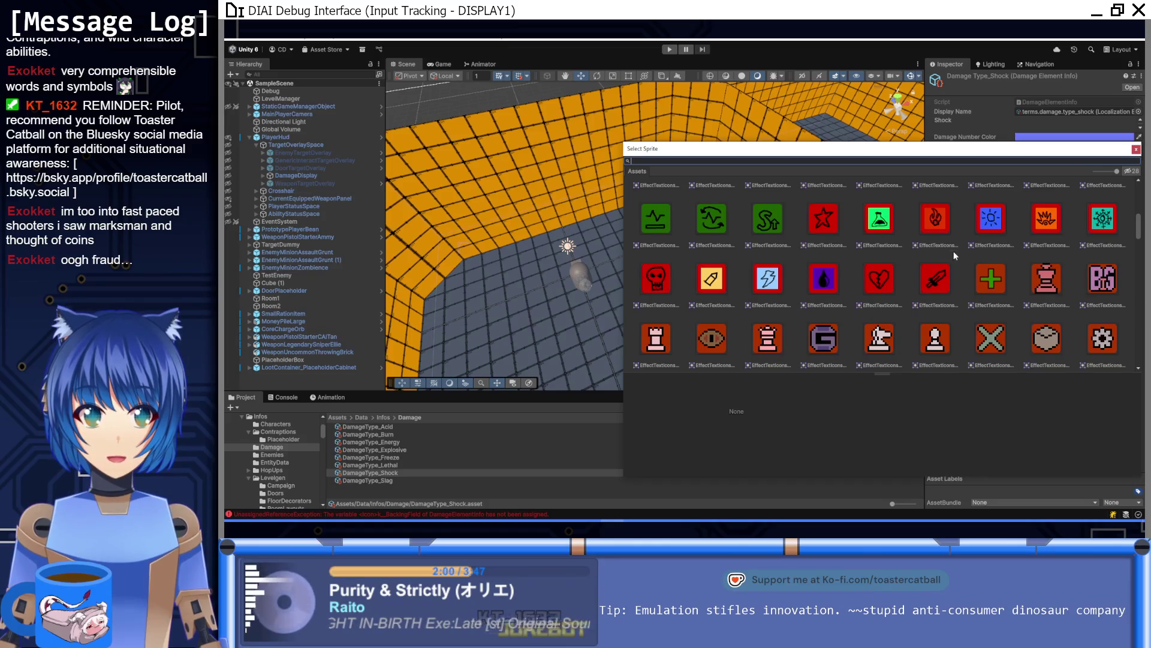
pyautogui.doubleClick(783, 290)
pyautogui.click(1031, 137)
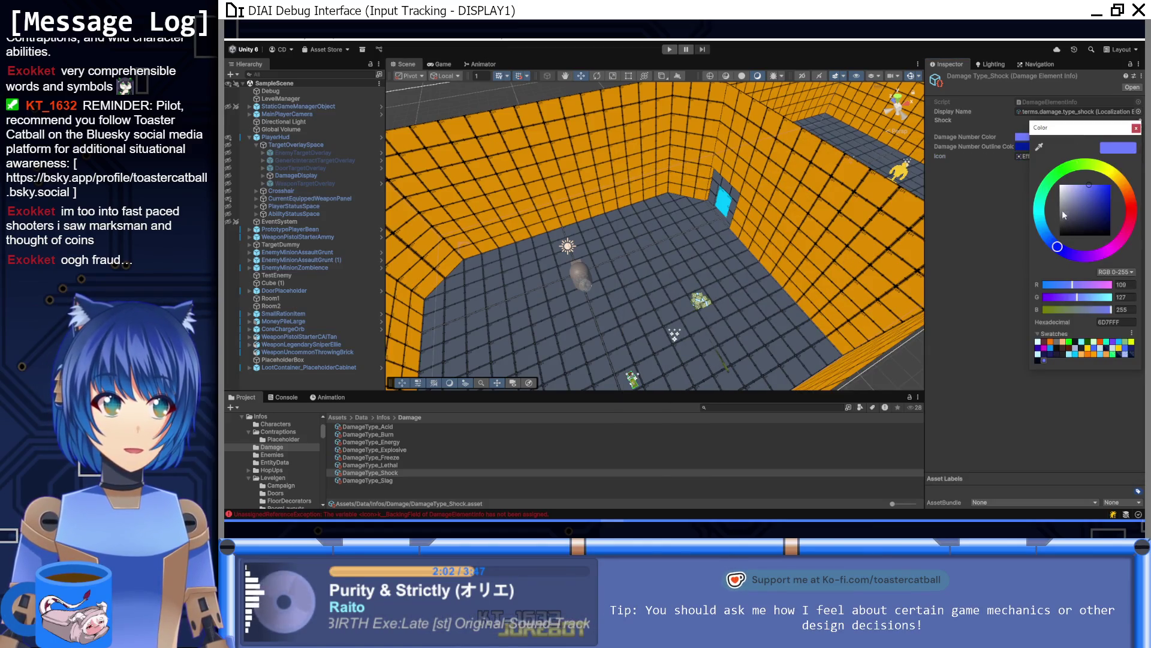
pyautogui.moveTo(1074, 188)
pyautogui.mouseDown()
pyautogui.moveTo(1074, 175)
pyautogui.moveTo(1091, 208)
pyautogui.mouseUp()
pyautogui.click(1135, 127)
pyautogui.click(1023, 146)
pyautogui.click(1089, 202)
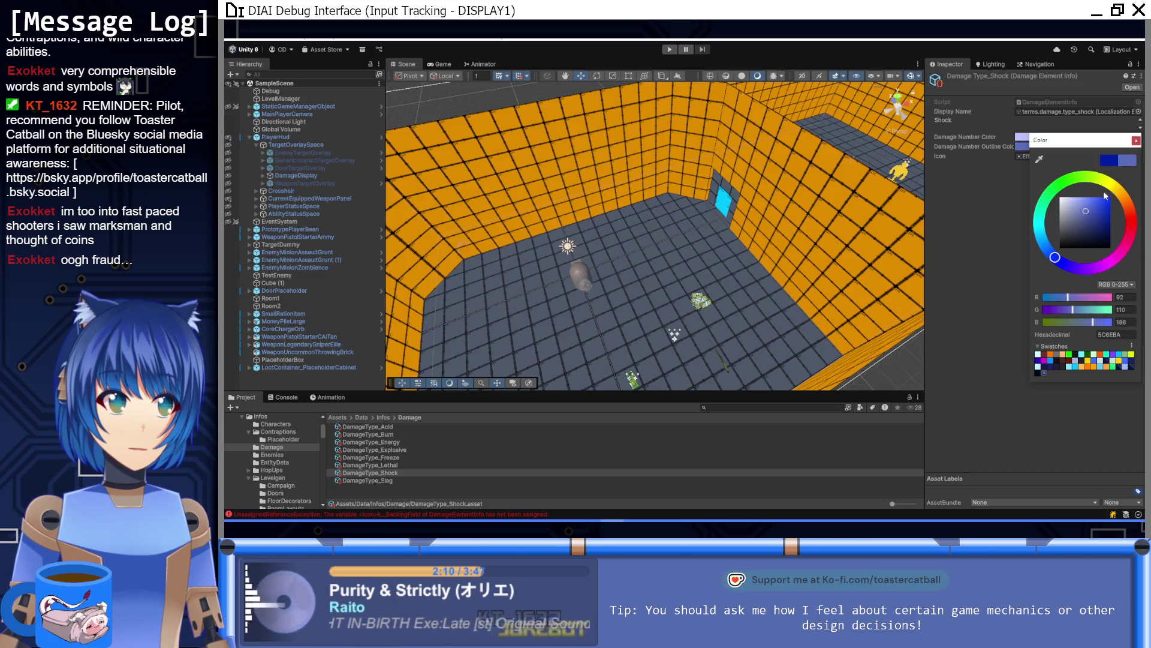
pyautogui.click(1136, 141)
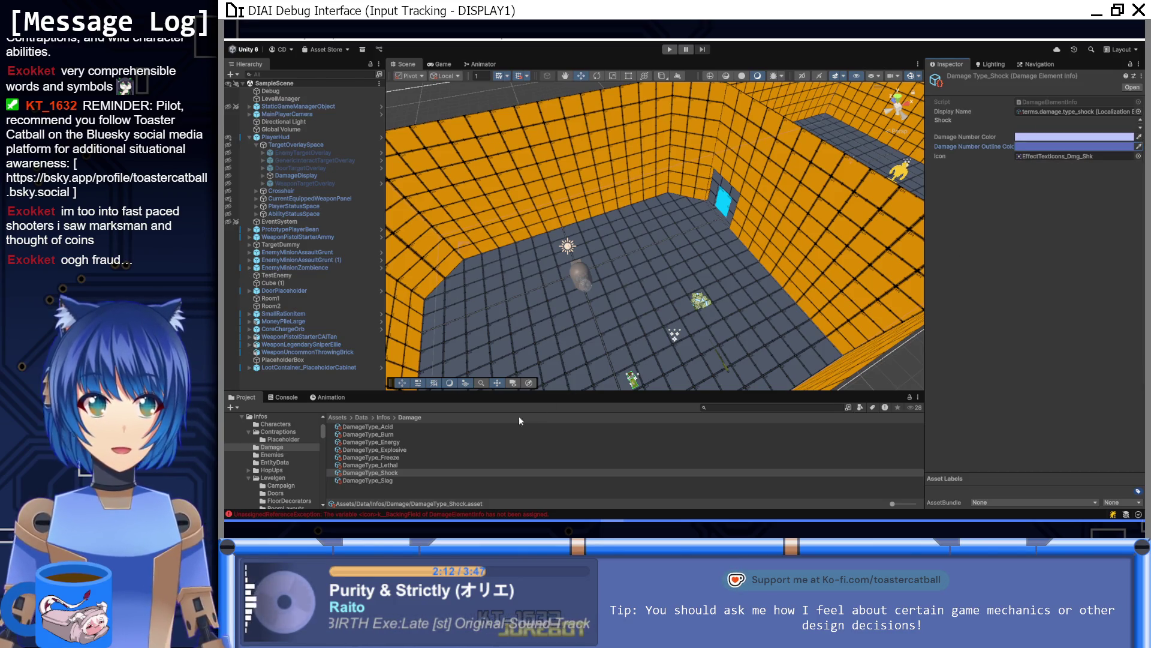
# Refine Shock's number colour to pale sky blue and tweak its outline, comparing with Energy
pyautogui.click(1025, 137)
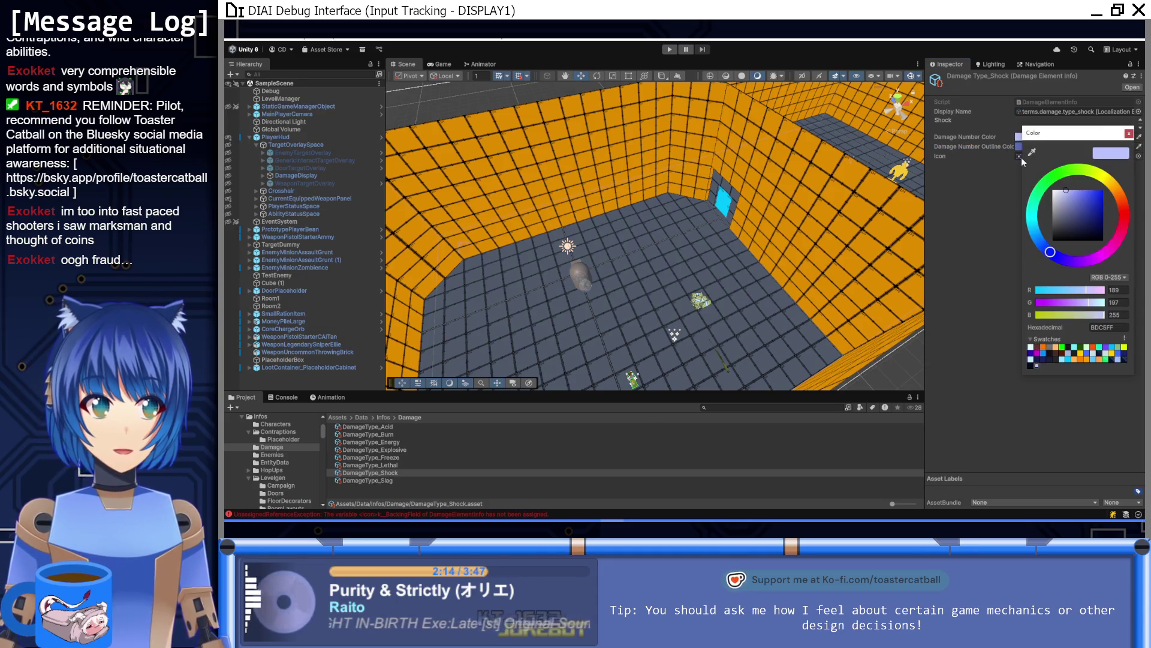
pyautogui.moveTo(1057, 260); pyautogui.dragTo(1037, 237)
pyautogui.click(1129, 133)
pyautogui.click(1036, 146)
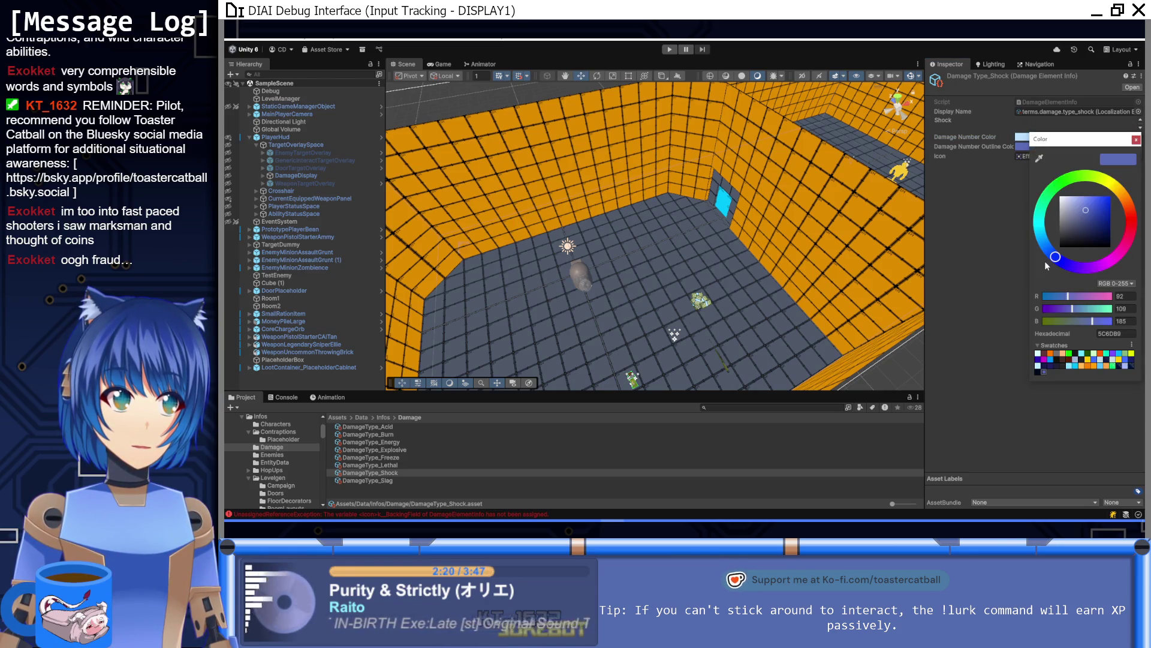
pyautogui.click(1045, 247)
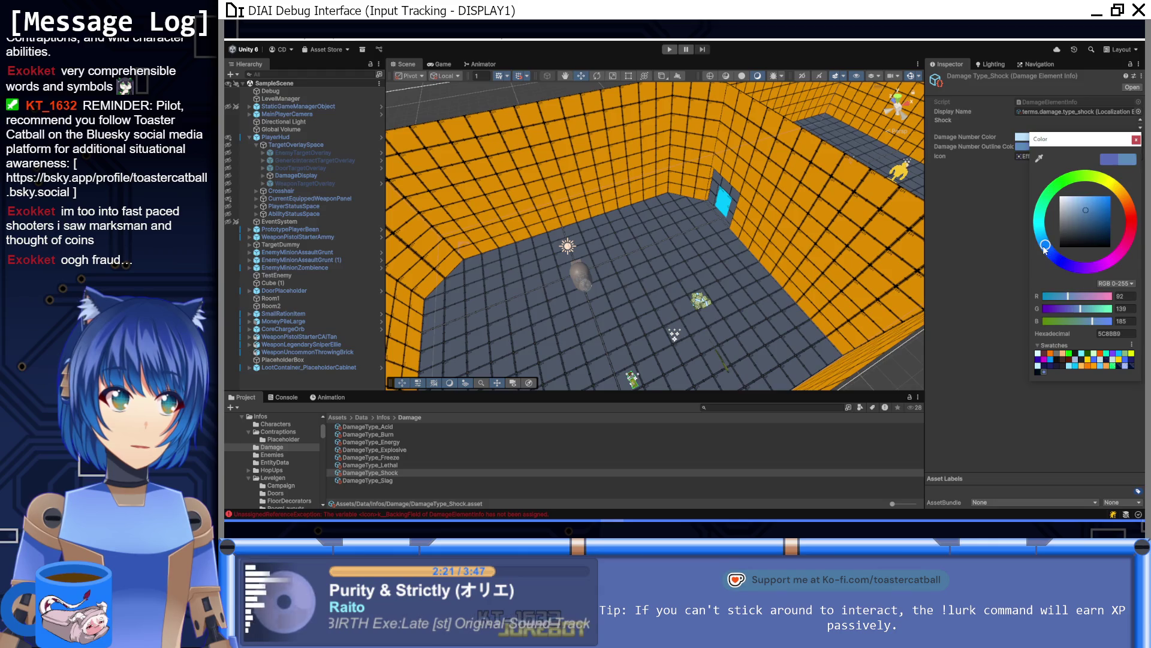
pyautogui.click(1137, 140)
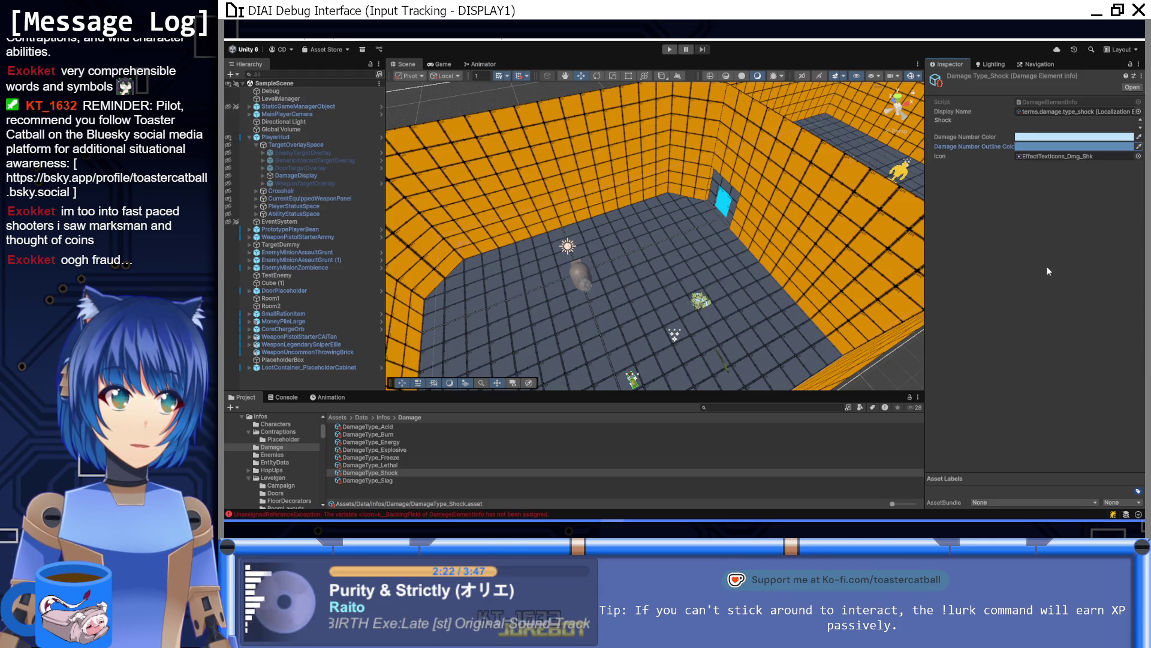
pyautogui.click(396, 446)
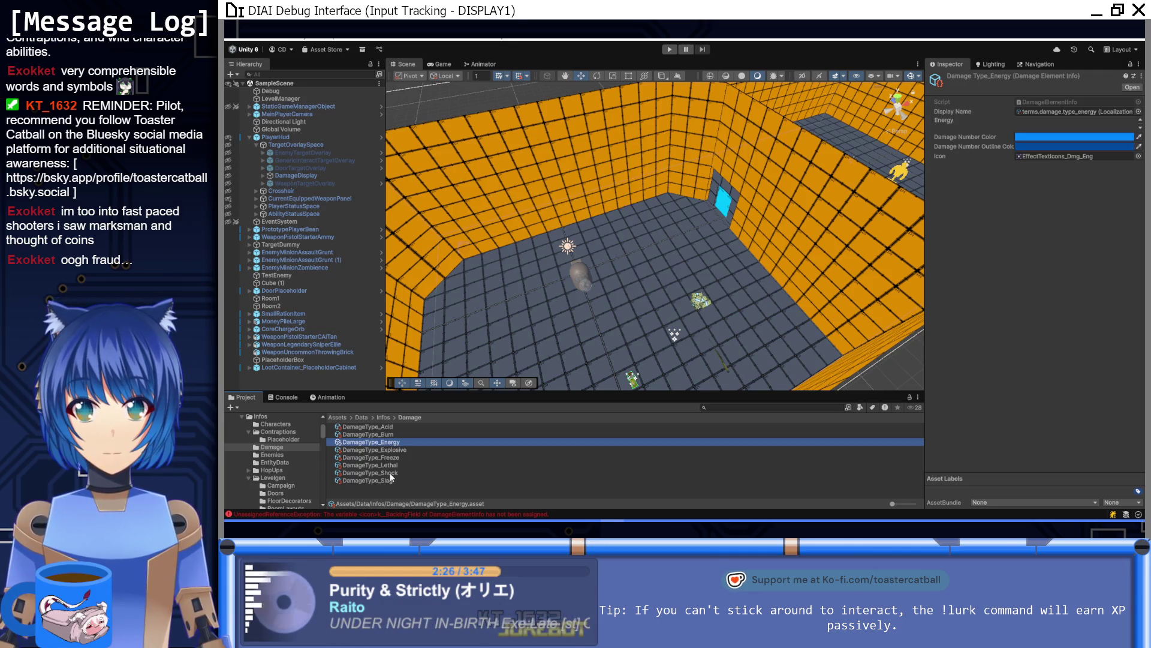
pyautogui.click(390, 472)
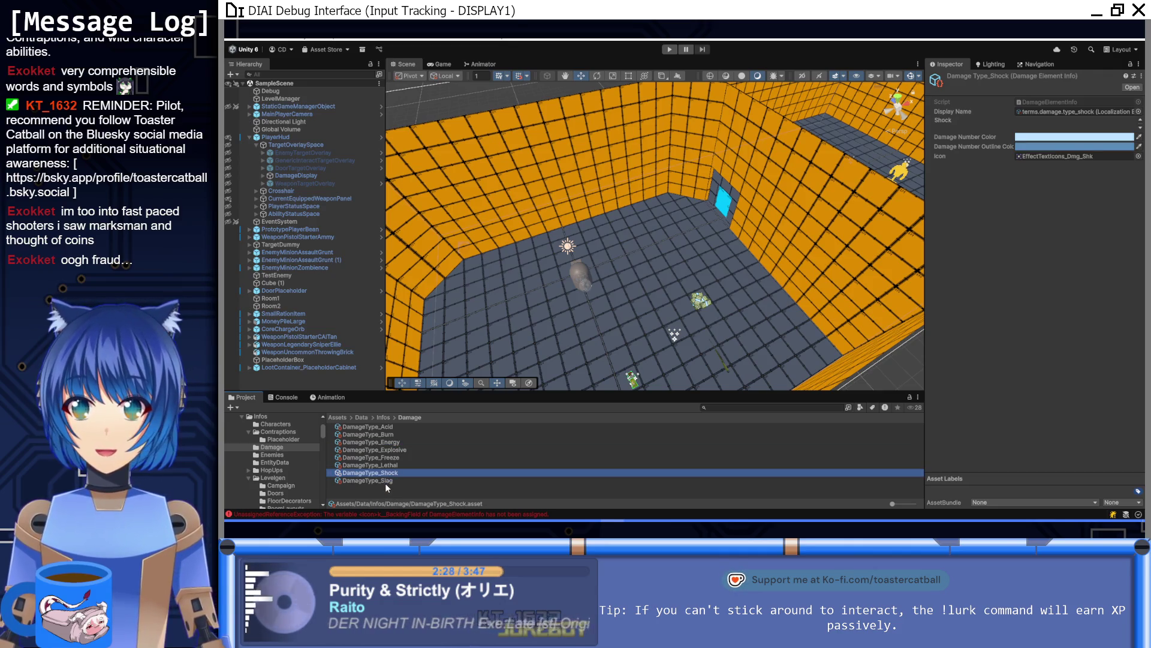
# Give DamageType_Slag the purple drop icon EffectTextIcons_Dmg_Slg
pyautogui.click(385, 482)
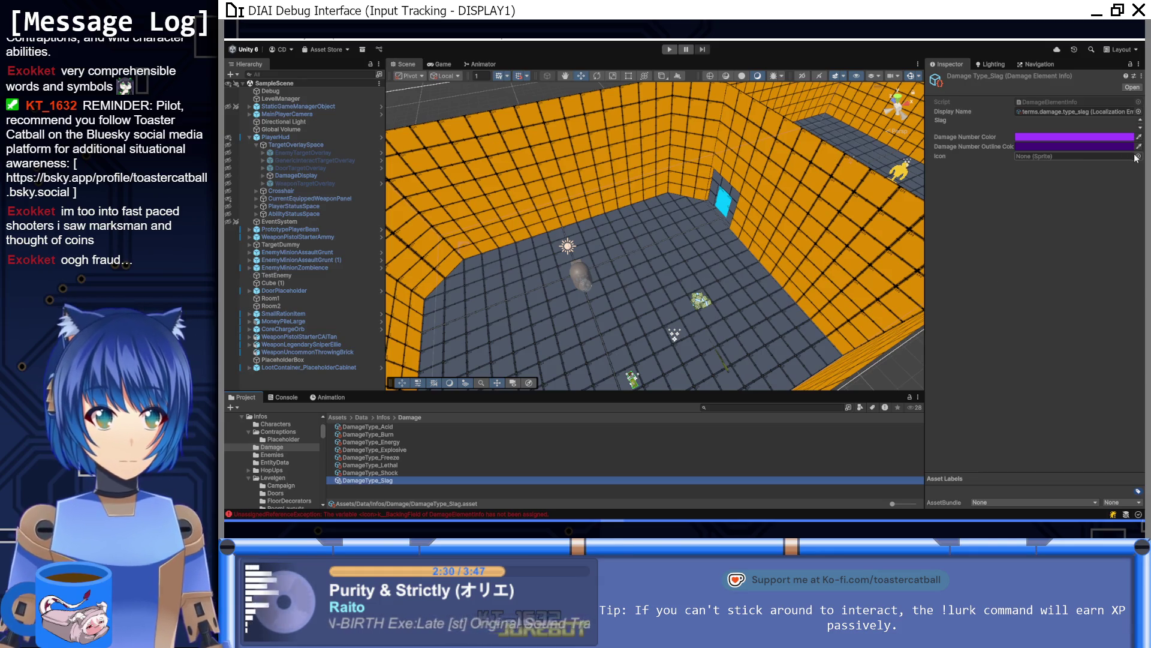
pyautogui.click(1137, 157)
pyautogui.scroll(-5, 859, 285)
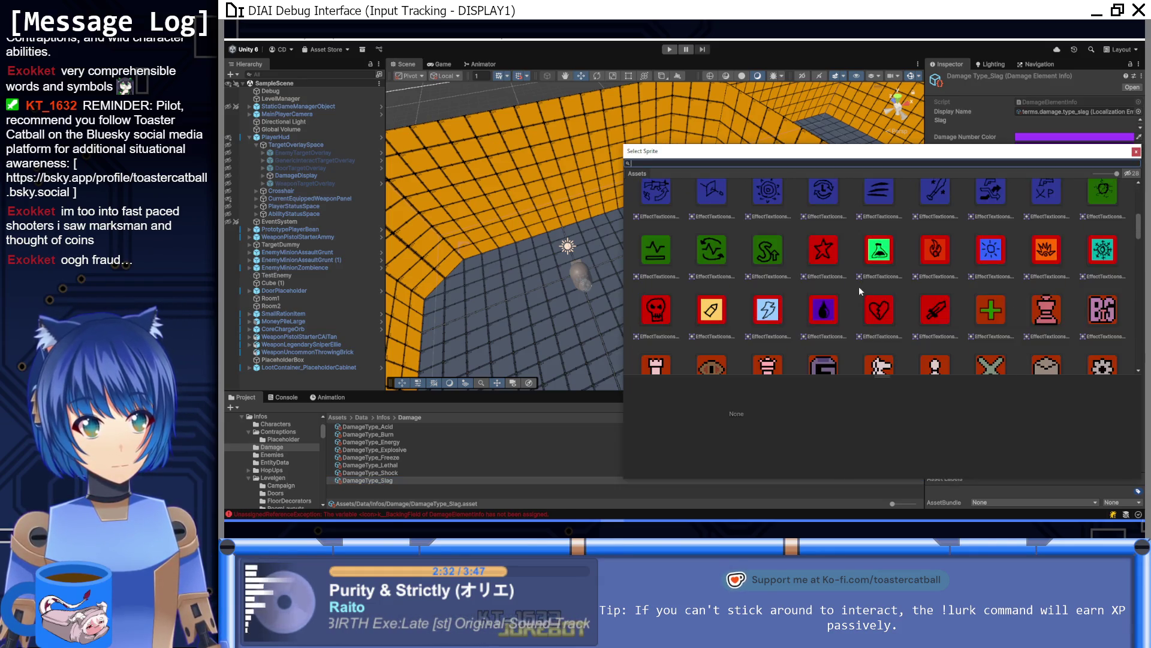
pyautogui.doubleClick(834, 319)
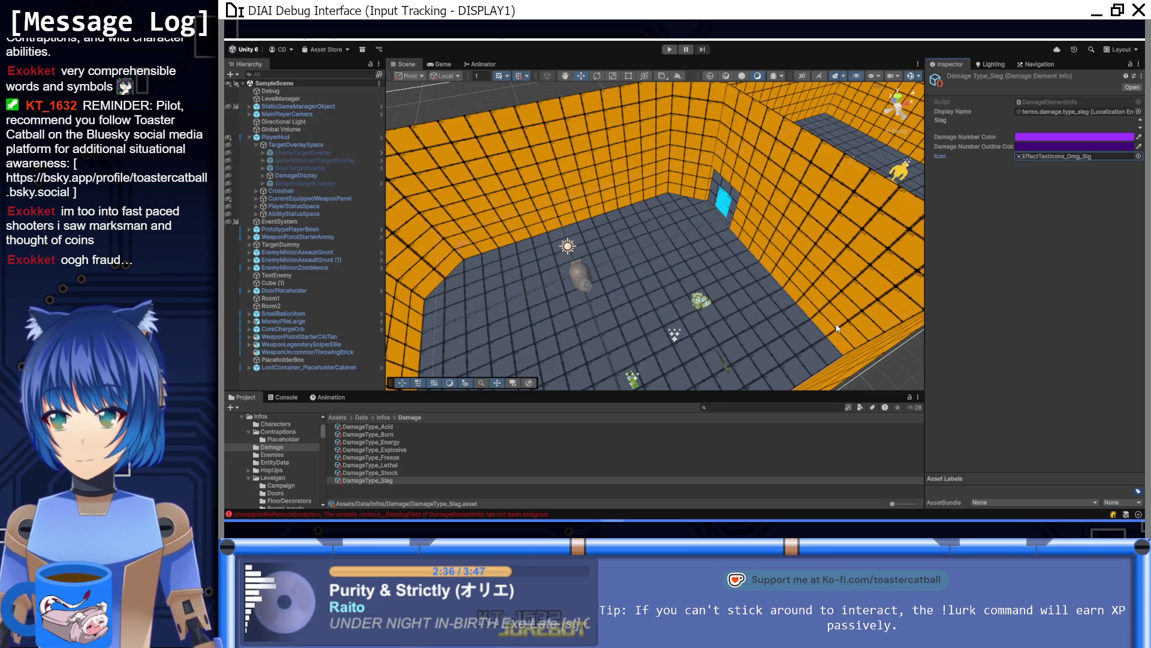
pyautogui.click(663, 49)
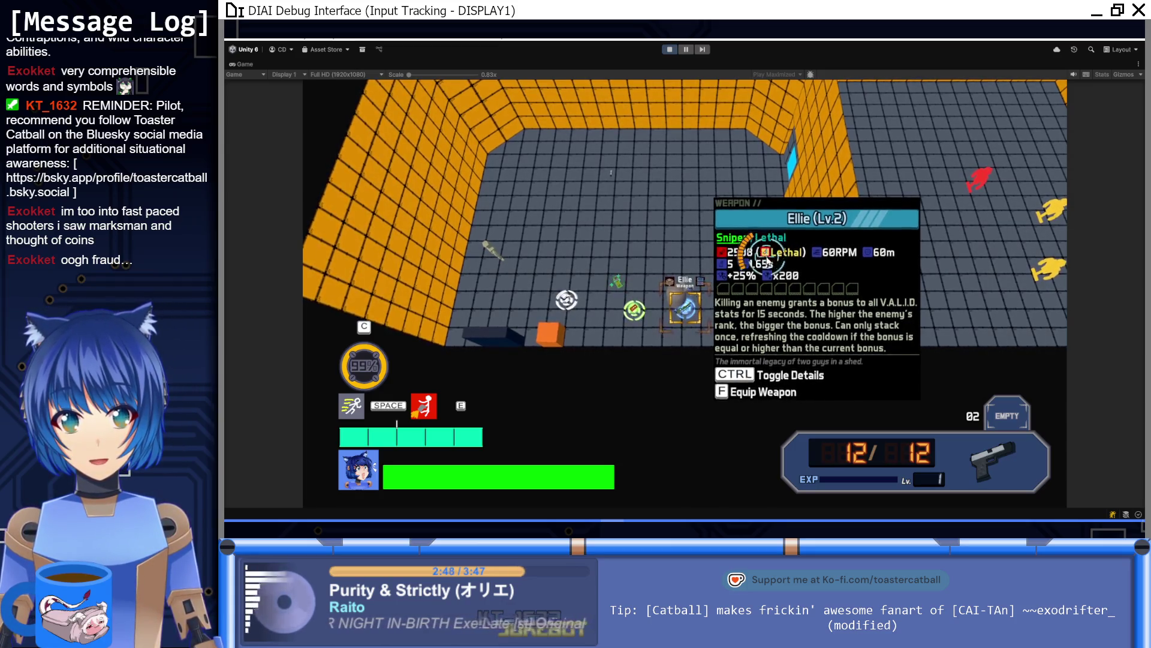
# Walk to the Brick, equip it, throw bricks at the Target Dummy, then exit Play mode
pyautogui.press('a')
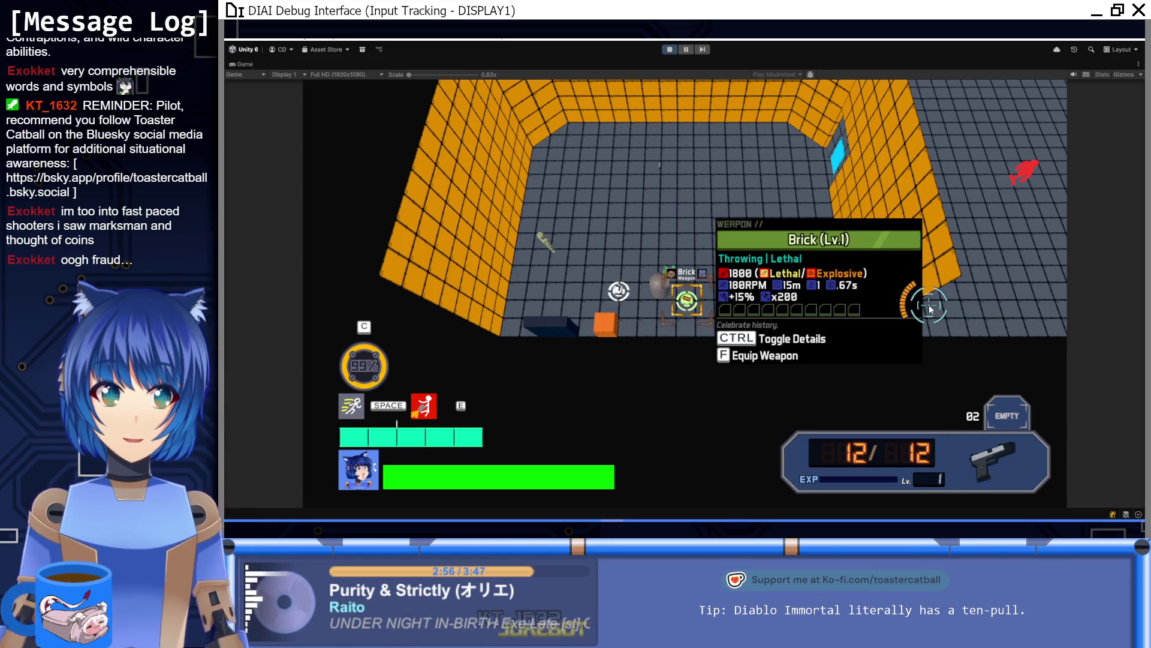
pyautogui.press('f')
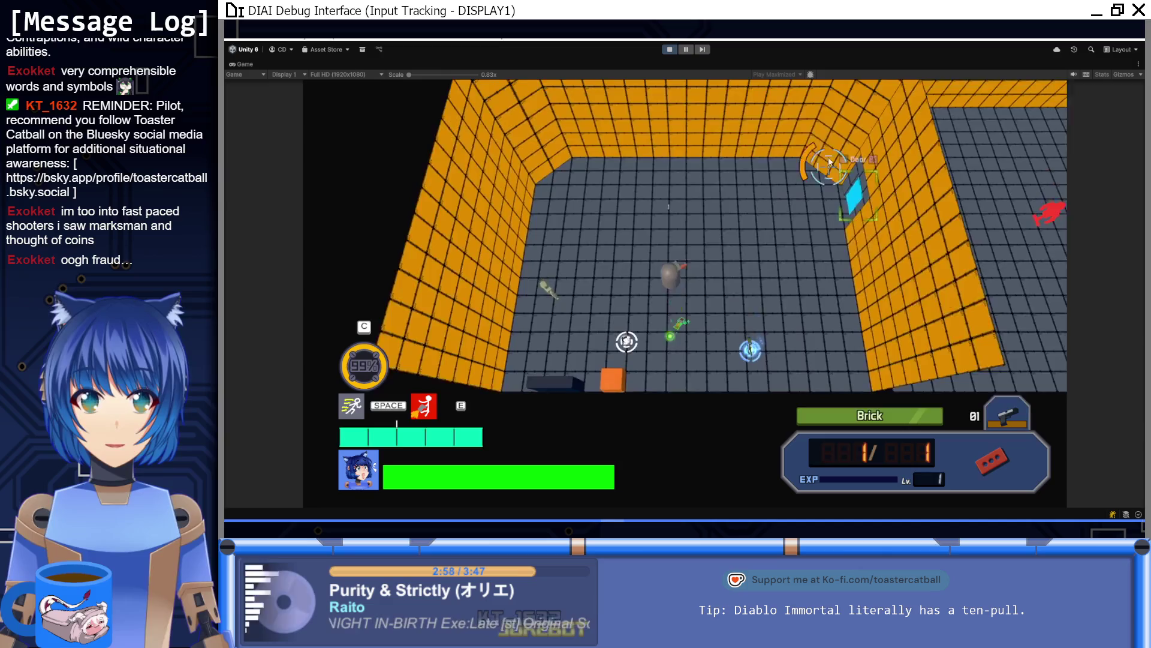
pyautogui.click(831, 168)
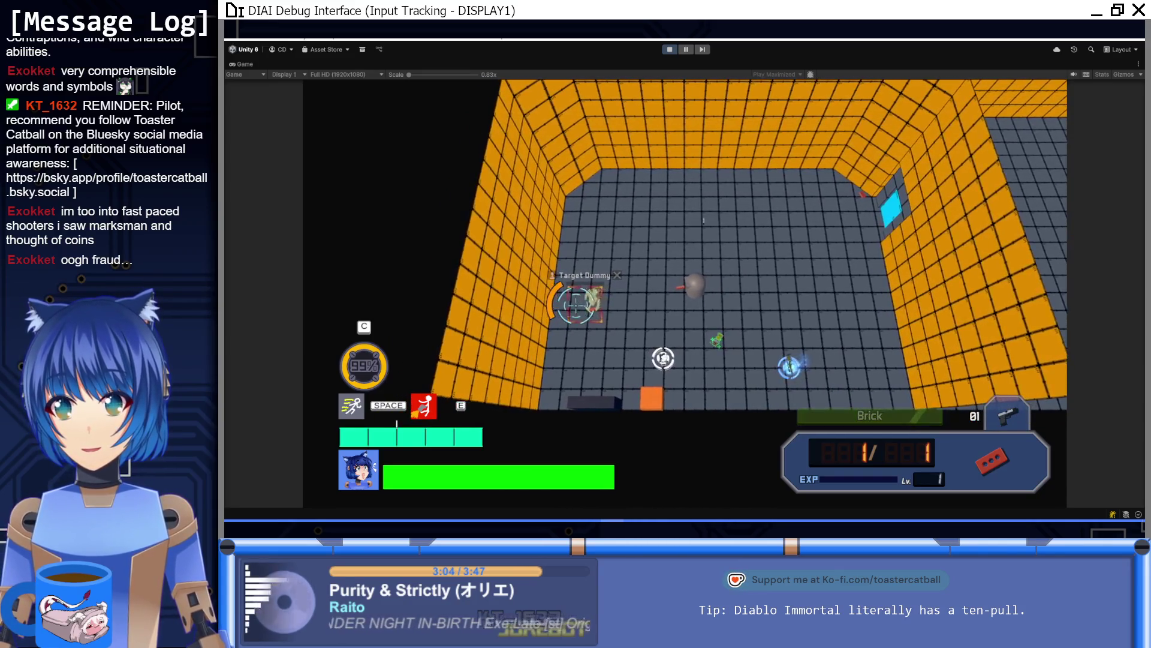
pyautogui.click(583, 301)
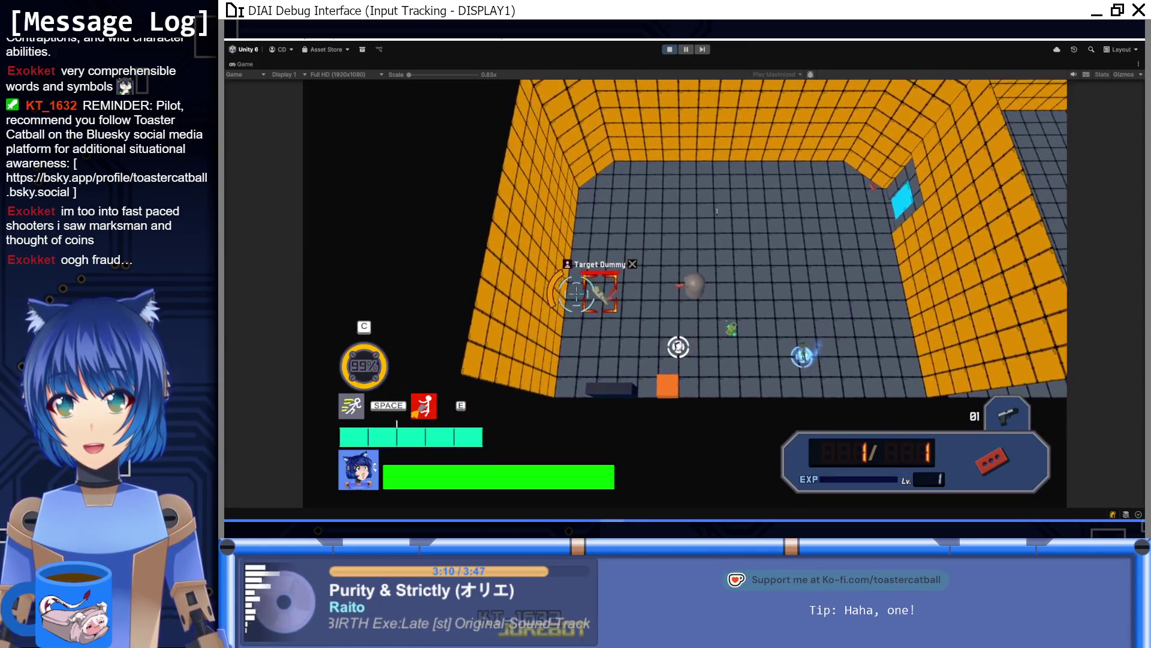
pyautogui.click(603, 318)
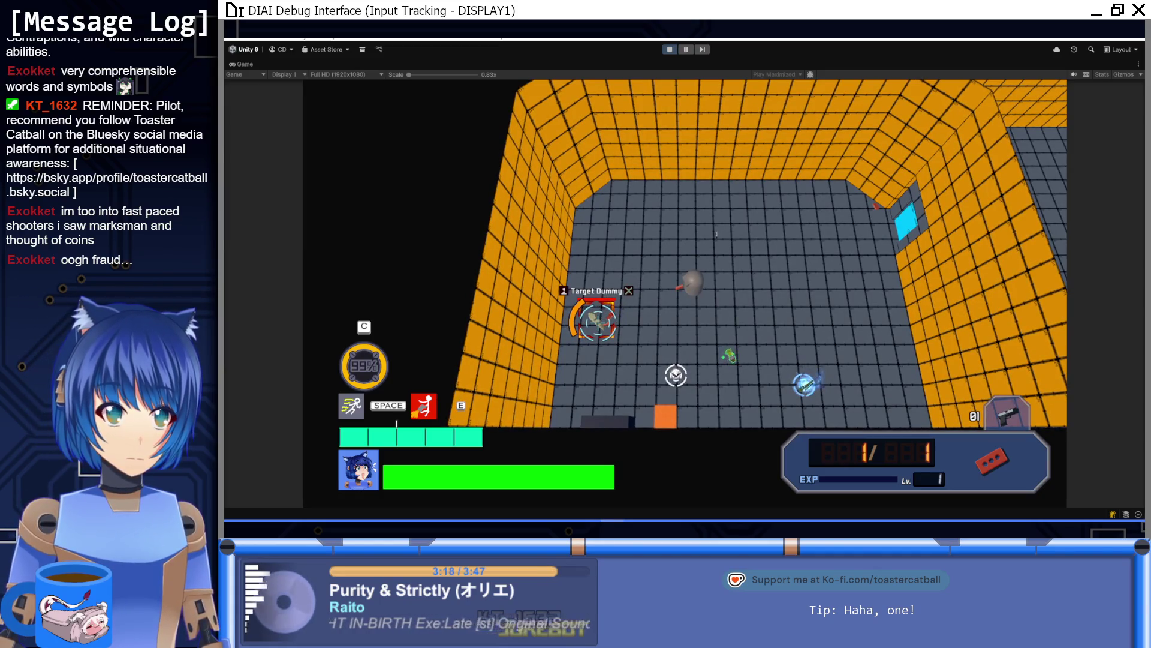
pyautogui.hotkey('ctrl', 'p')
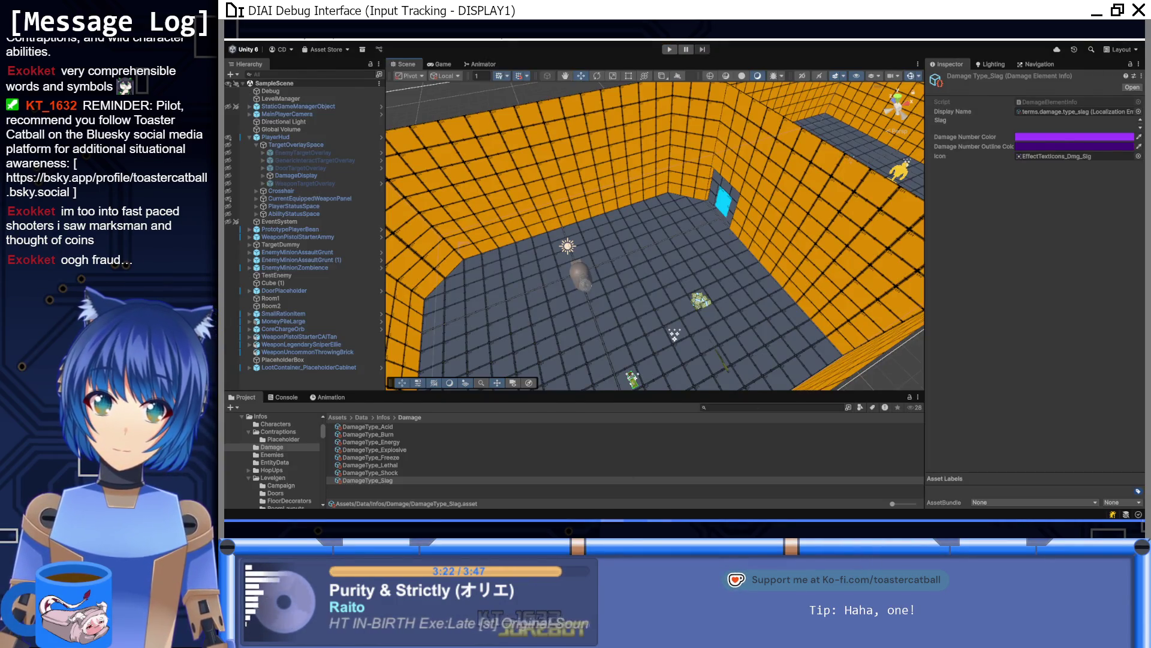
pyautogui.hotkey('alt', 'Tab')
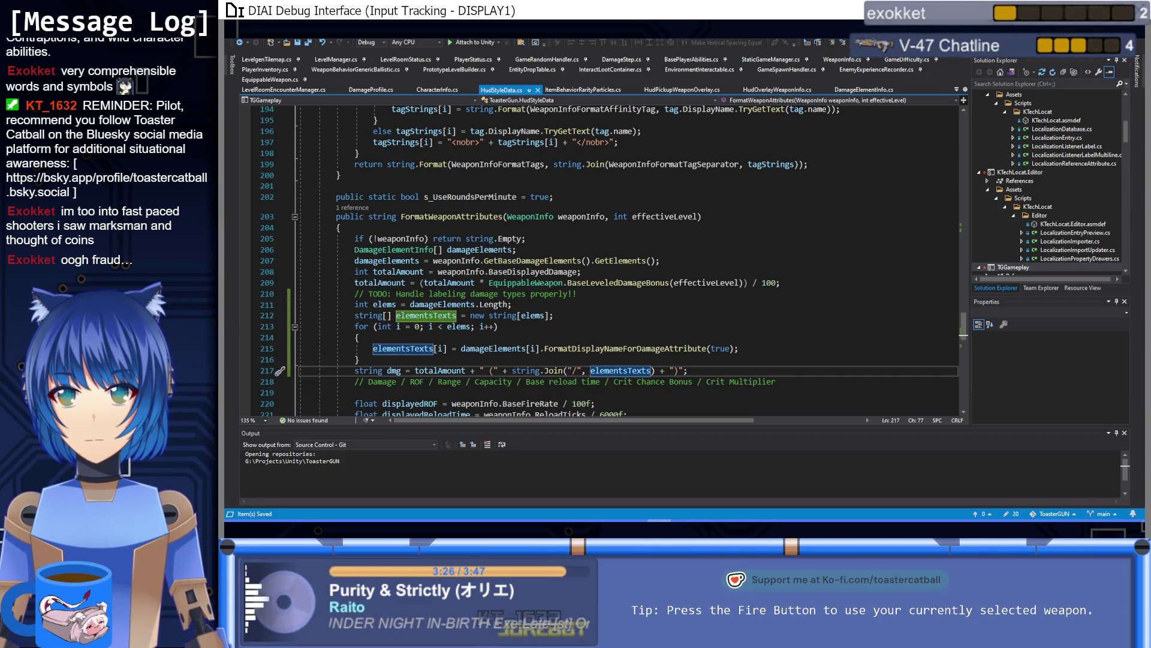
pyautogui.moveTo(612, 523)
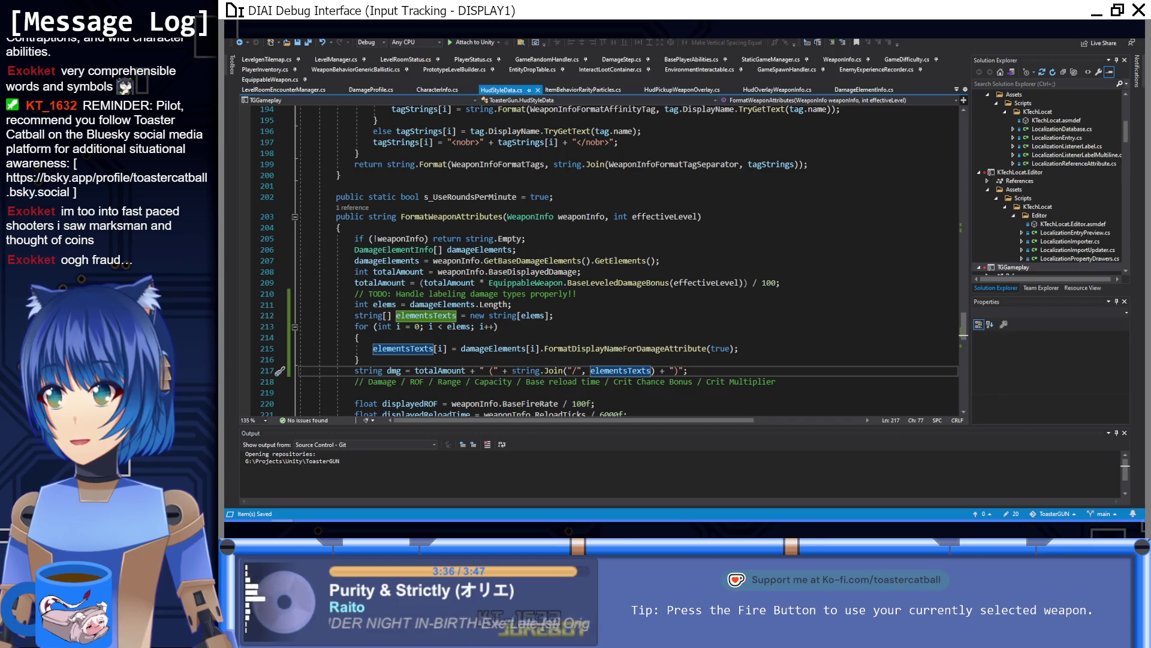
pyautogui.hotkey('alt', 'Tab')
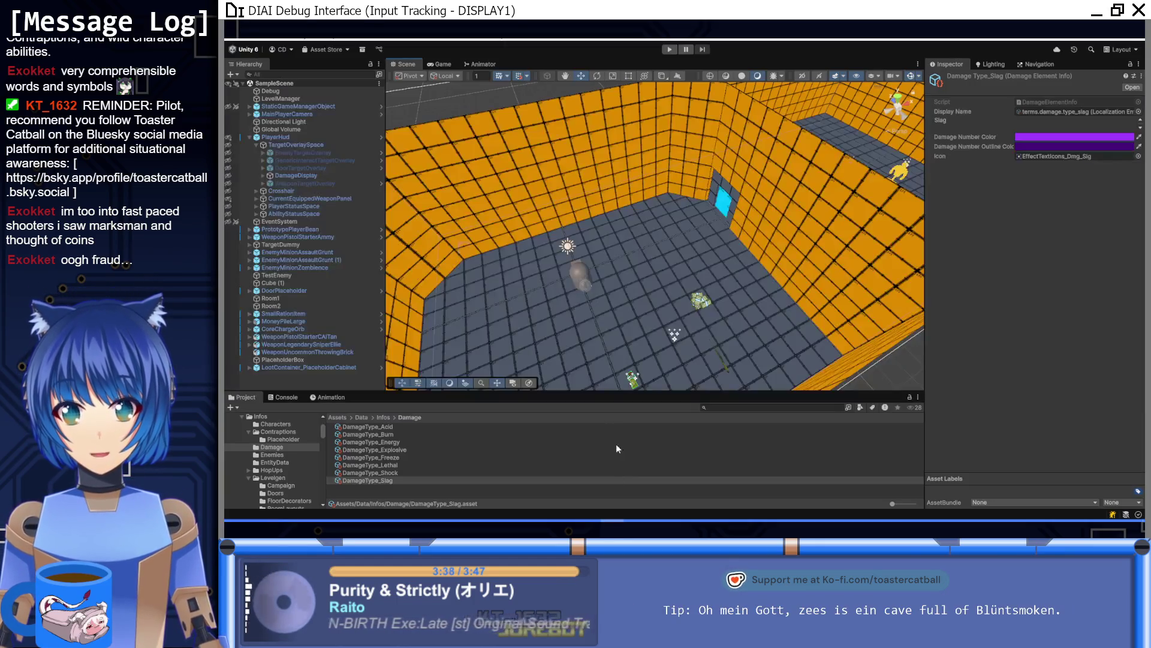
# Play again and view the Ellie tooltip's full details showing 2500 (Lethal), then stop
pyautogui.click(670, 50)
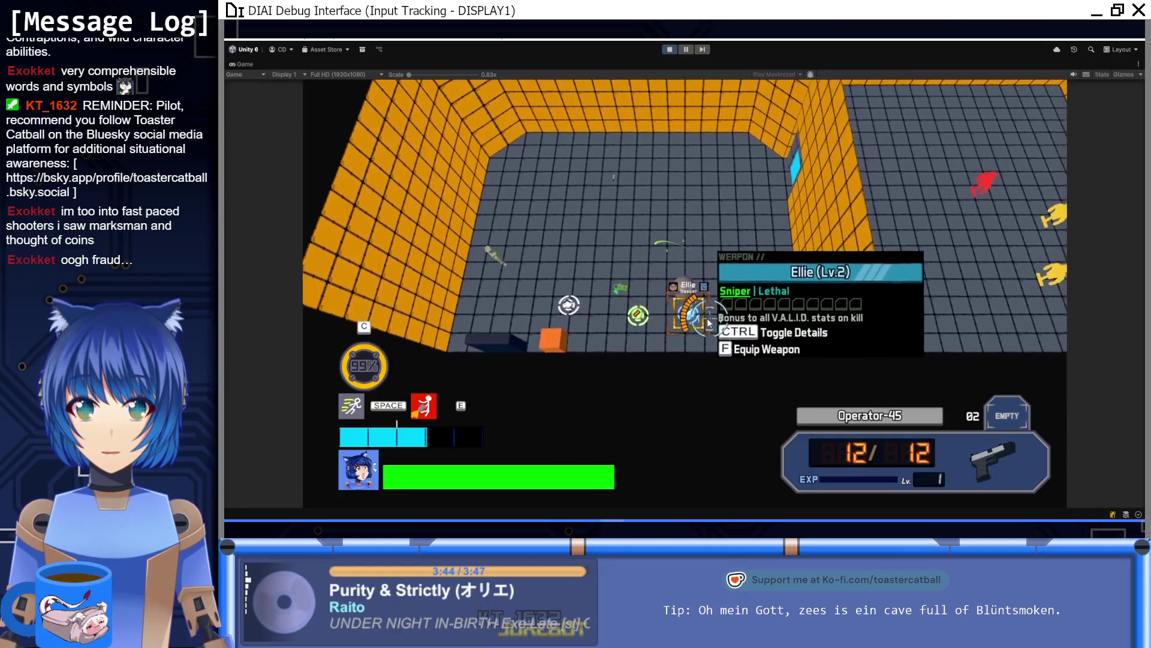
pyautogui.press('ctrl')
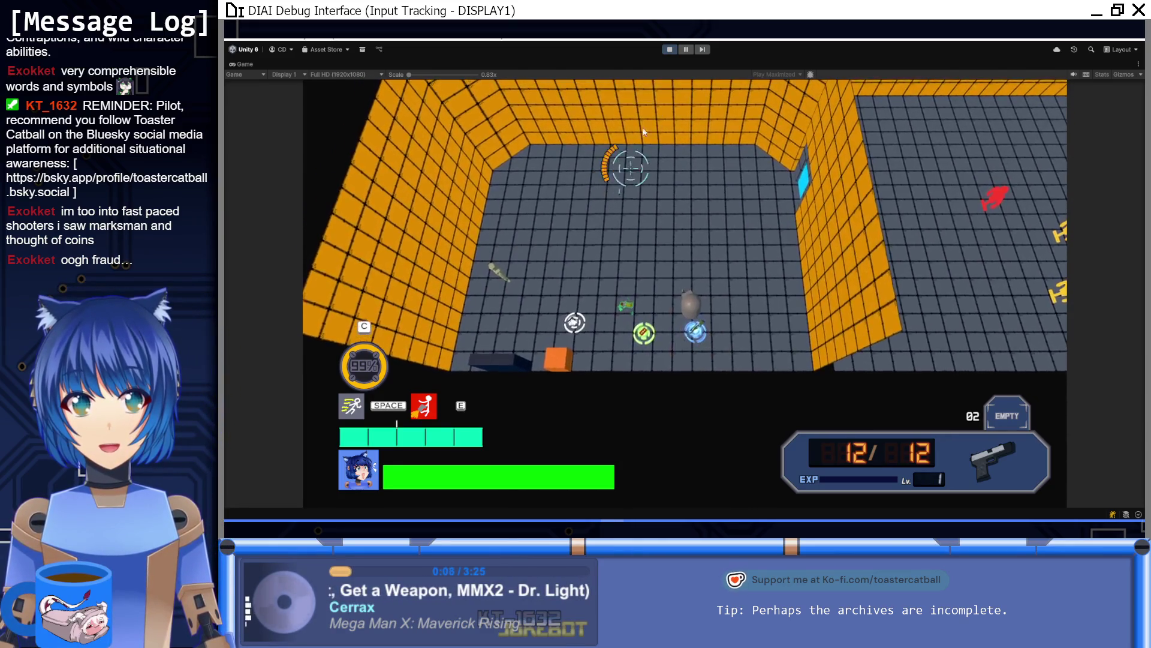
pyautogui.click(671, 52)
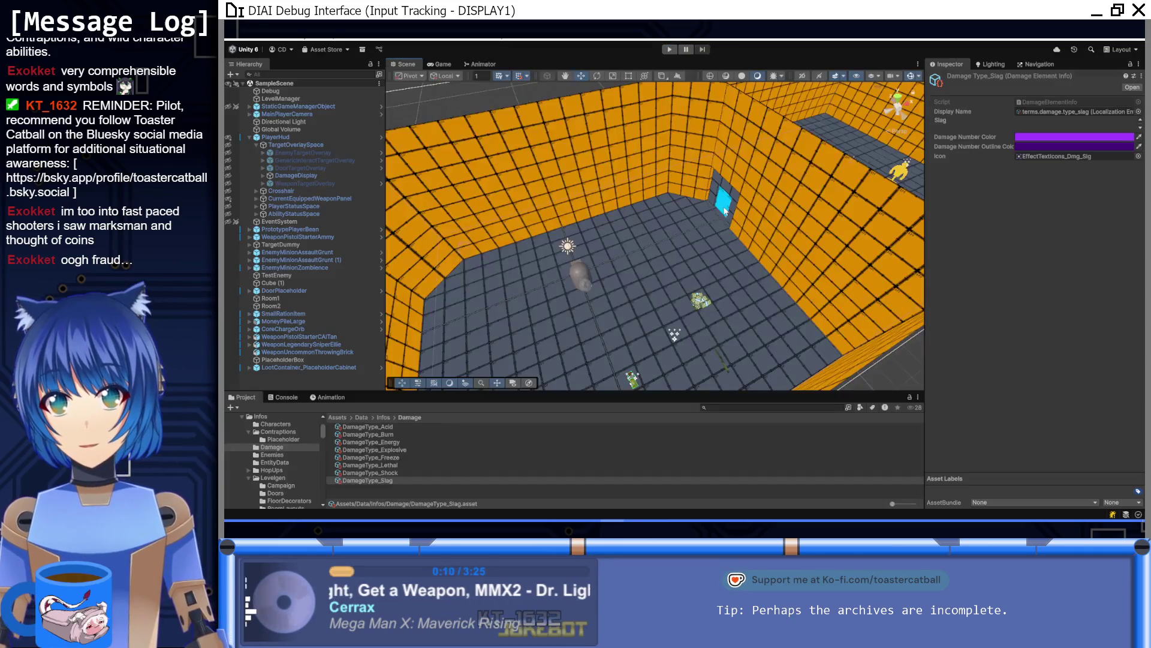
pyautogui.rightClick(314, 184)
# Open the WeaponTargetOverlay prefab and set WeaponAttributesExtended's font size to 30
pyautogui.moveTo(360, 273)
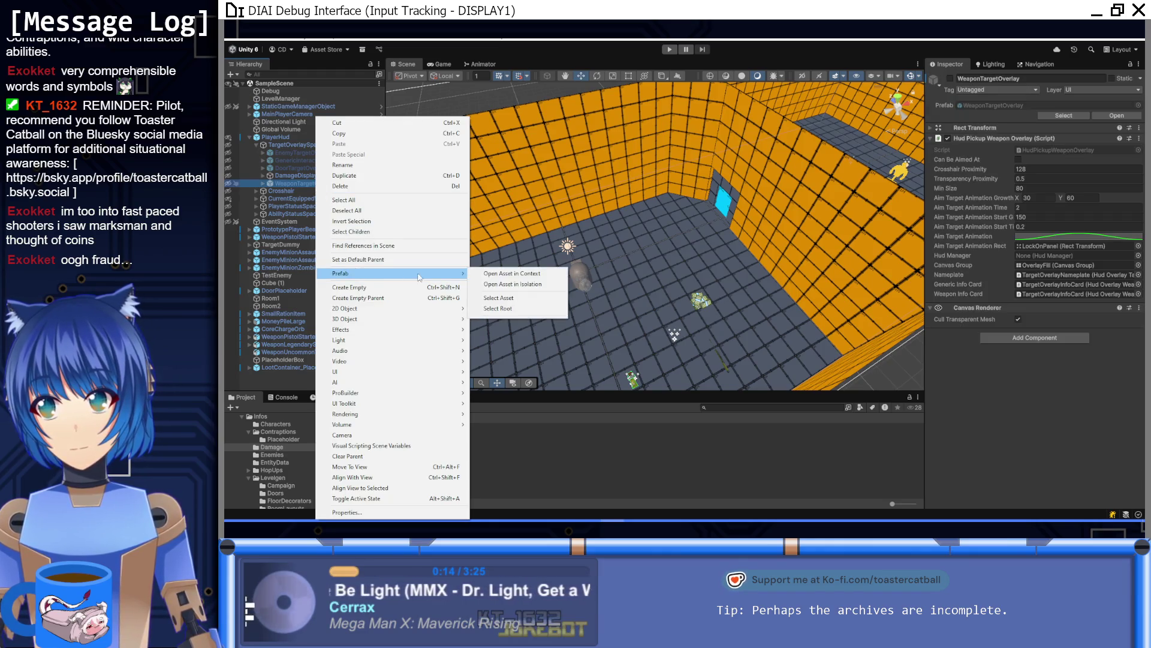
pyautogui.click(501, 284)
pyautogui.click(367, 173)
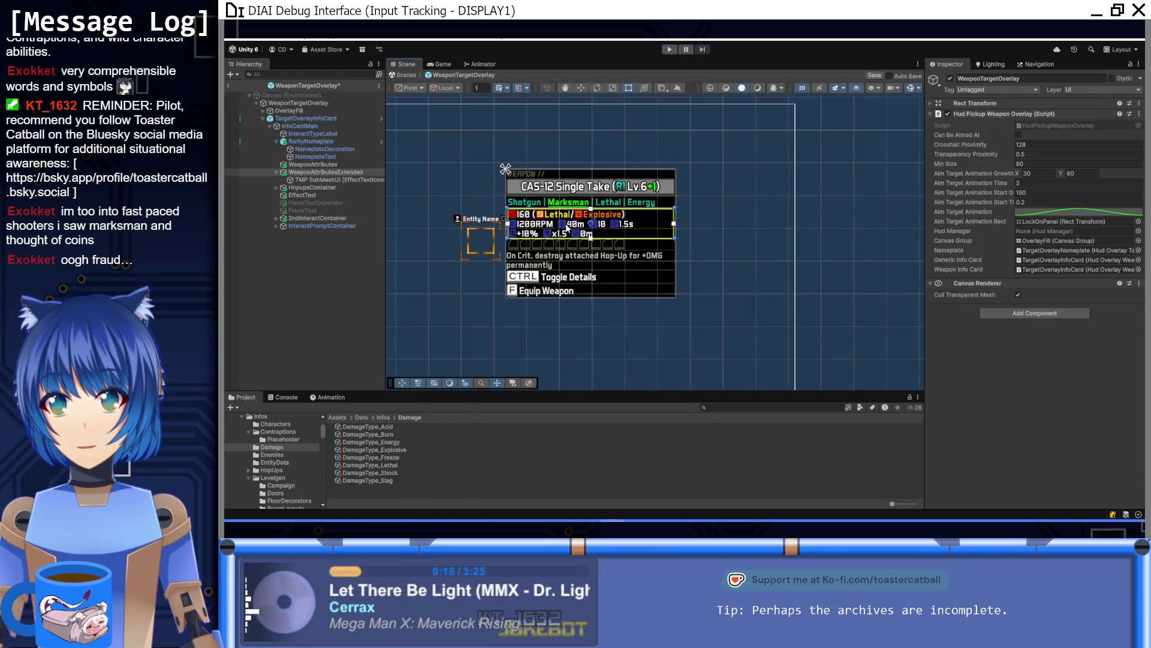
pyautogui.click(1033, 277)
pyautogui.write('30')
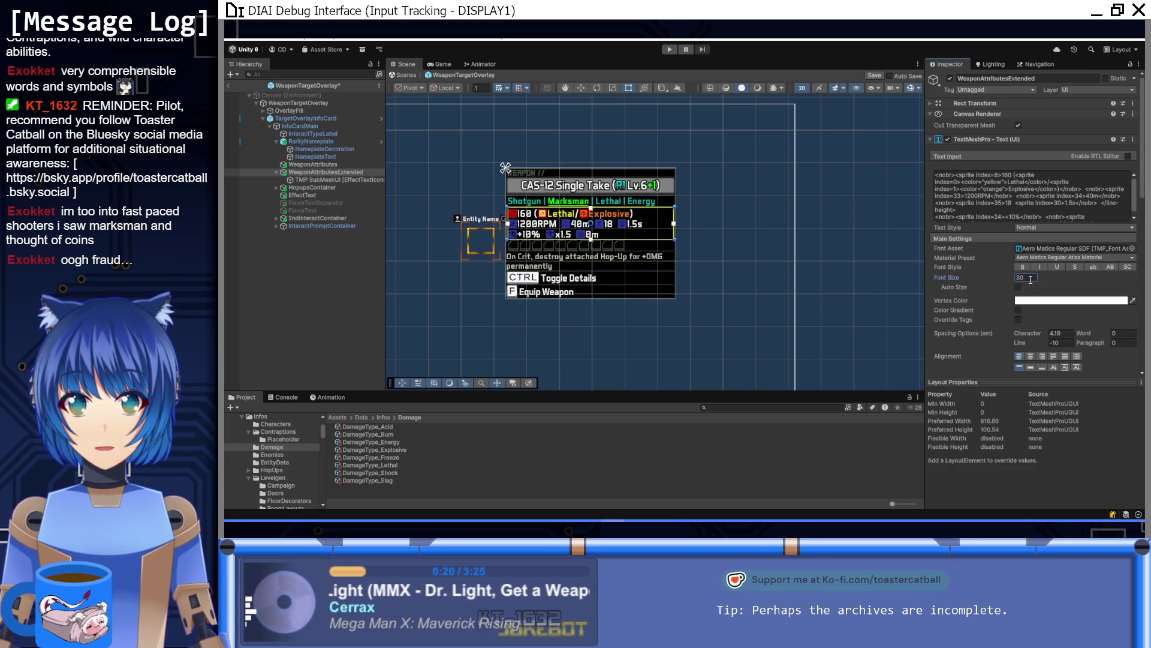
pyautogui.press('Return')
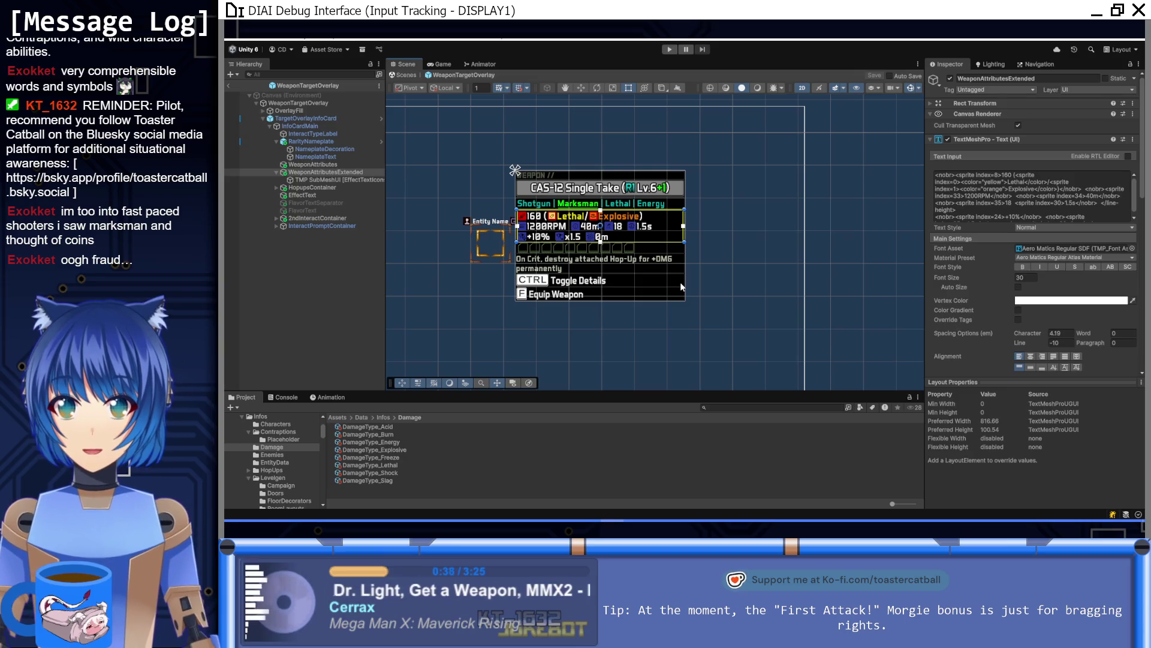
# Rename the WeaponAttributesExtended object to WeaponStats
pyautogui.click(336, 166)
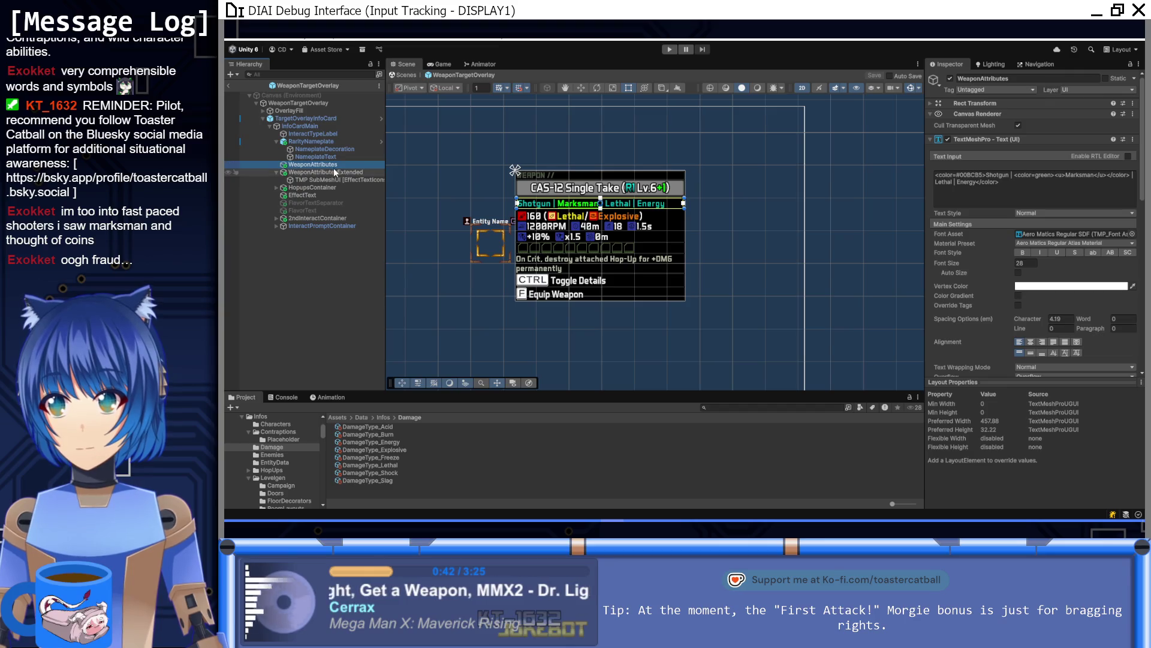
pyautogui.scroll(2, 418, 201)
pyautogui.scroll(1, 417, 196)
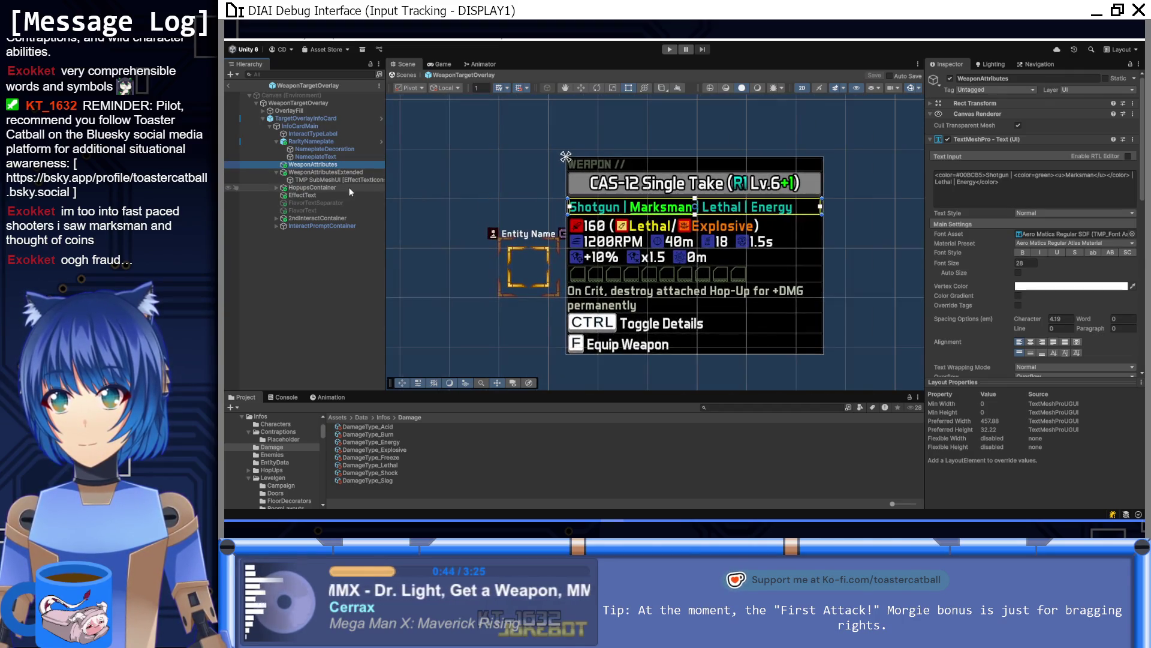
pyautogui.click(348, 172)
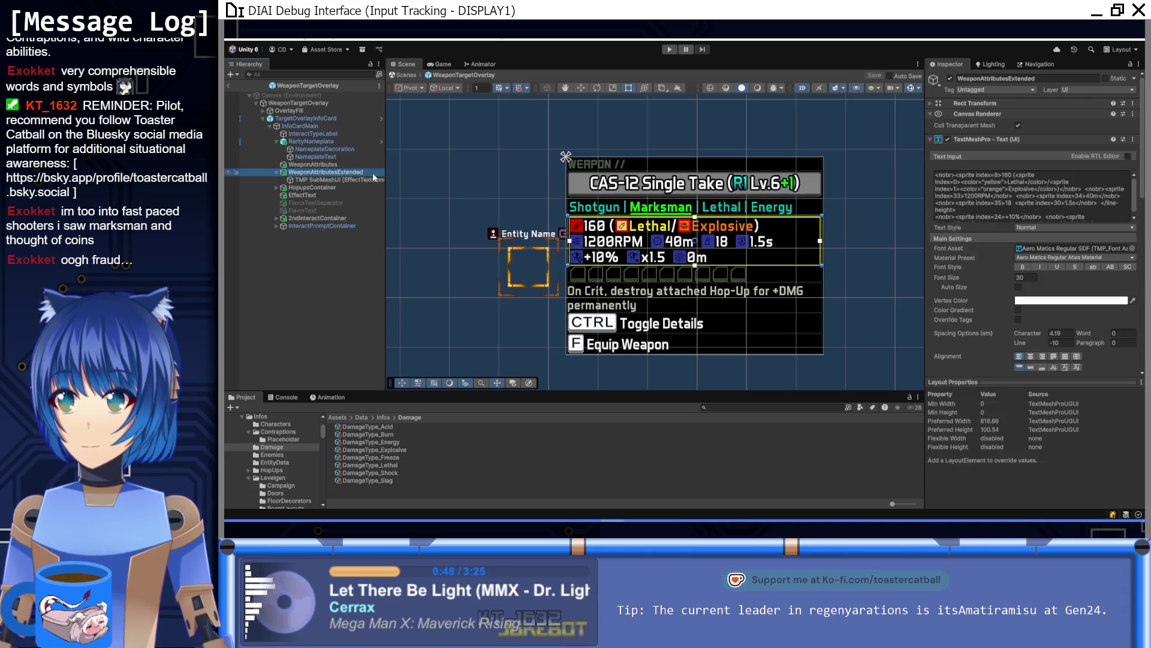
pyautogui.click(313, 174)
pyautogui.write('WeaponStats')
pyautogui.press('Return')
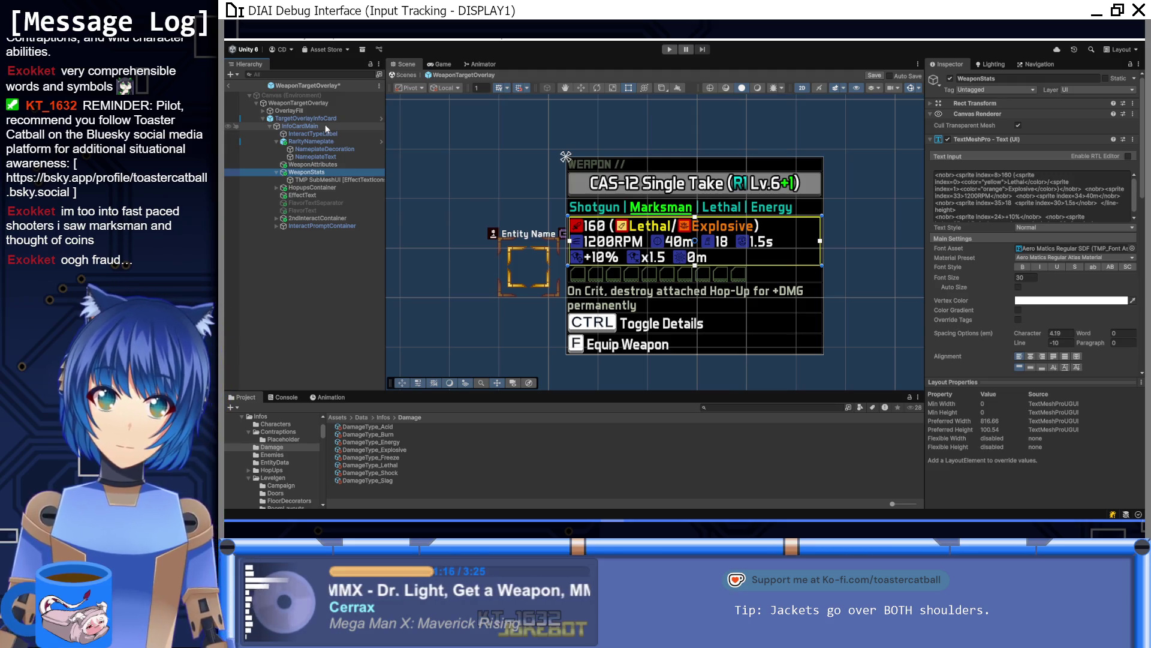
# Duplicate the WeaponAttributes line and rename the copy MasteryBonuses
pyautogui.click(328, 164)
pyautogui.hotkey('ctrl', 'd')
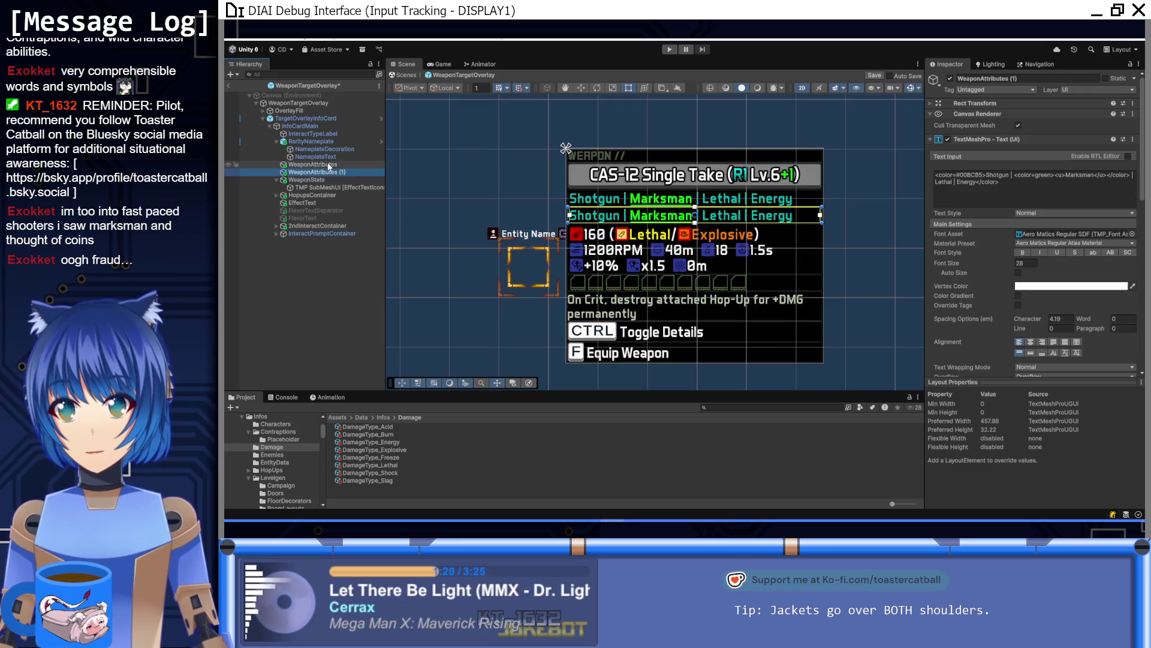
pyautogui.click(334, 173)
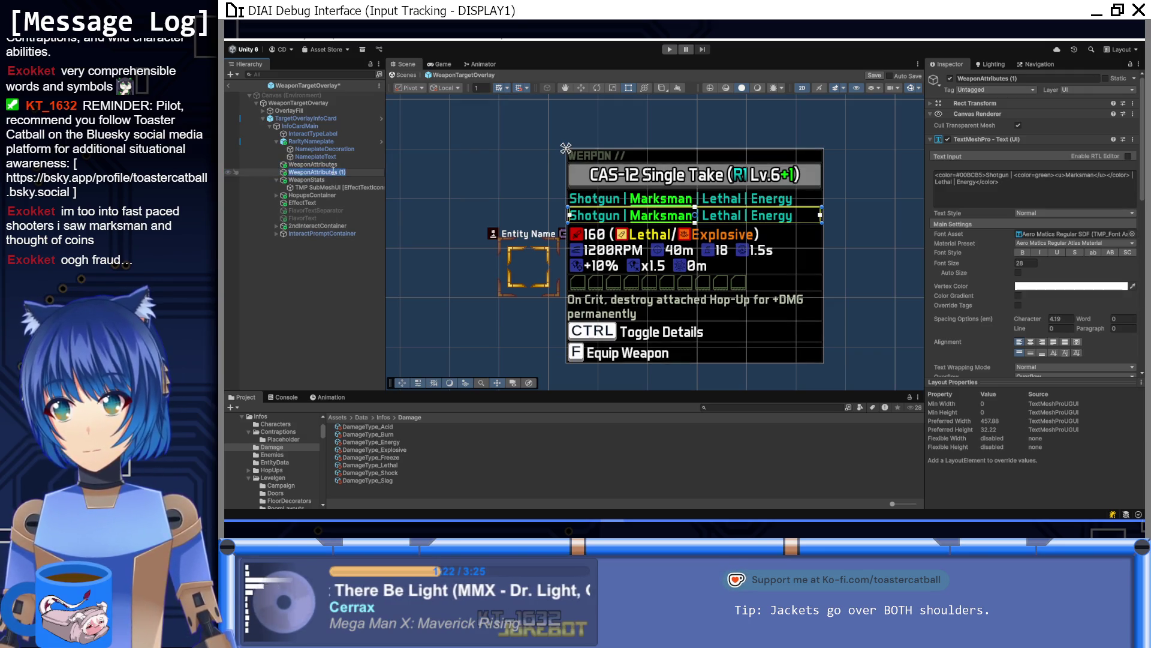
pyautogui.write('Ma')
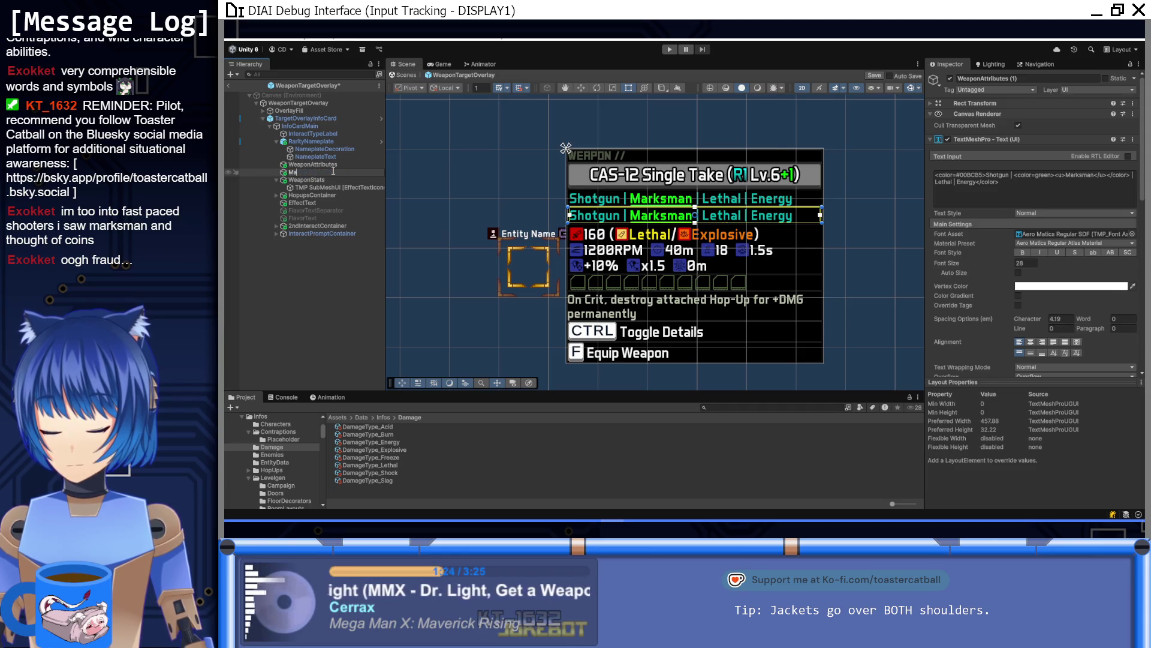
pyautogui.write('steryBonuses')
pyautogui.press('Return')
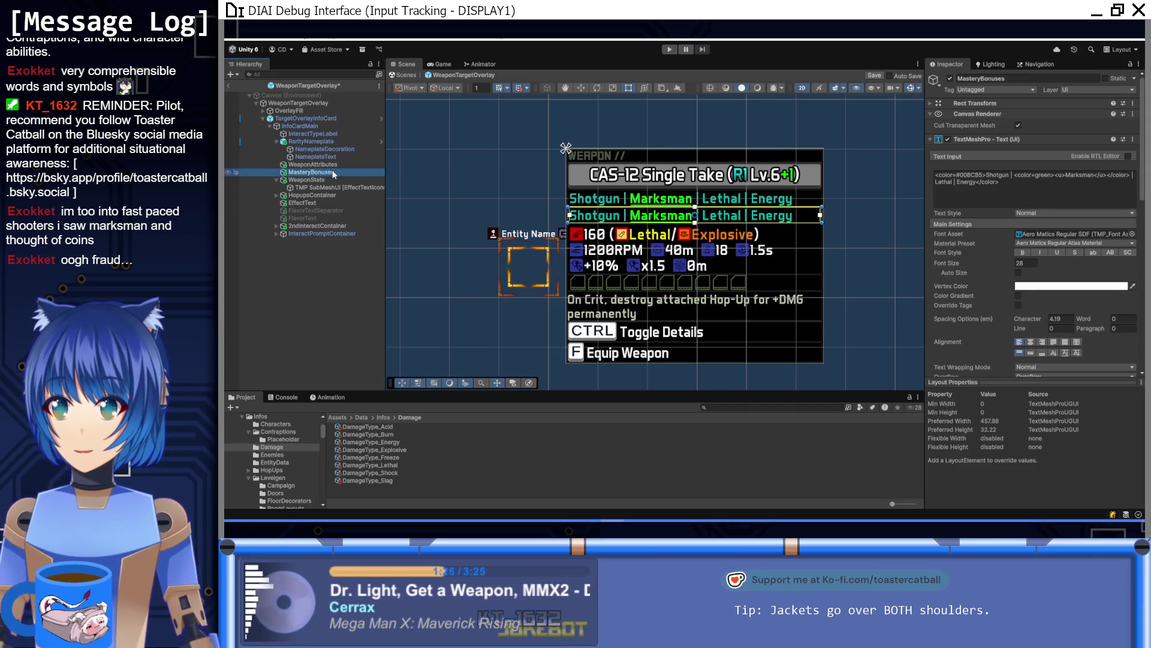
# Set the MasteryBonuses font size to 20
pyautogui.scroll(-2, 990, 292)
pyautogui.click(1027, 212)
pyautogui.write('20')
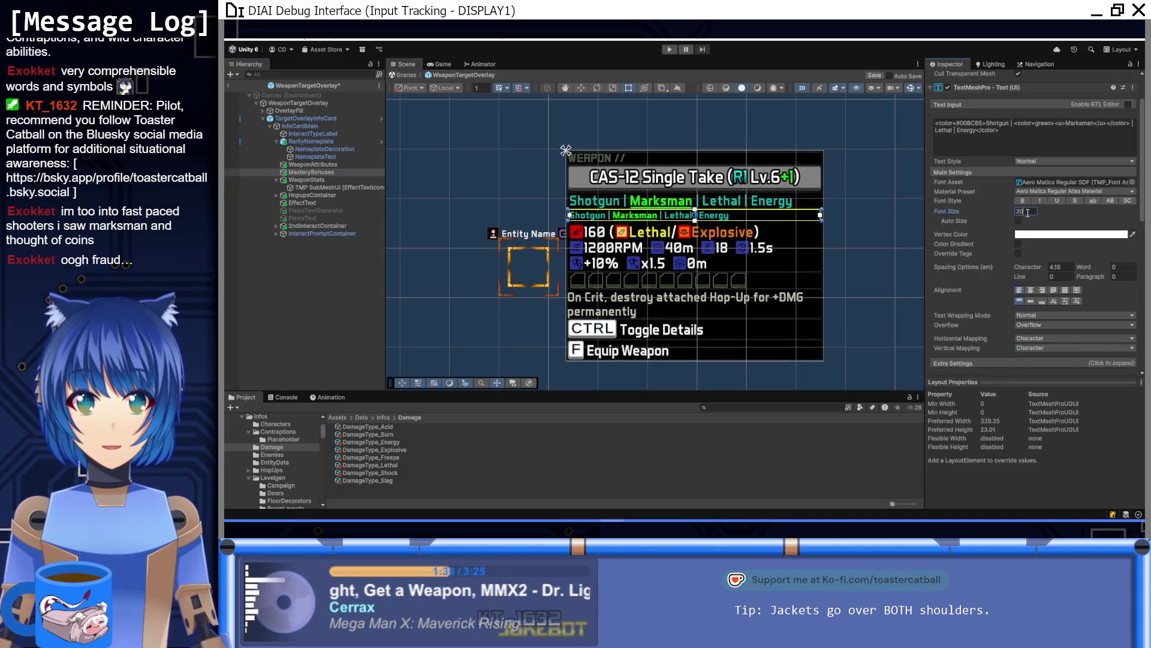
pyautogui.scroll(2, 990, 313)
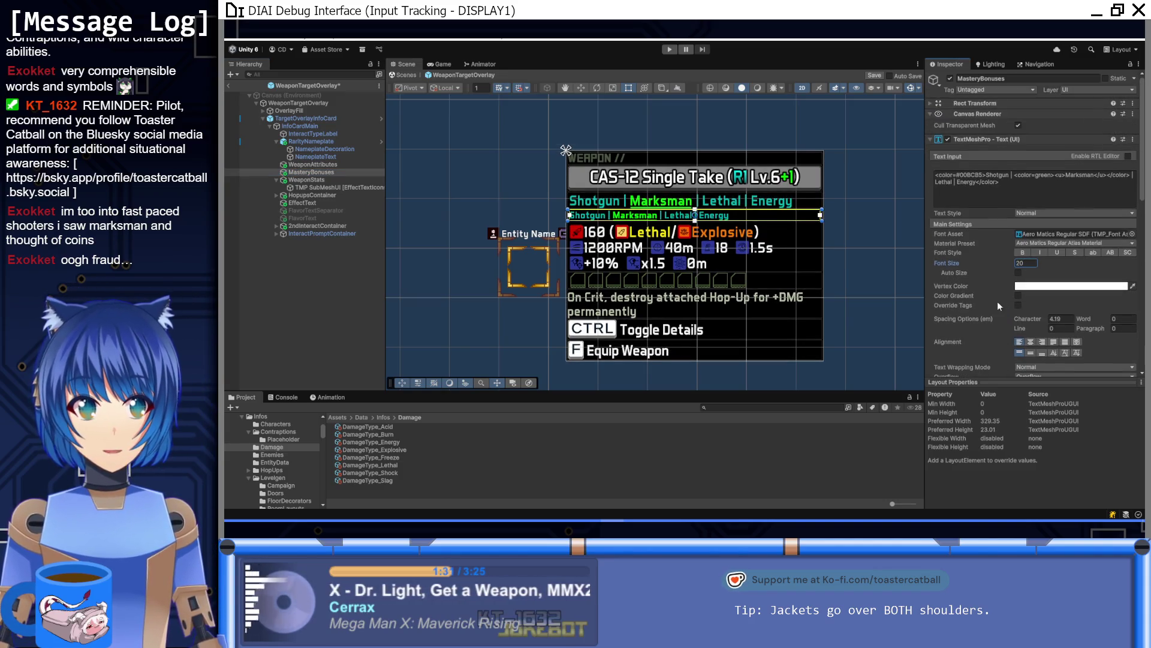
# Look through MasteryBonuses Extra Settings and the sprite asset choices, leaving them unchanged
pyautogui.click(1016, 186)
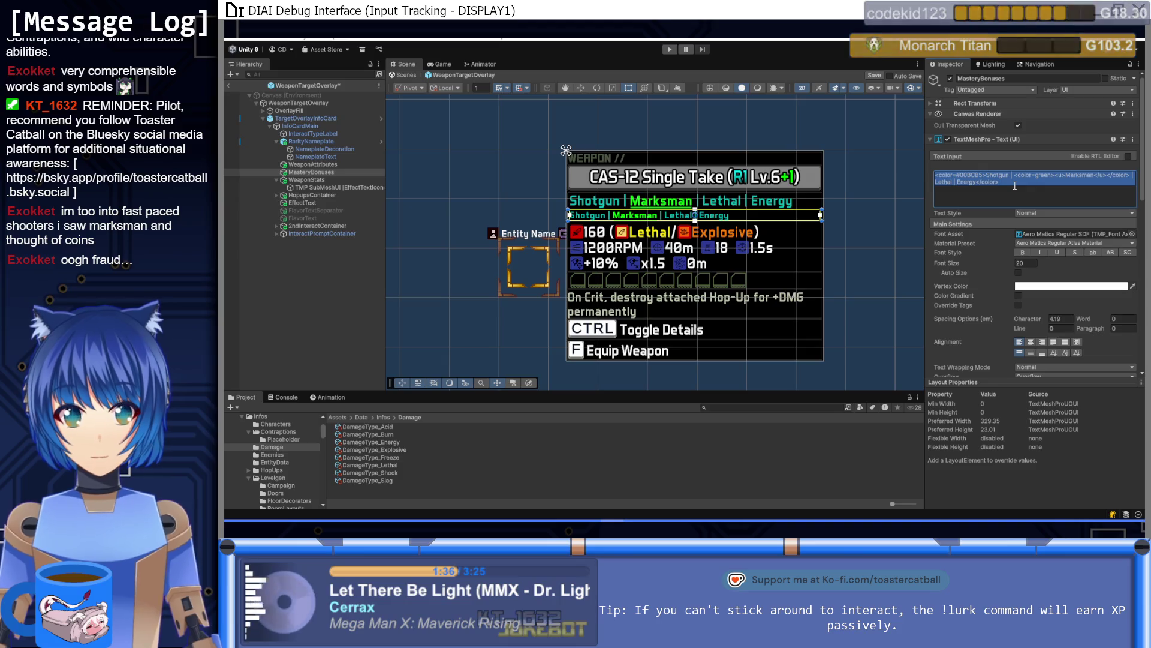
pyautogui.scroll(-5, 1023, 286)
pyautogui.click(1009, 234)
pyautogui.scroll(-2, 1049, 269)
pyautogui.click(1132, 303)
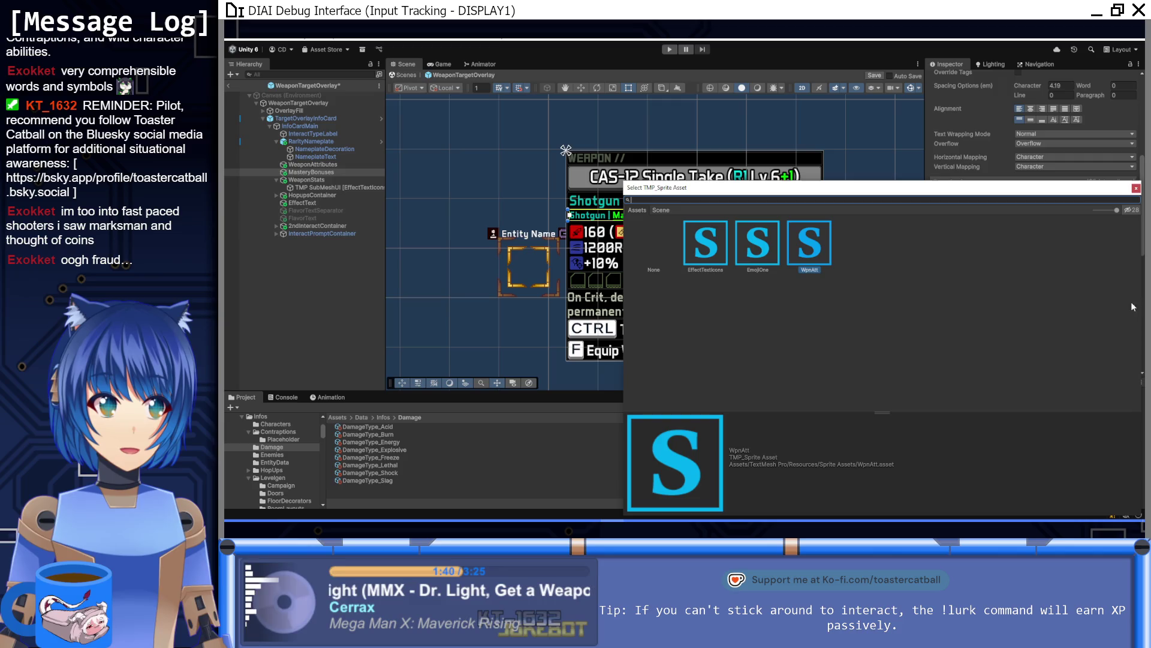
pyautogui.press('Escape')
pyautogui.scroll(5, 1012, 282)
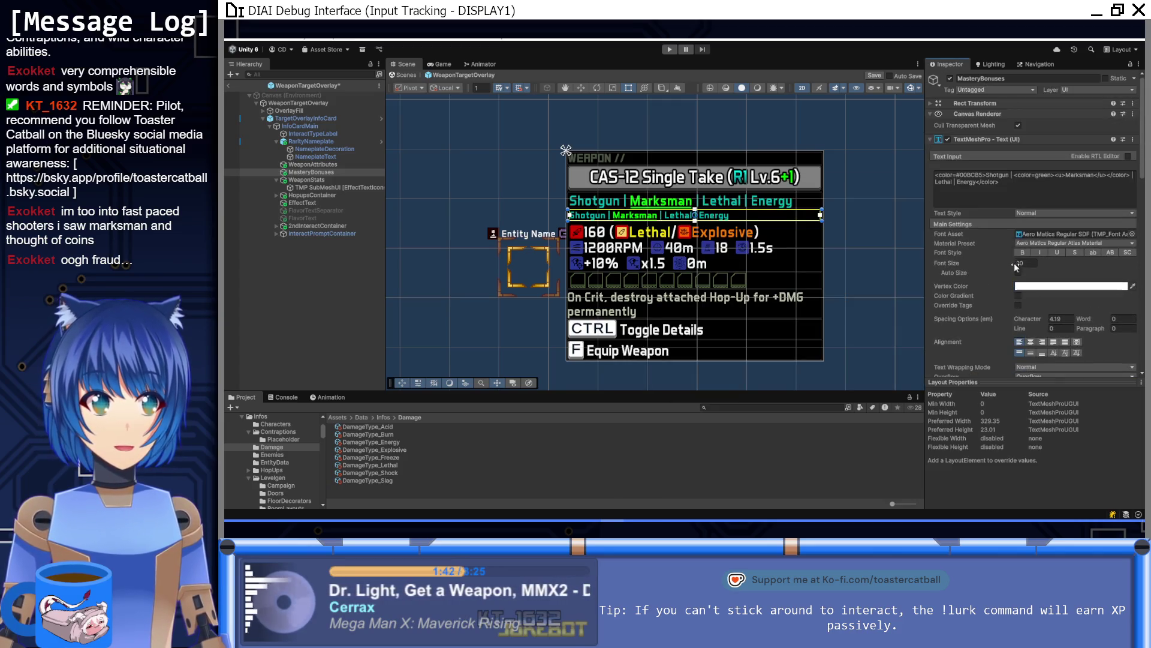
# Clear the existing tag text from MasteryBonuses
pyautogui.click(1041, 193)
pyautogui.hotkey('ctrl', 'a')
pyautogui.press('BackSpace')
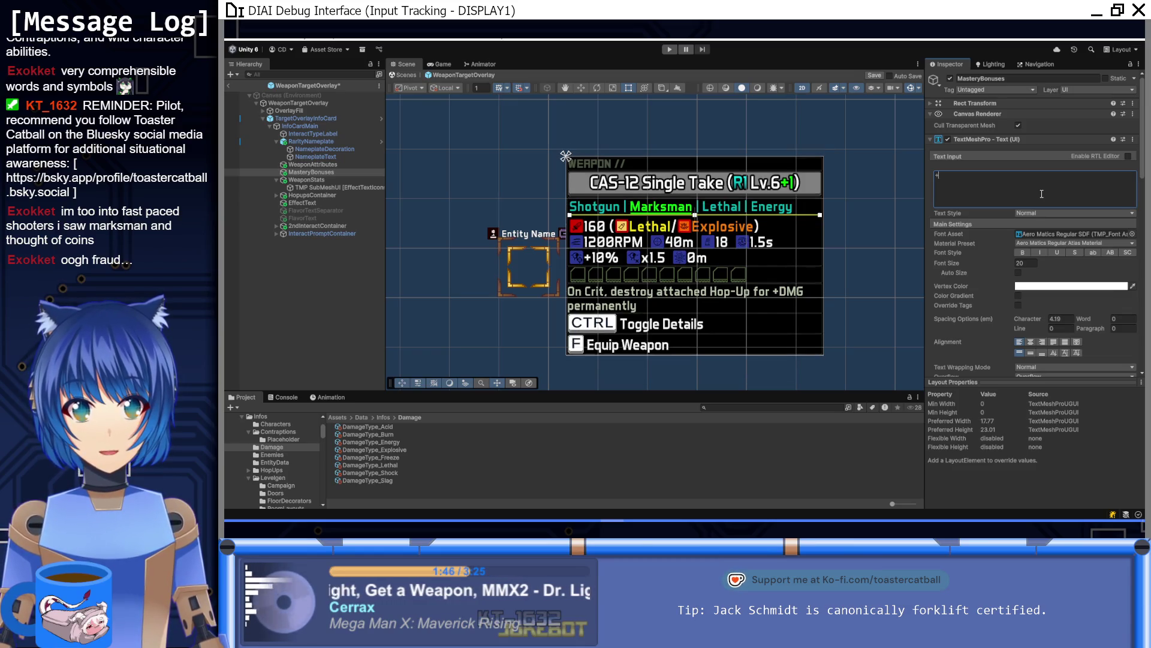
# Type a <sprite index=...> tag into MasteryBonuses and adjust its index number
pyautogui.write('<')
pyautogui.scroll(6, 575, 214)
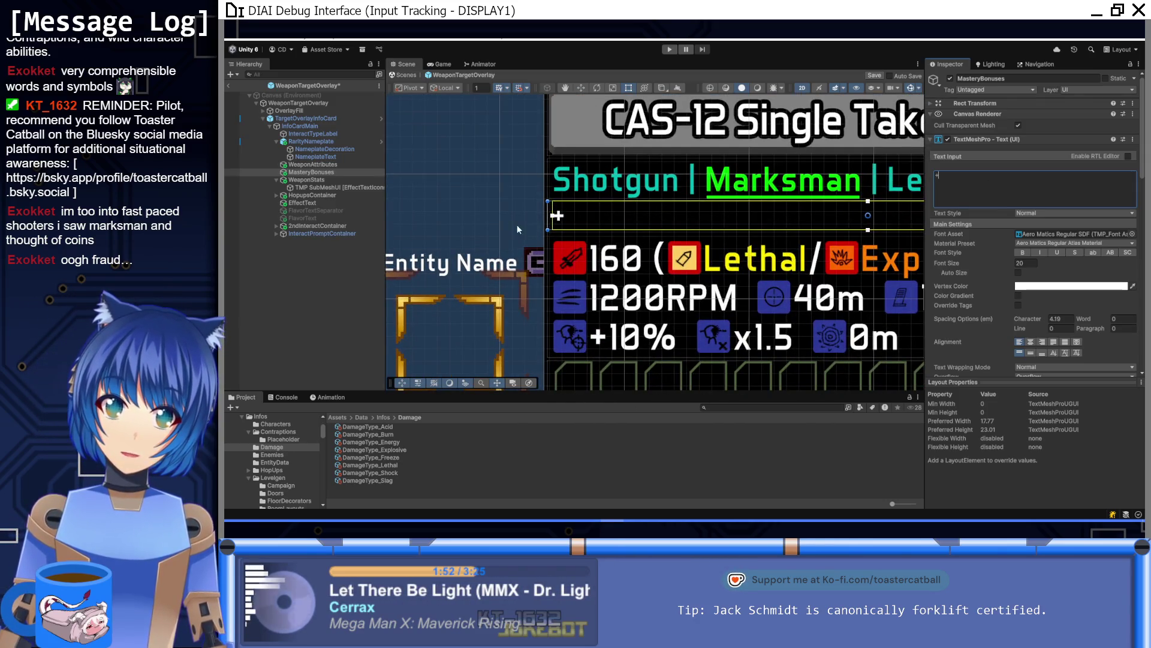
pyautogui.scroll(-3, 562, 227)
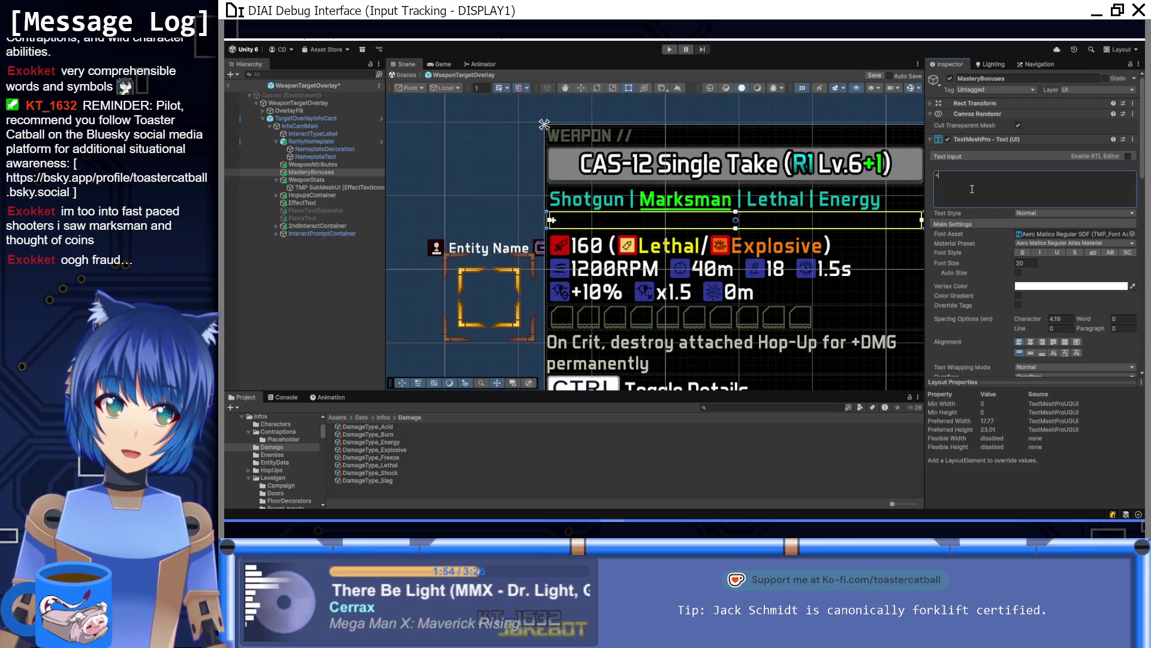
pyautogui.write('<sprite')
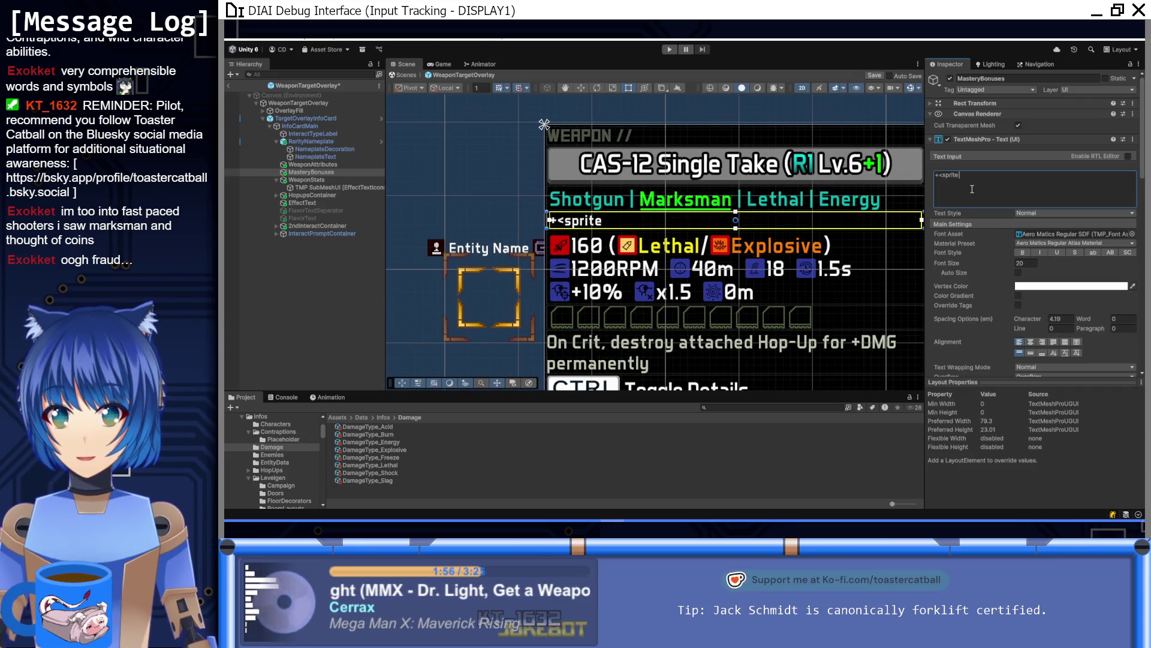
pyautogui.write(' index=5')
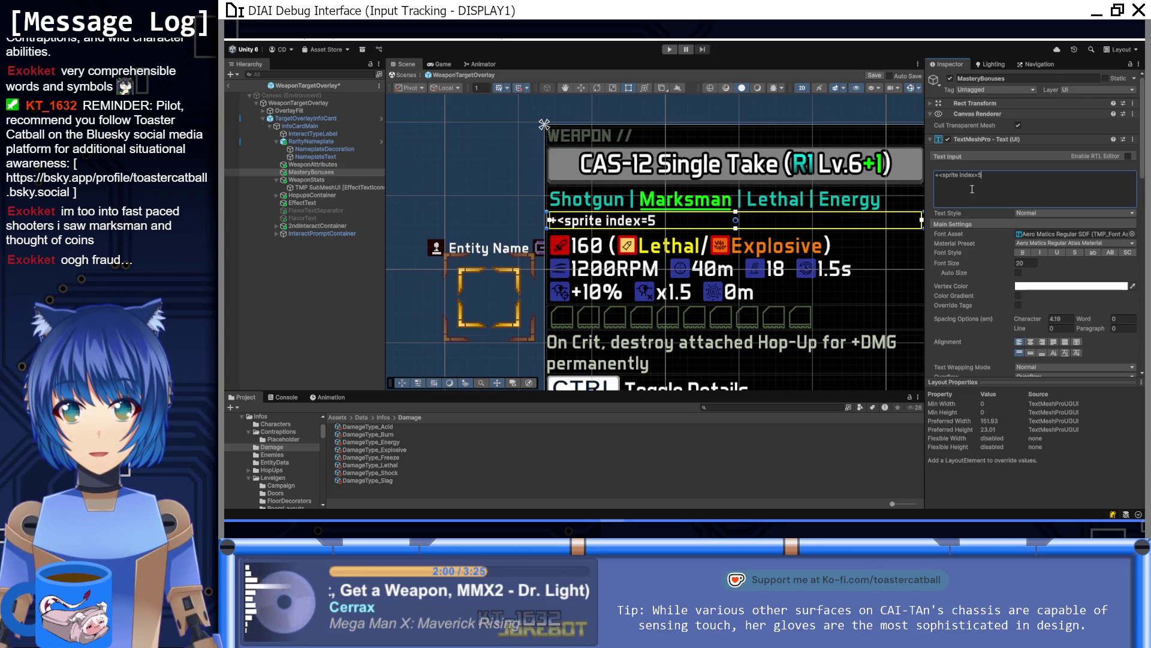
pyautogui.write('>')
pyautogui.press('Left')
pyautogui.press('BackSpace')
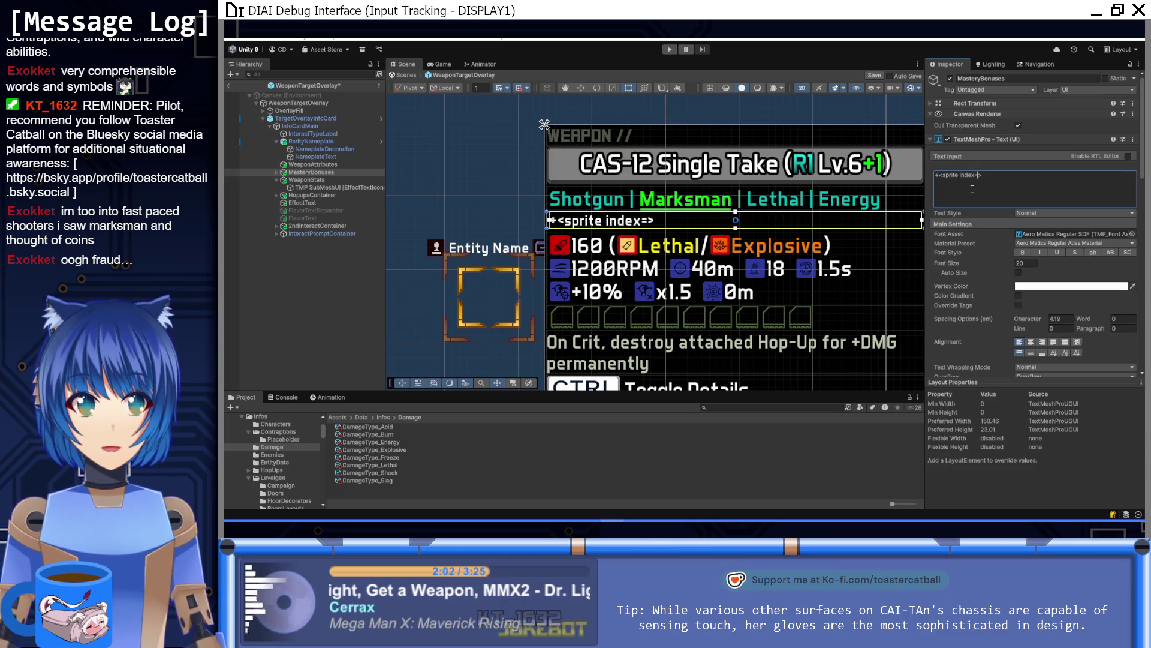
pyautogui.write('10')
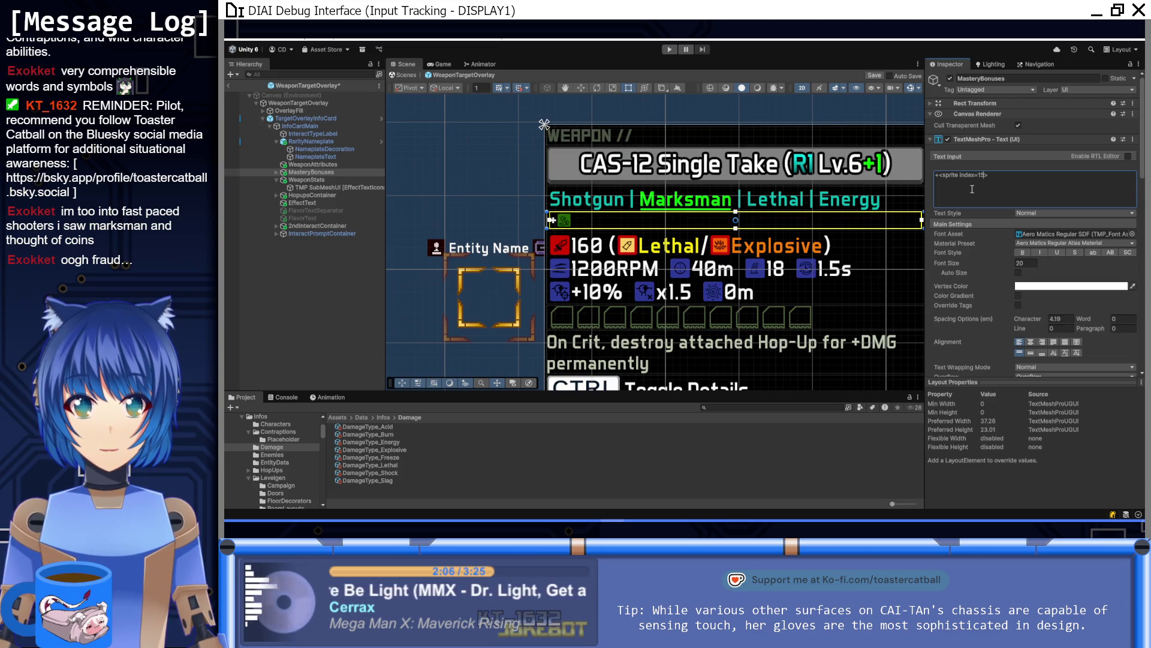
pyautogui.press('BackSpace')
pyautogui.write('6')
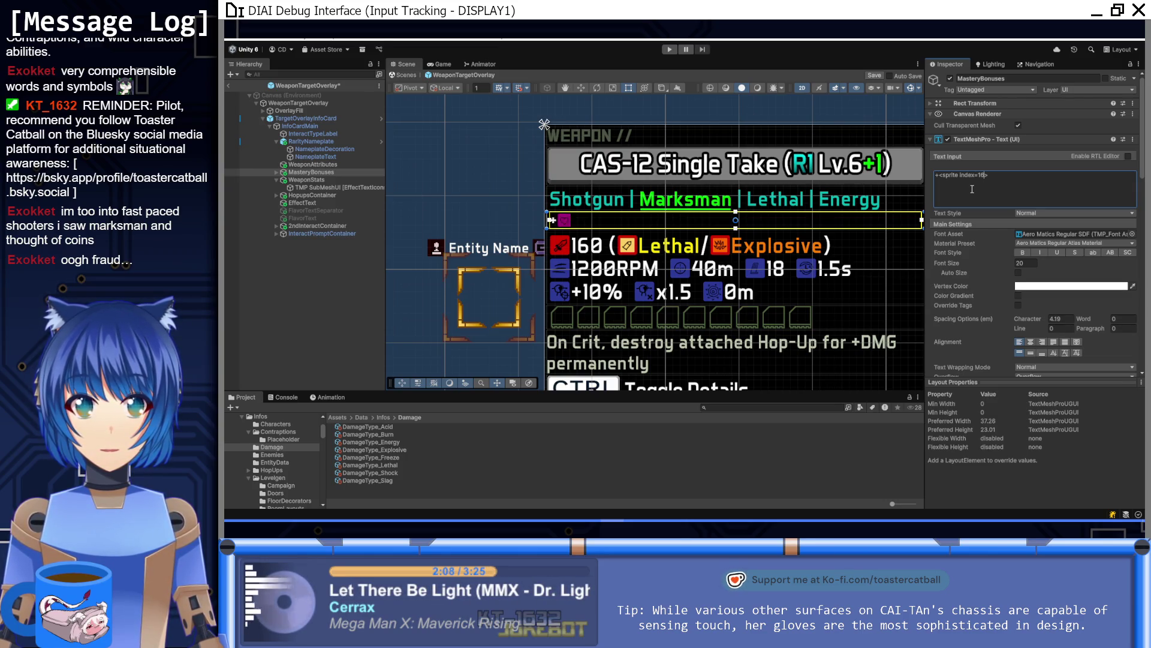
# Paste two more copies of the sprite tag and edit their separators and indices
pyautogui.hotkey('ctrl', 'a')
pyautogui.hotkey('ctrl', 'c')
pyautogui.click(1006, 177)
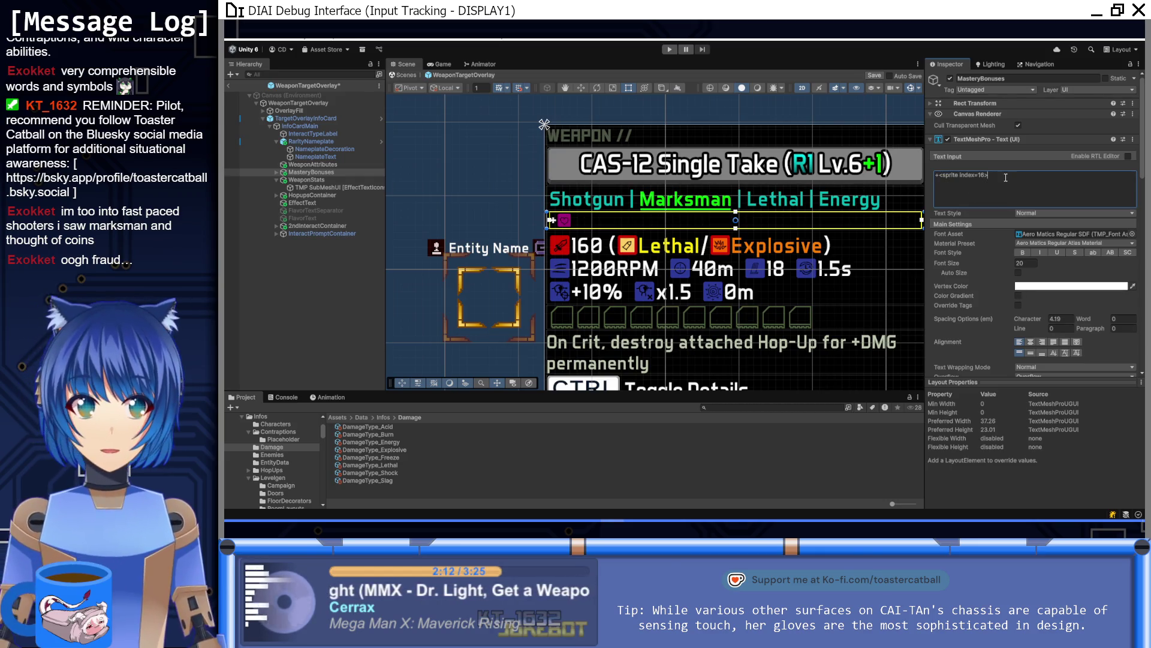
pyautogui.hotkey('ctrl', 'v')
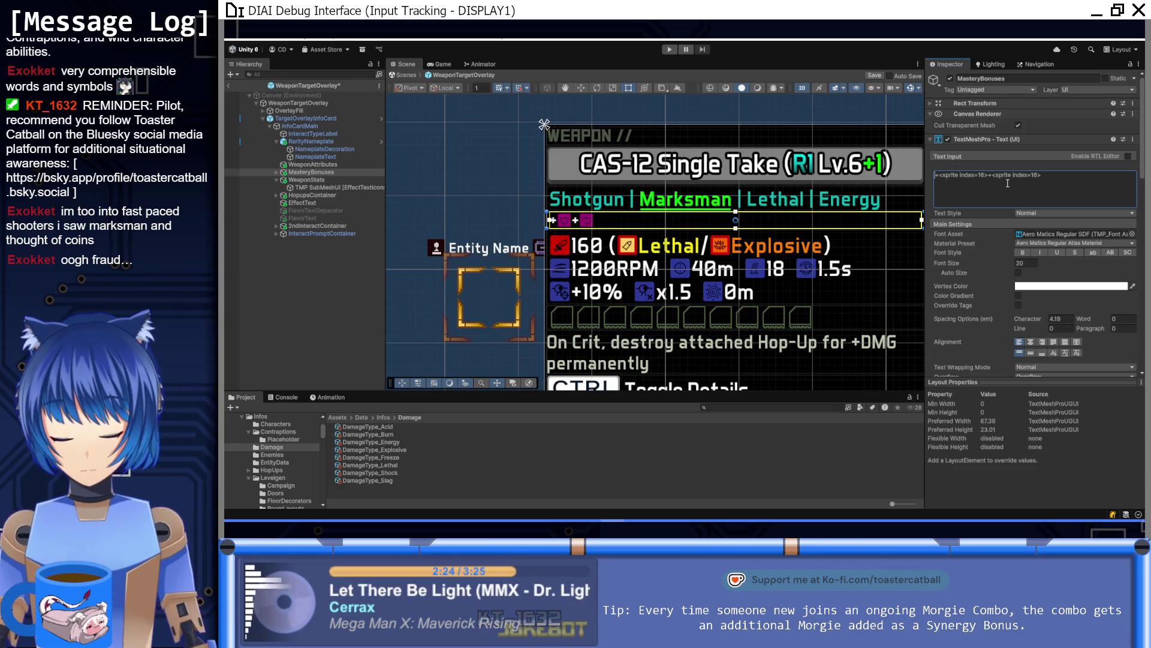
pyautogui.hotkey('ctrl', 'v')
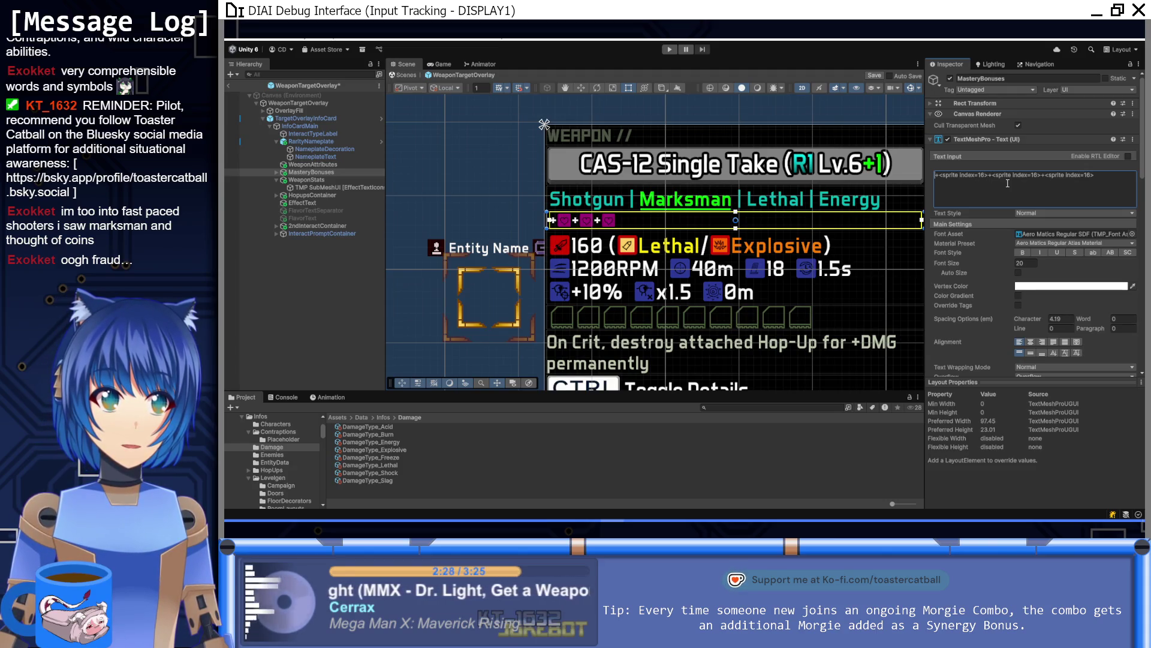
pyautogui.press('Delete')
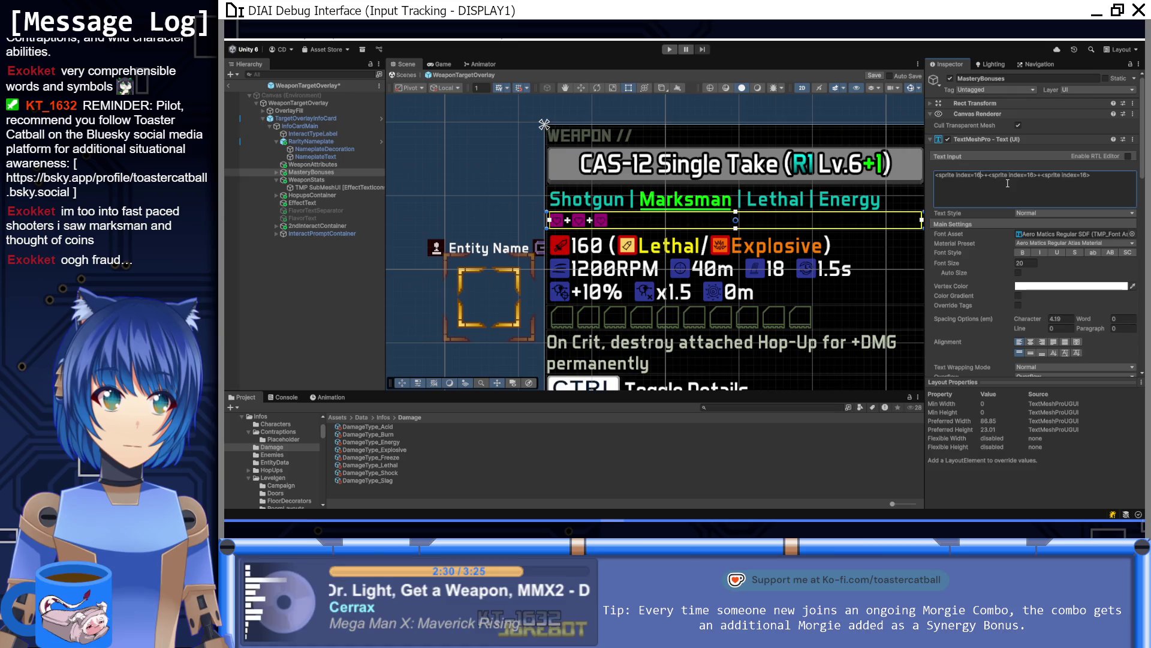
pyautogui.write(':')
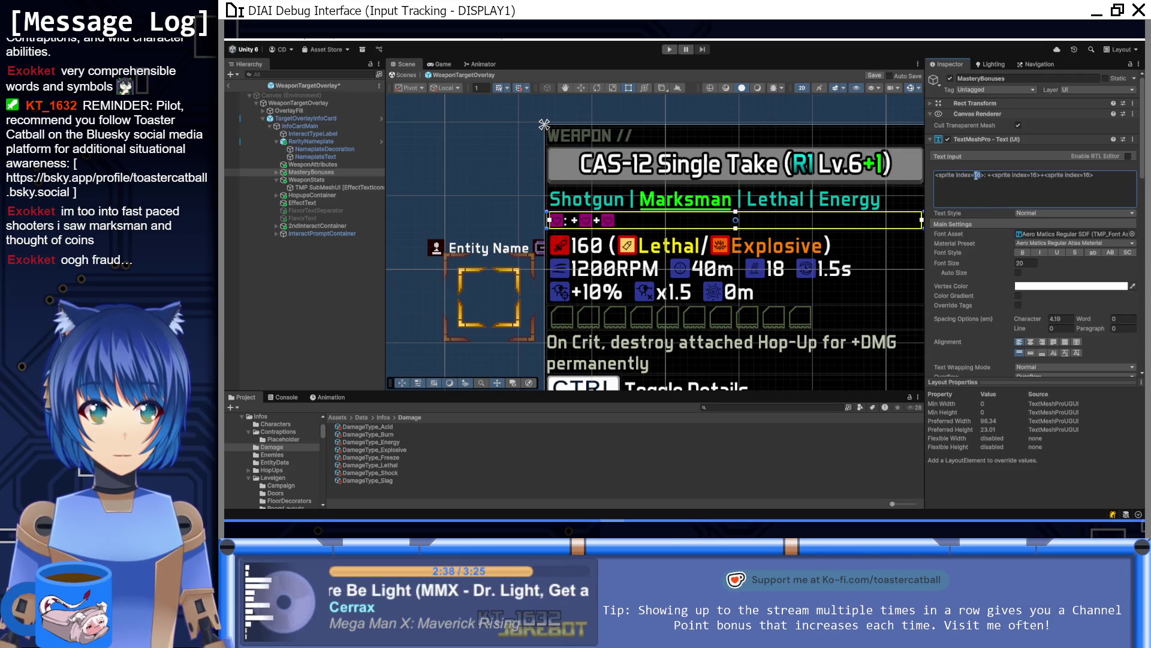
pyautogui.write('2')
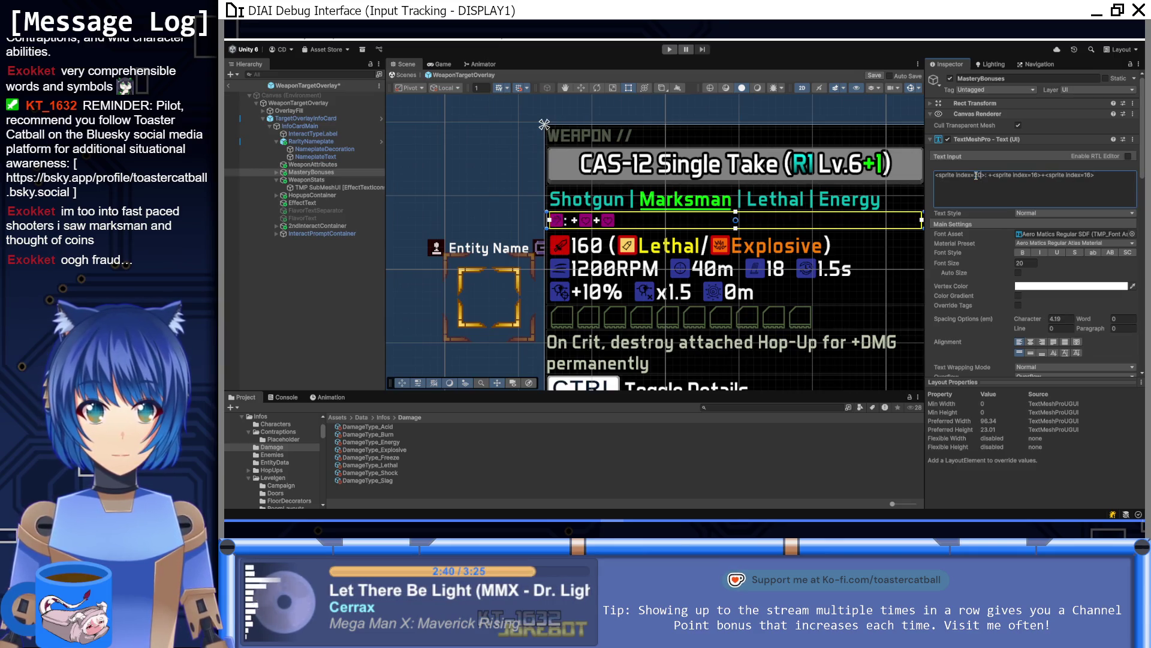
pyautogui.write('2')
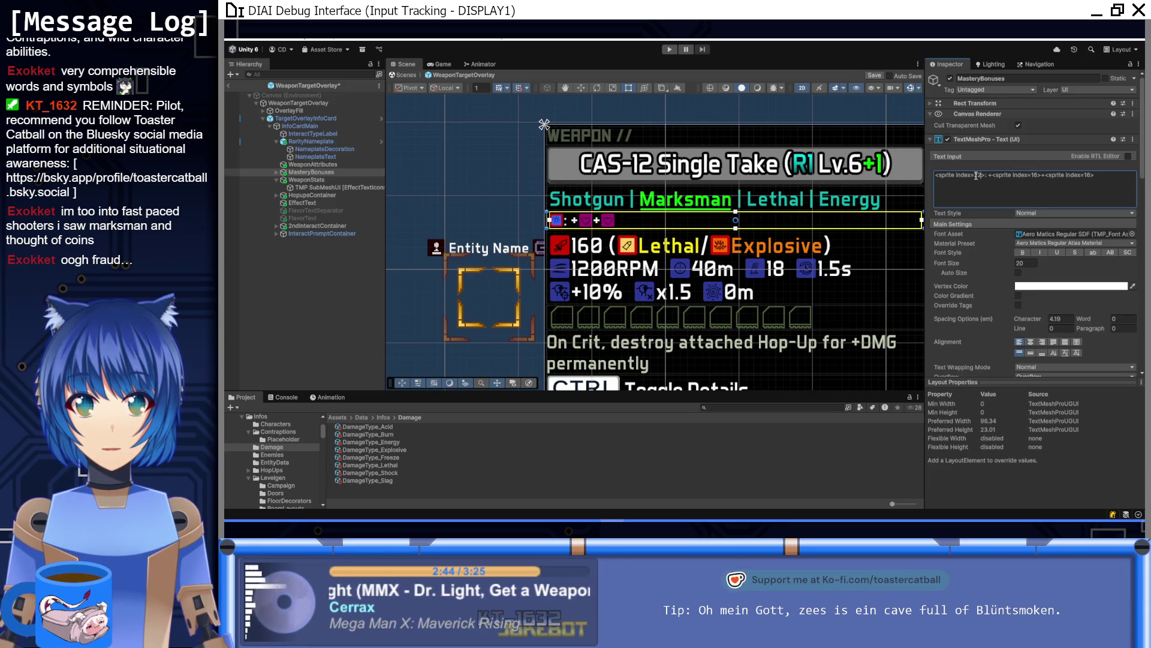
pyautogui.write('3')
pyautogui.write('4')
pyautogui.write('8')
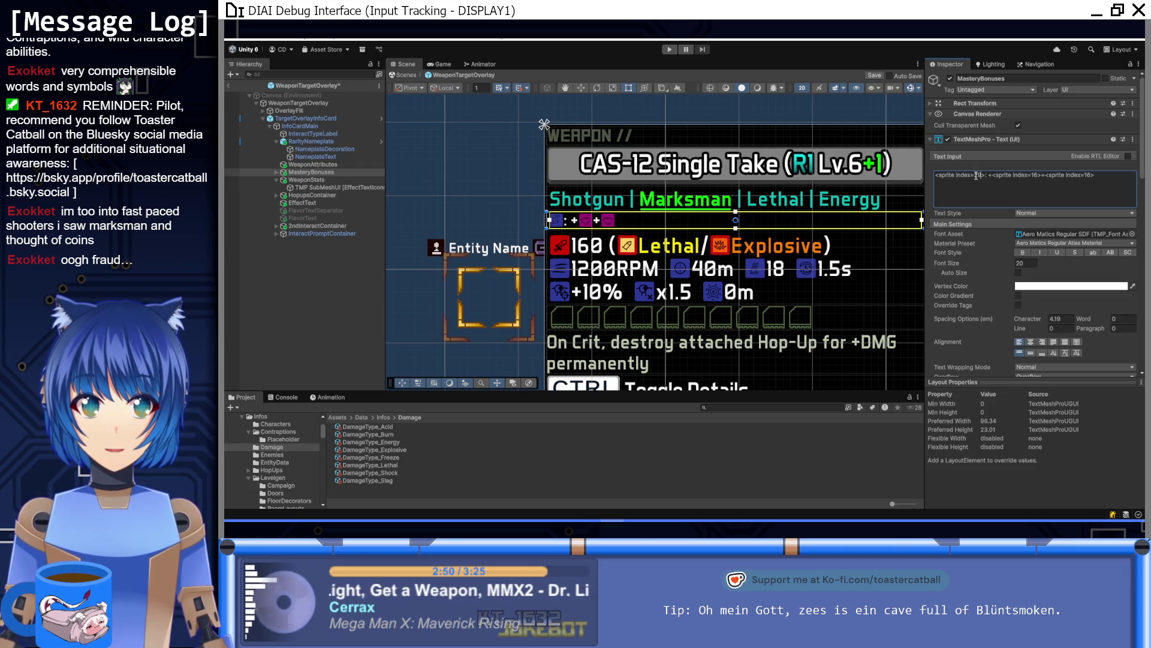
# Change the third icon to sprite 17 so the icons read 29, 16, 17, then play-test
pyautogui.moveTo(629, 239); pyautogui.dragTo(604, 281)
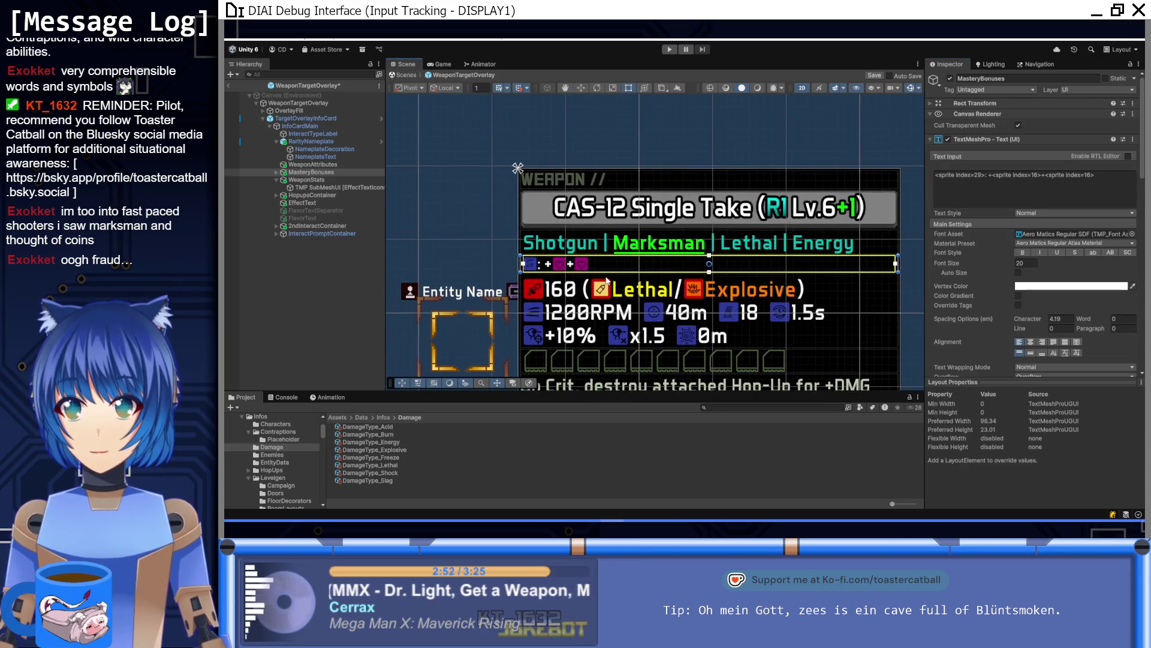
pyautogui.click(1090, 174)
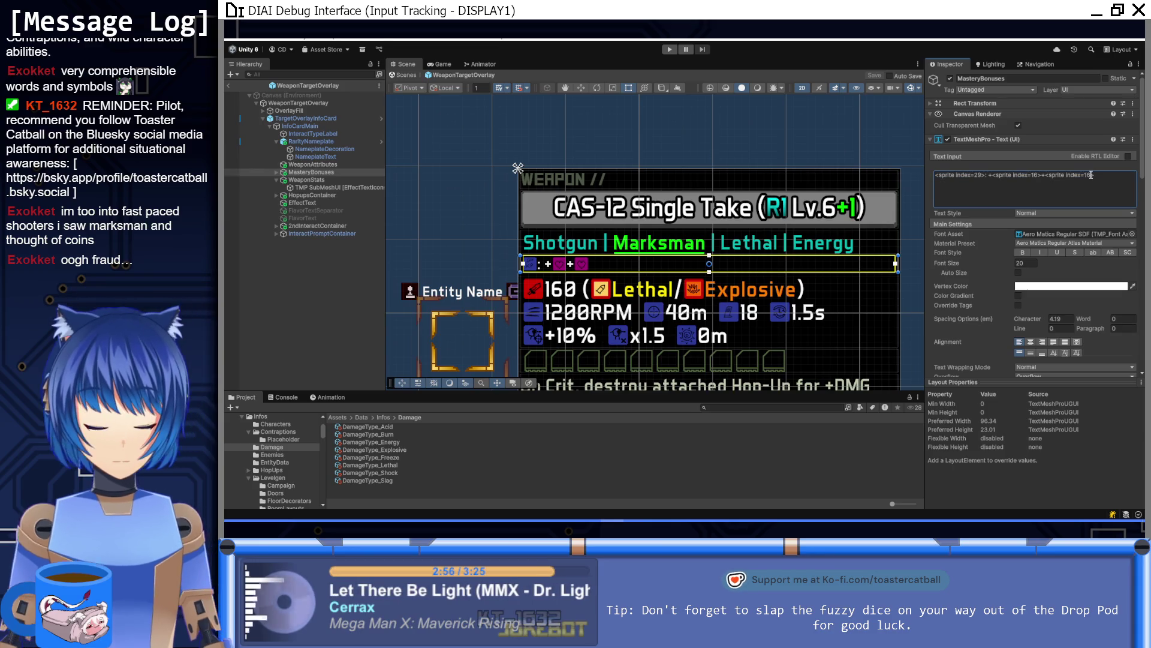
pyautogui.press('BackSpace')
pyautogui.write('7')
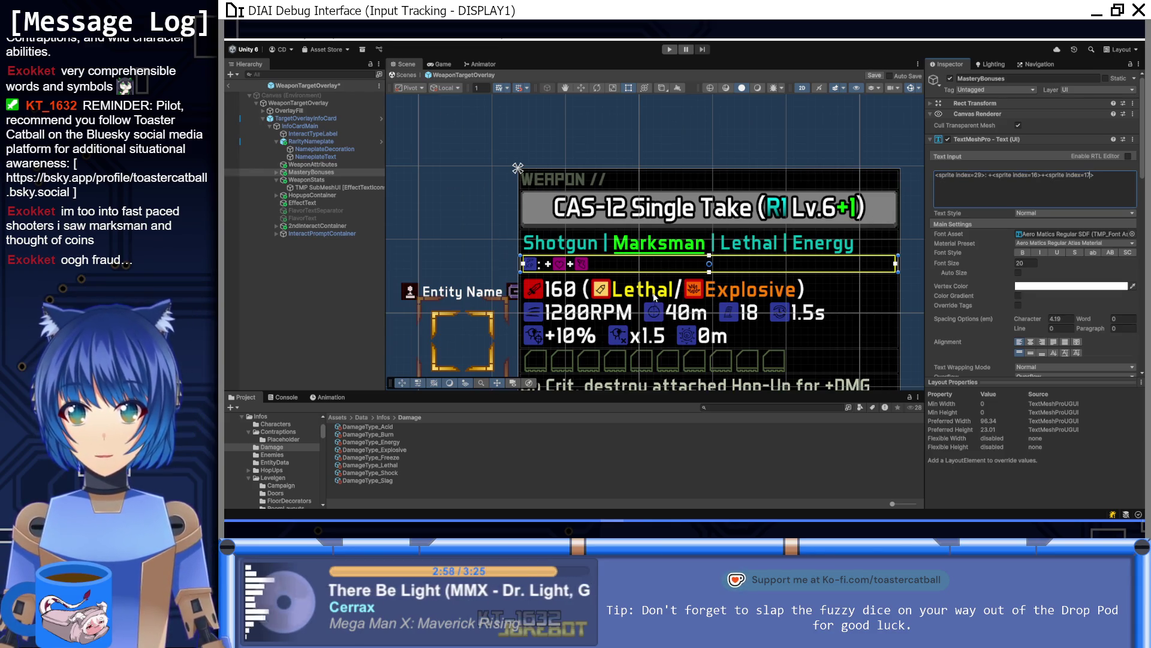
pyautogui.scroll(2, 652, 294)
pyautogui.scroll(-5, 660, 261)
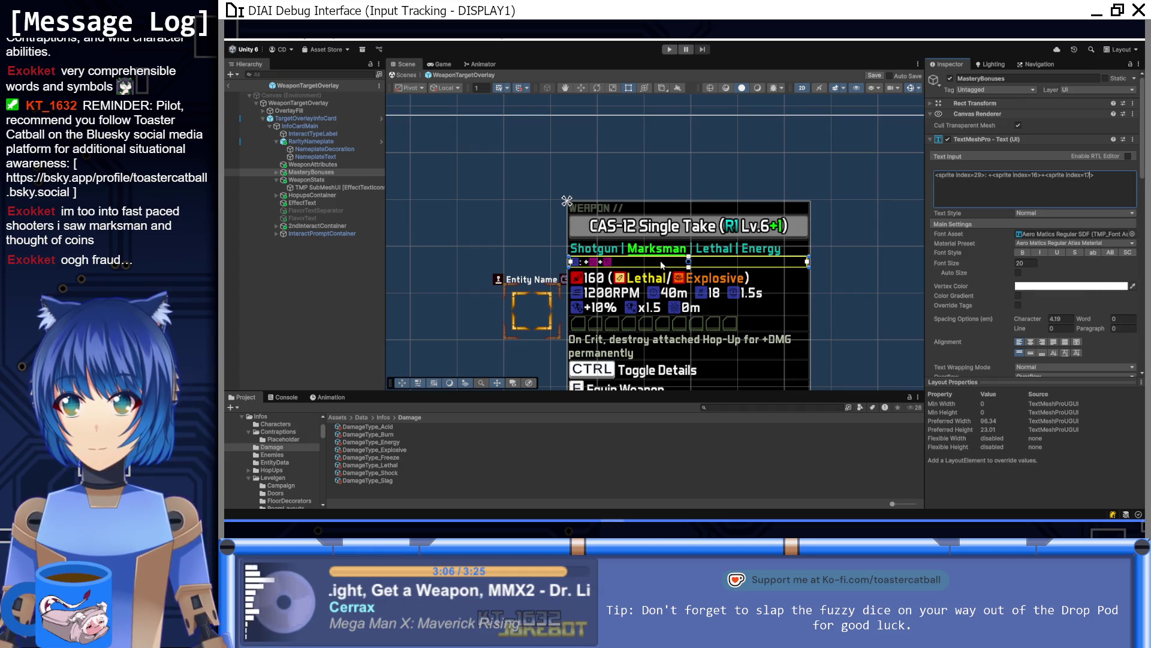
pyautogui.click(670, 49)
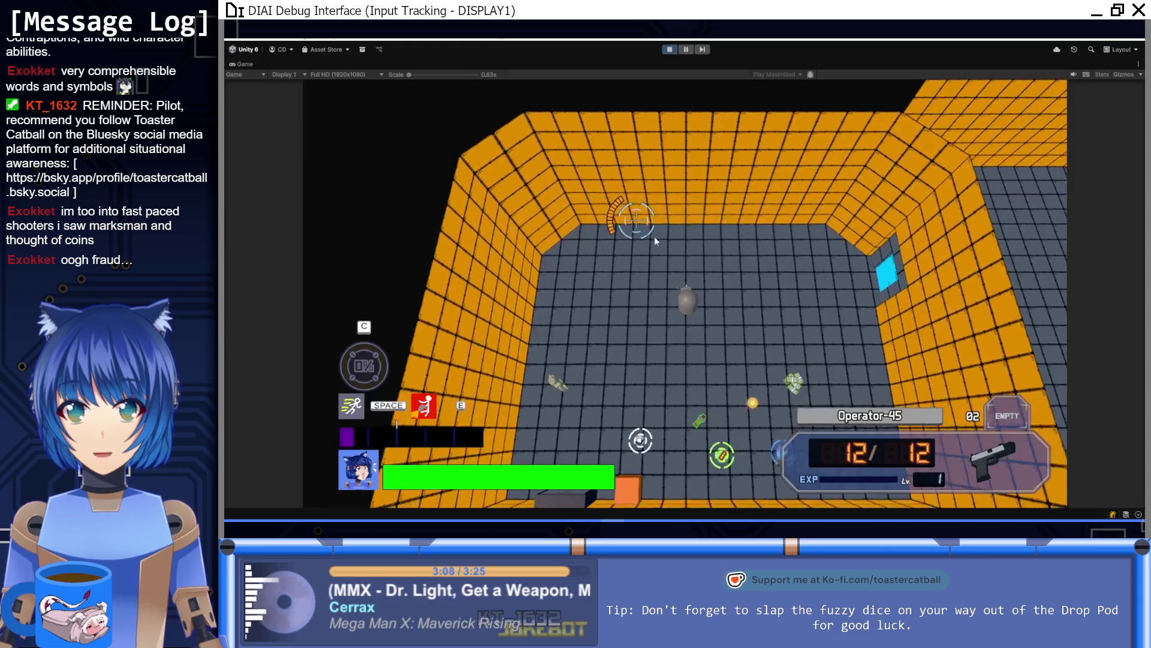
pyautogui.press('s')
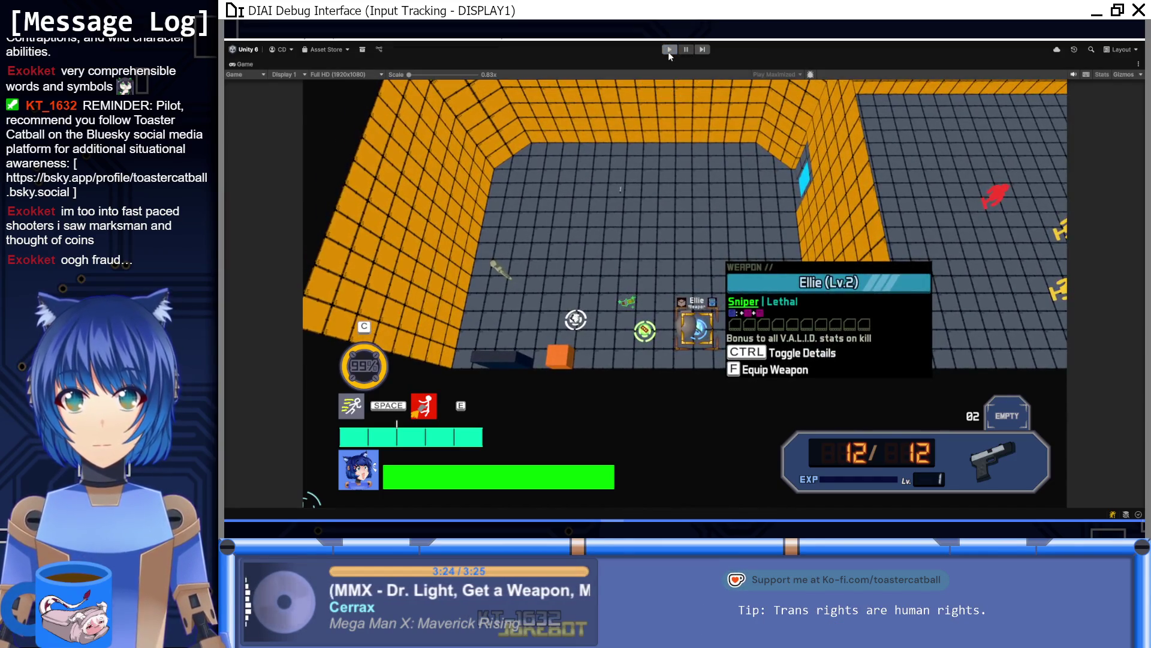
pyautogui.click(668, 50)
pyautogui.click(1027, 262)
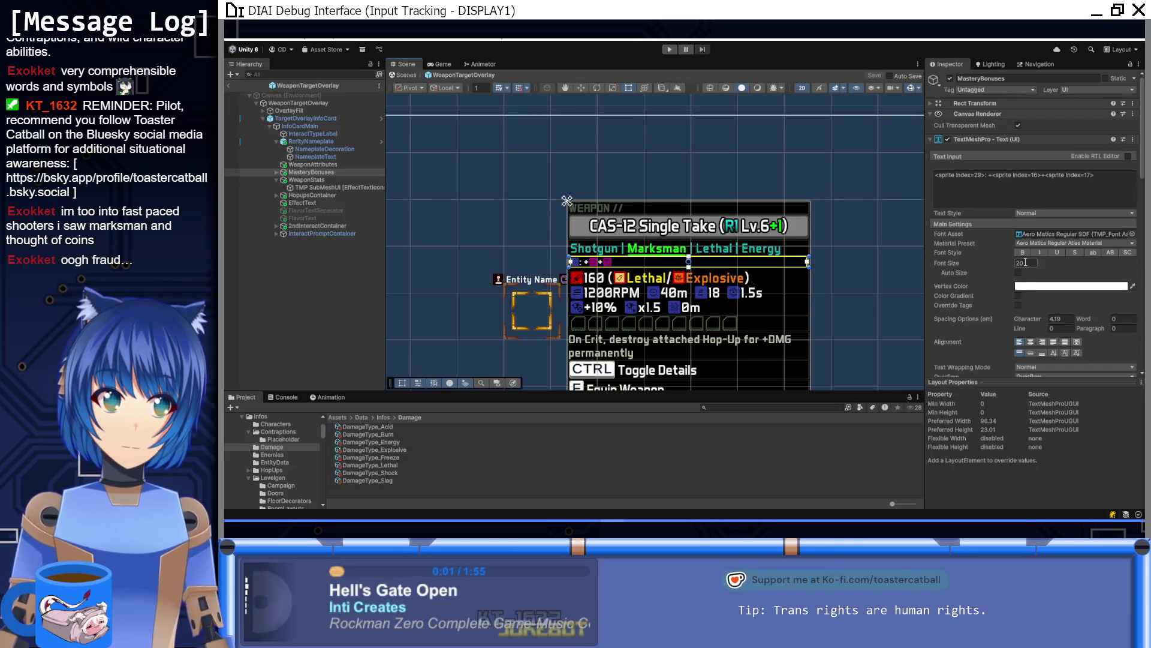
# Set the MasteryBonuses font size to 24 and right-align the icons
pyautogui.write('024')
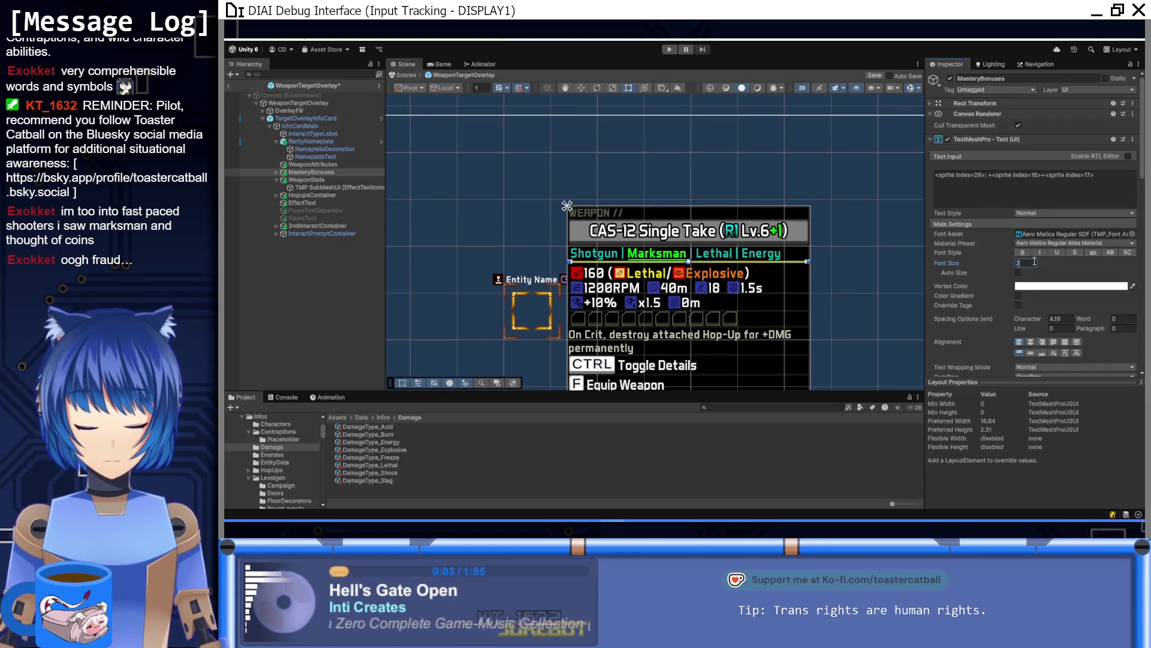
pyautogui.click(1042, 341)
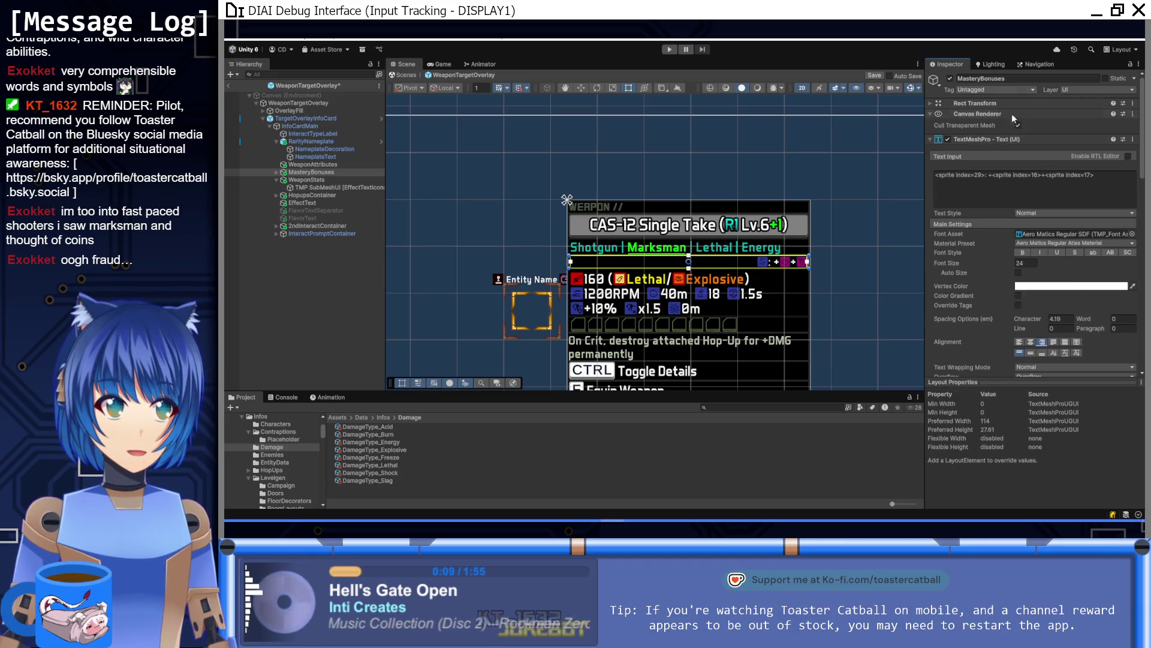
pyautogui.scroll(-5, 963, 214)
pyautogui.scroll(5, 981, 297)
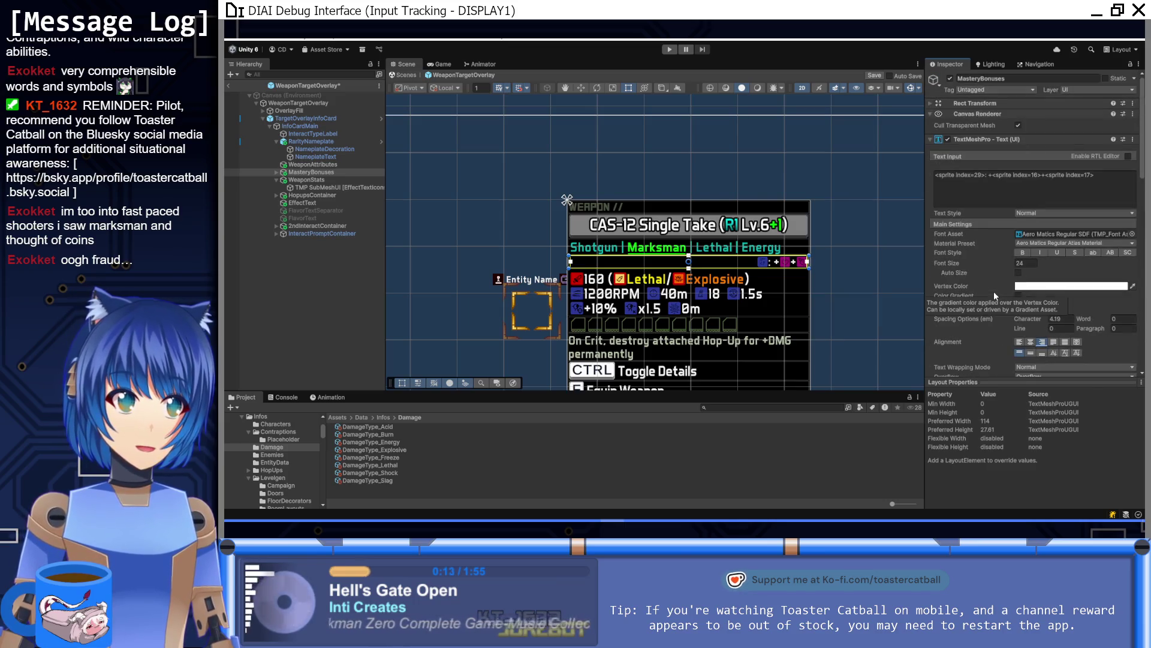
# Set the text's right margin to 16, save the prefab, and play-test again
pyautogui.click(931, 105)
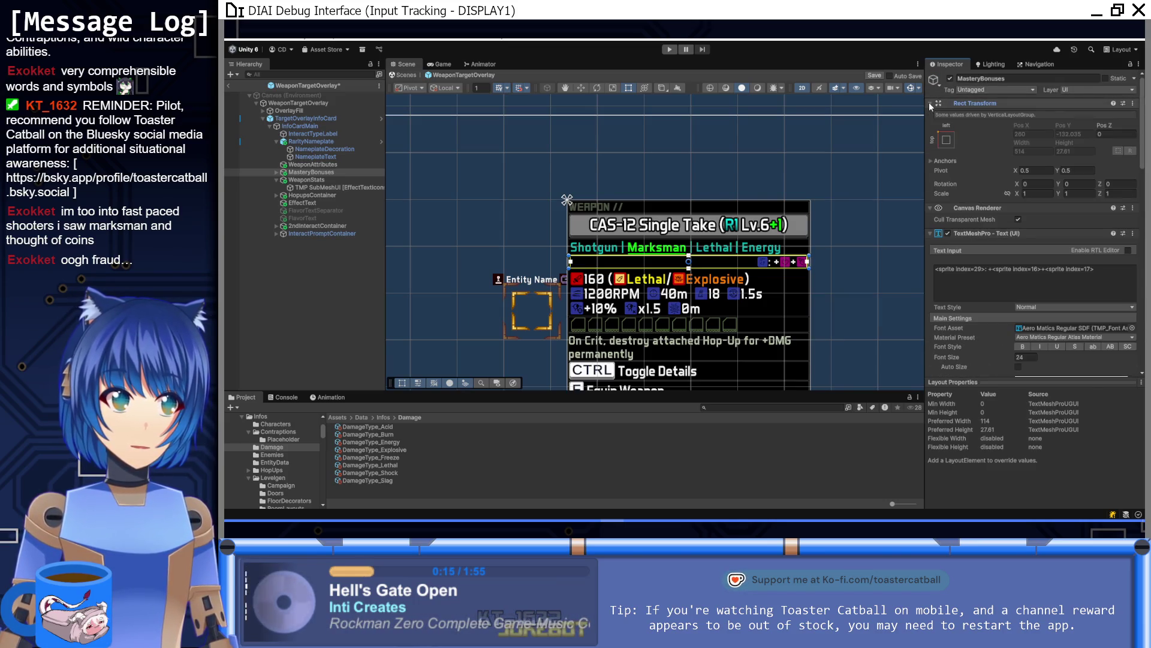
pyautogui.scroll(-10, 999, 202)
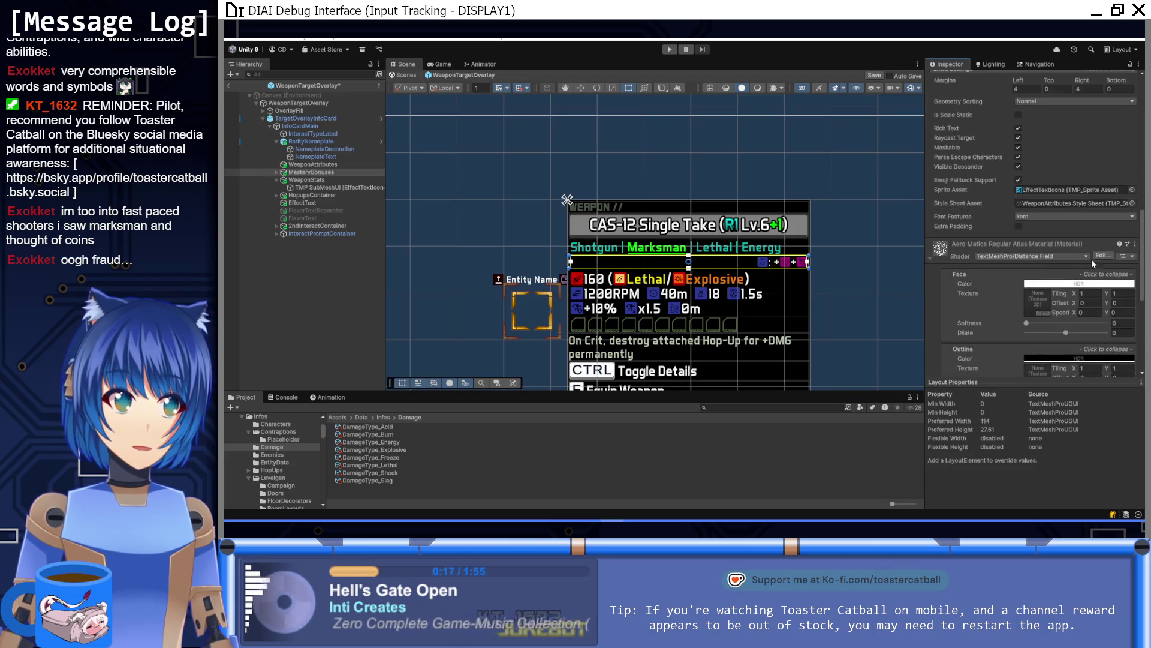
pyautogui.scroll(3, 1091, 261)
pyautogui.click(1083, 219)
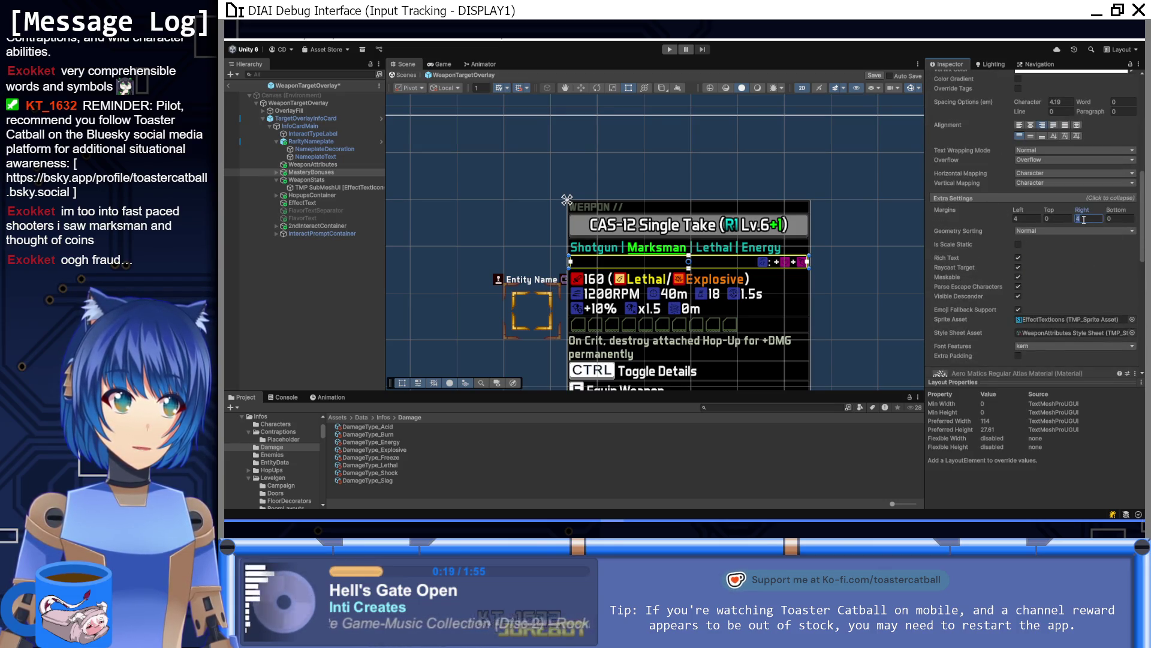
pyautogui.write('8')
pyautogui.press('BackSpace')
pyautogui.write('16')
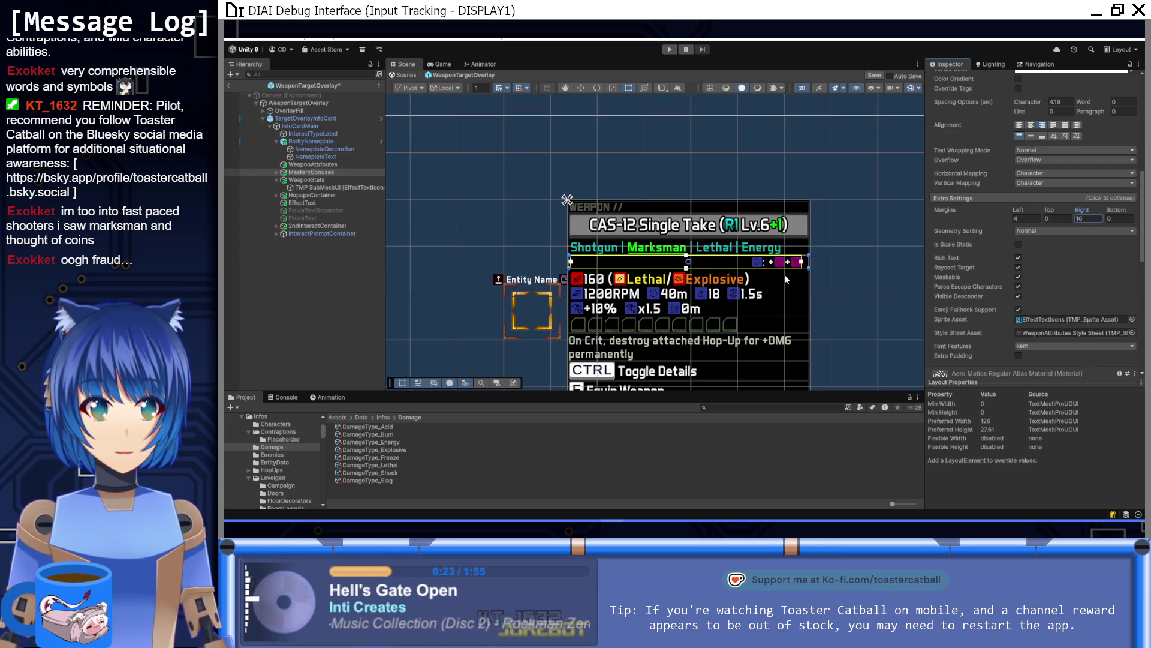
pyautogui.hotkey('ctrl', 's')
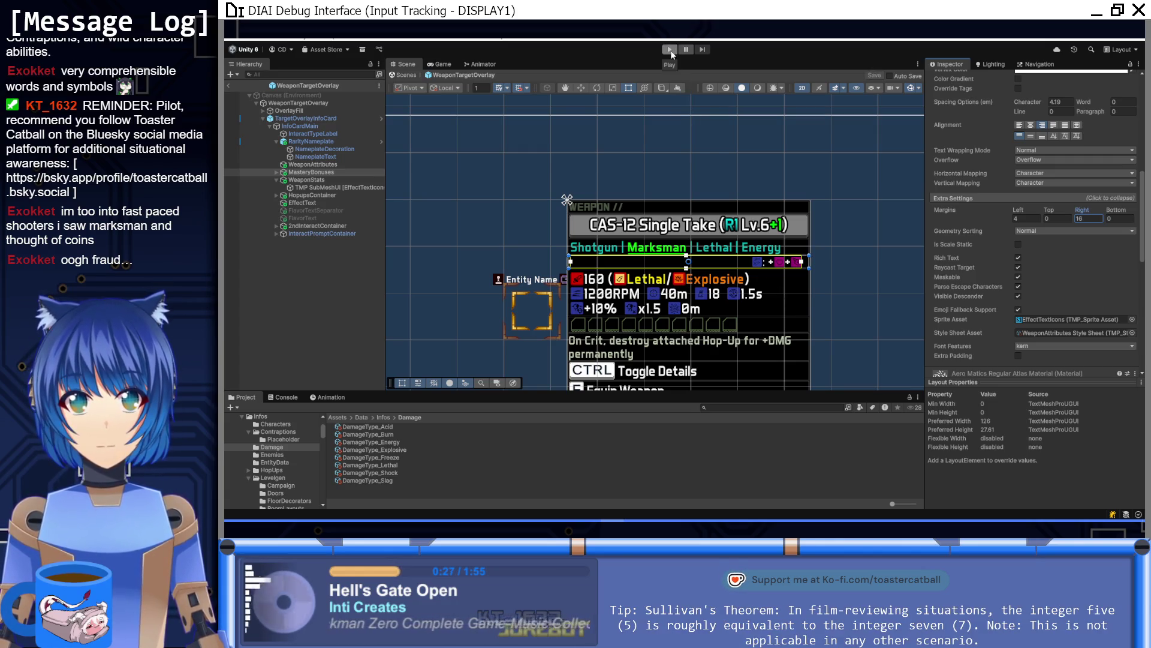
pyautogui.click(671, 51)
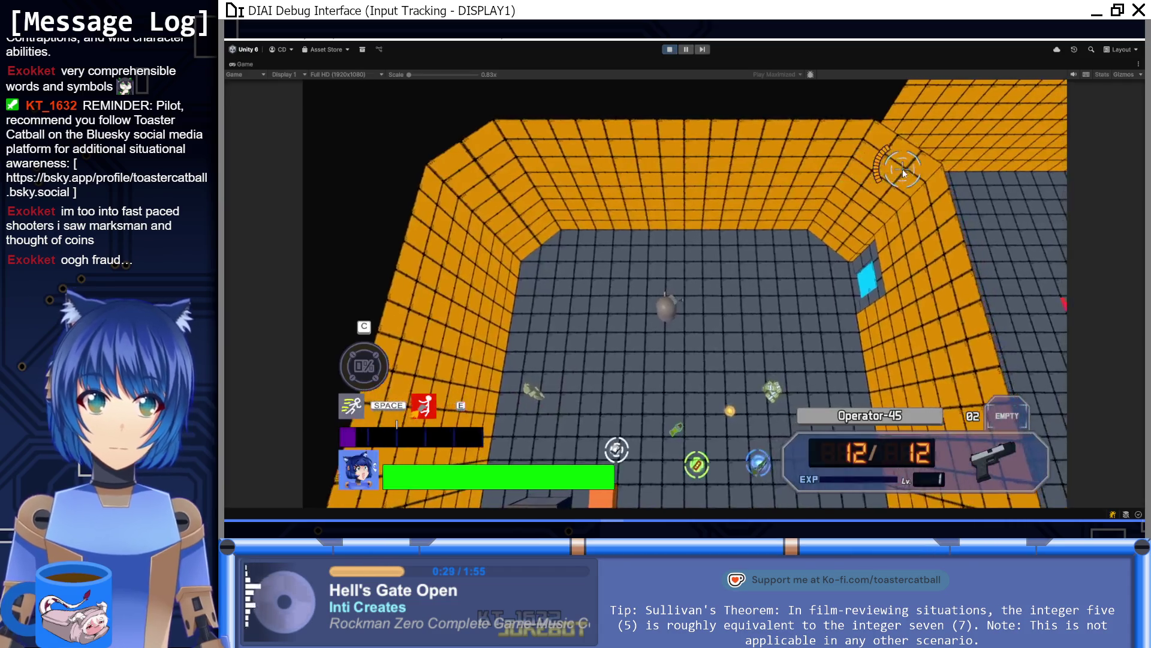
pyautogui.press('s')
pyautogui.press('d')
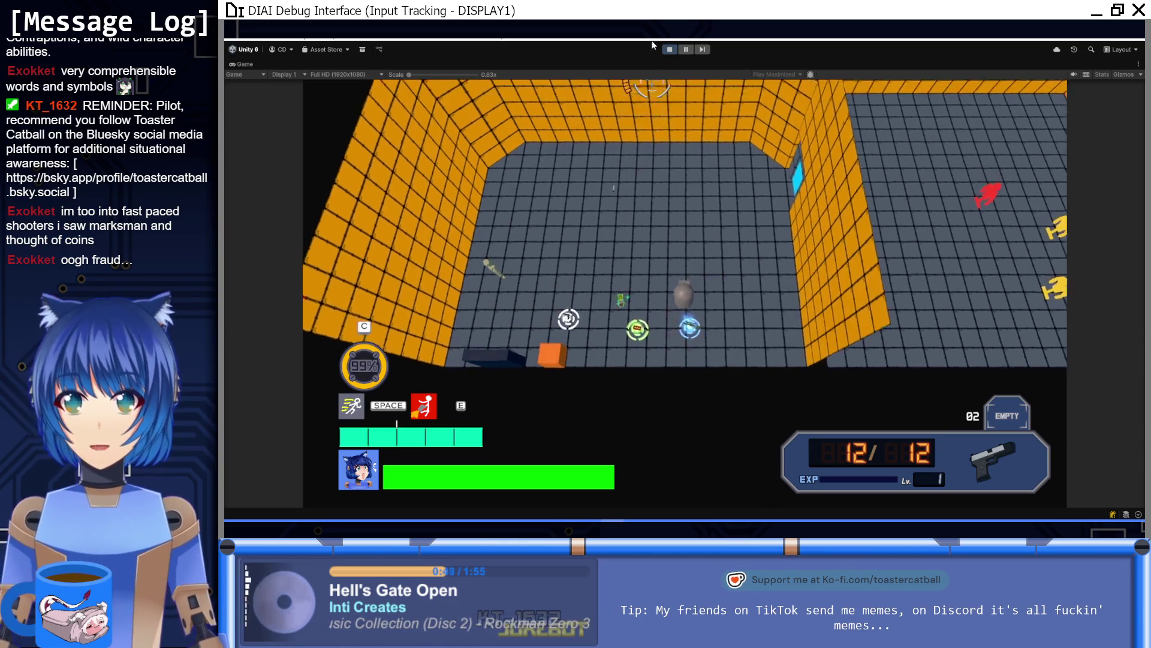
pyautogui.click(669, 49)
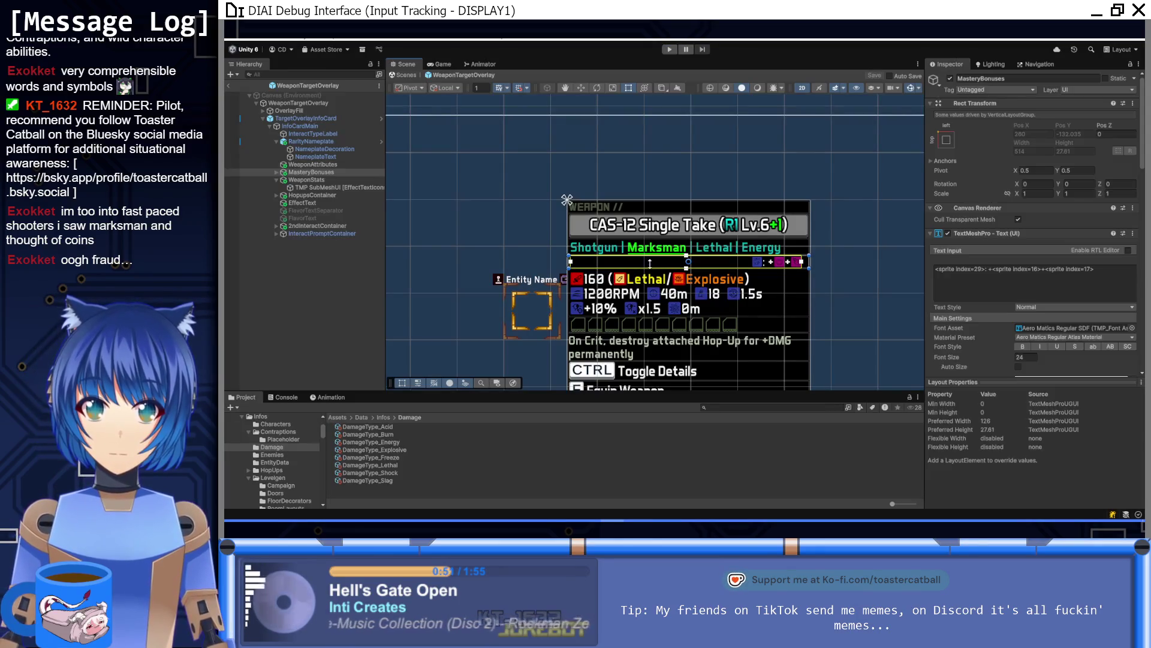
# Create an empty AttributesGroup under InfoCardMain and place it just below NameplateText
pyautogui.click(678, 250)
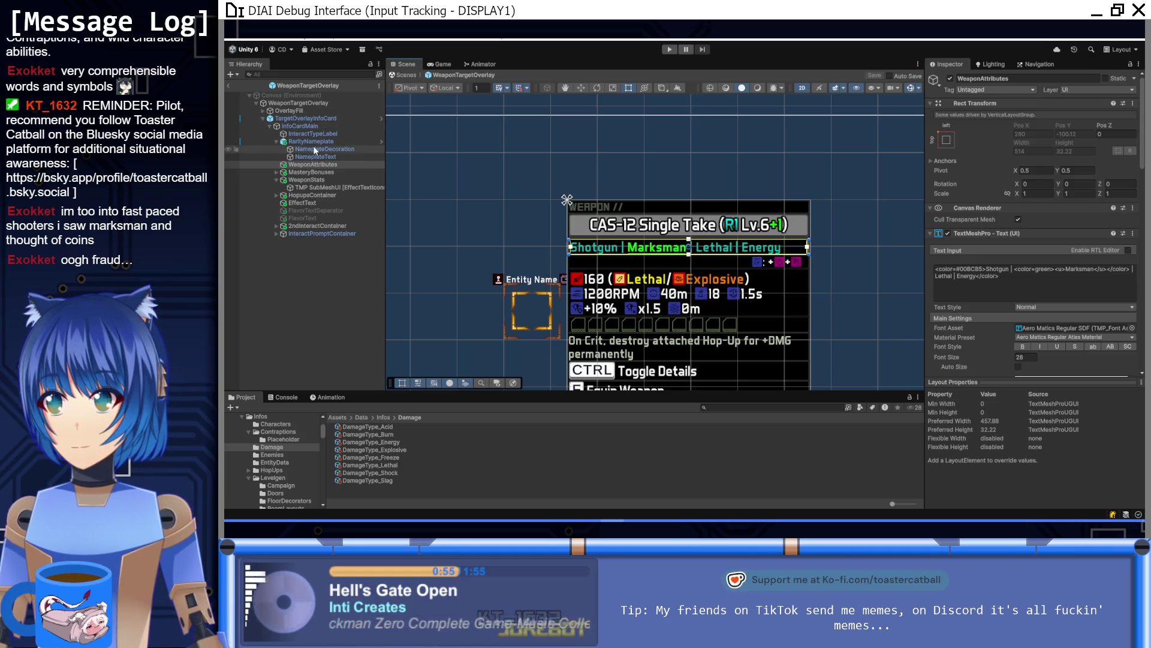
pyautogui.click(315, 127)
pyautogui.rightClick(315, 127)
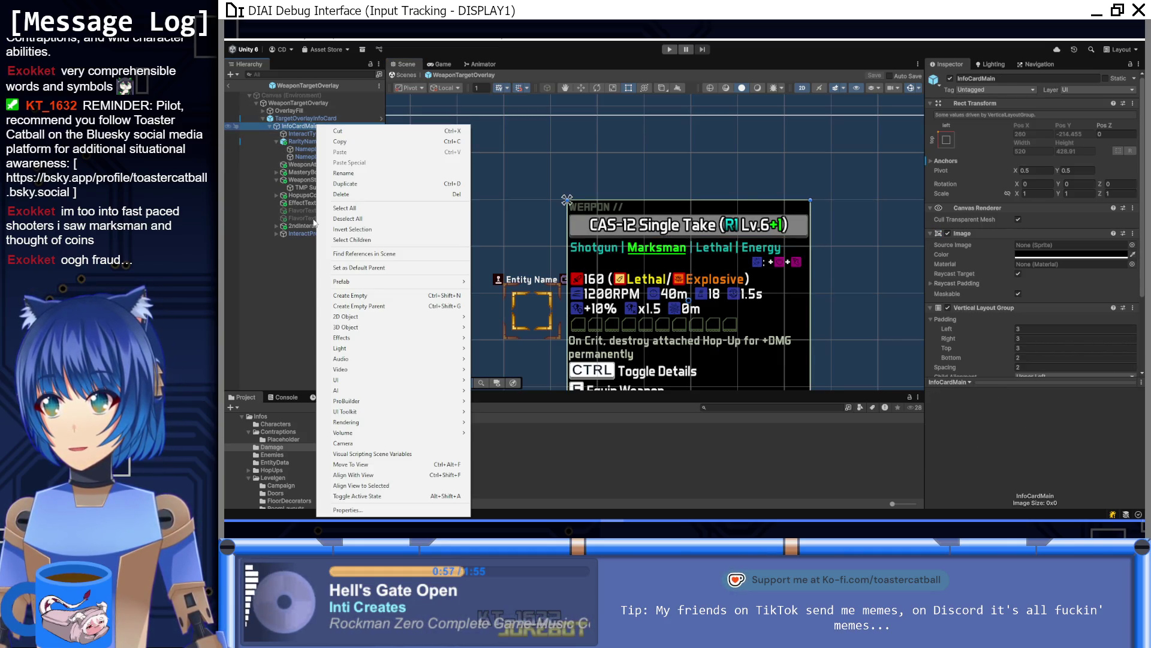
pyautogui.click(369, 296)
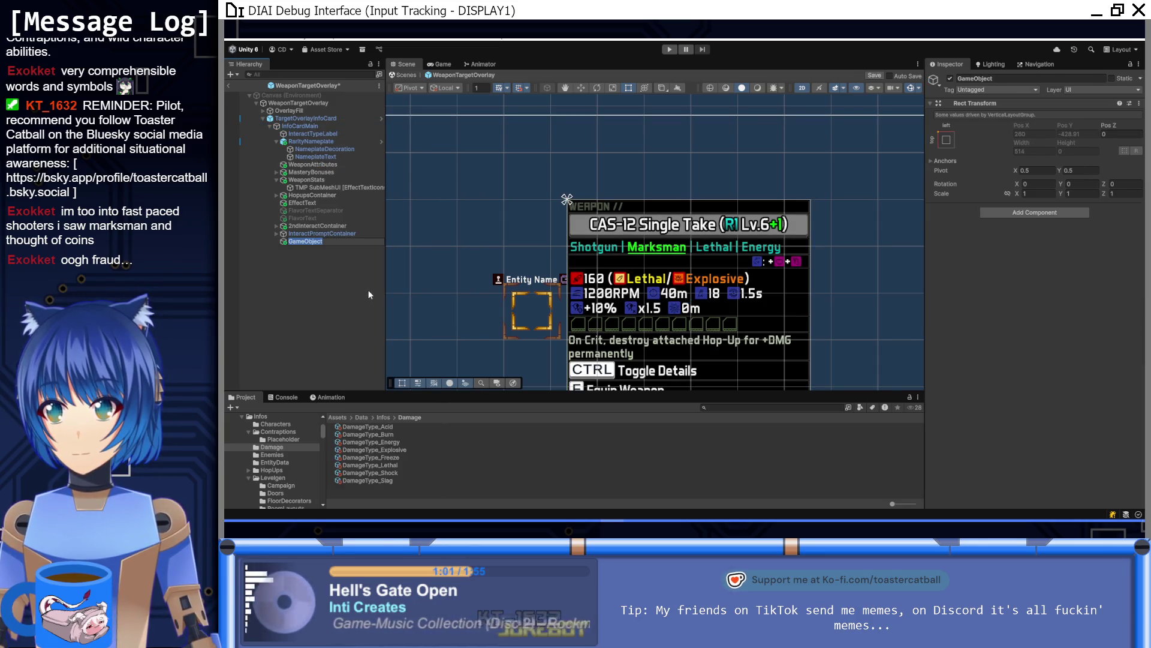
pyautogui.write('A')
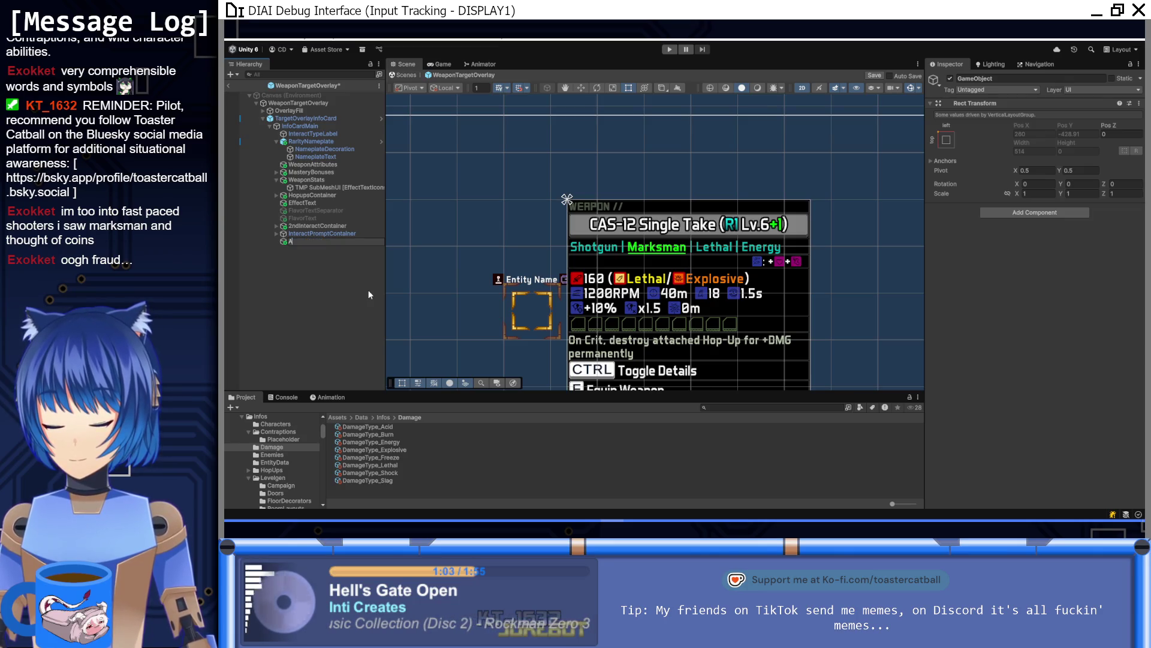
pyautogui.write('ttributesGroup')
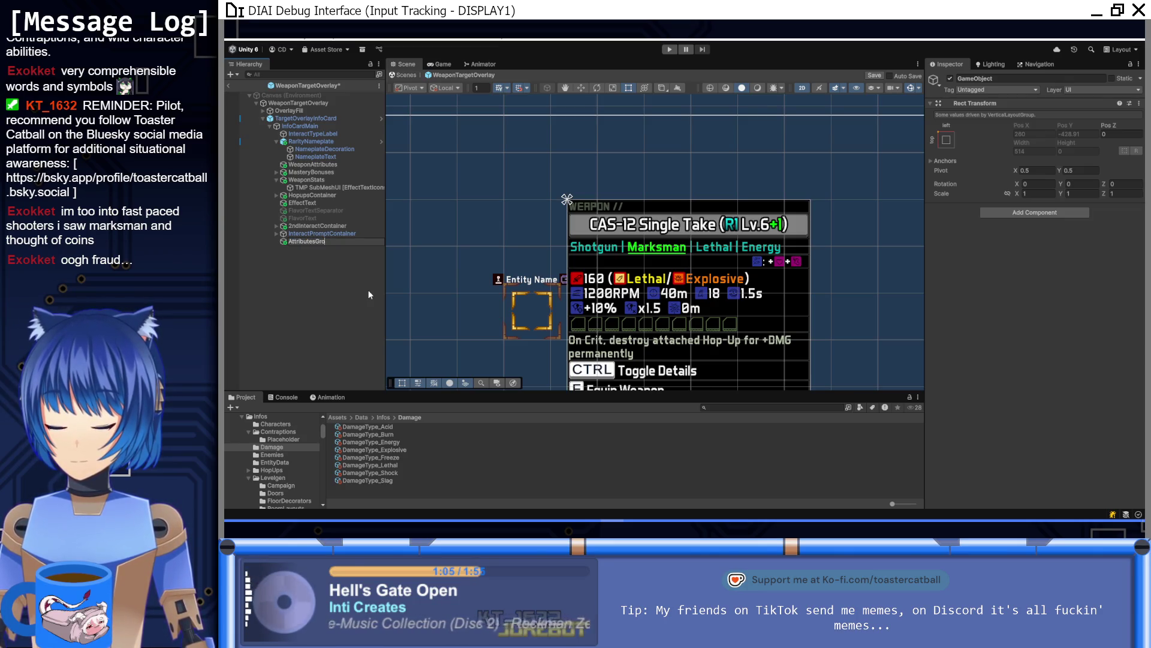
pyautogui.press('Return')
pyautogui.moveTo(326, 242)
pyautogui.mouseDown()
pyautogui.moveTo(317, 167)
pyautogui.moveTo(287, 163)
pyautogui.mouseUp()
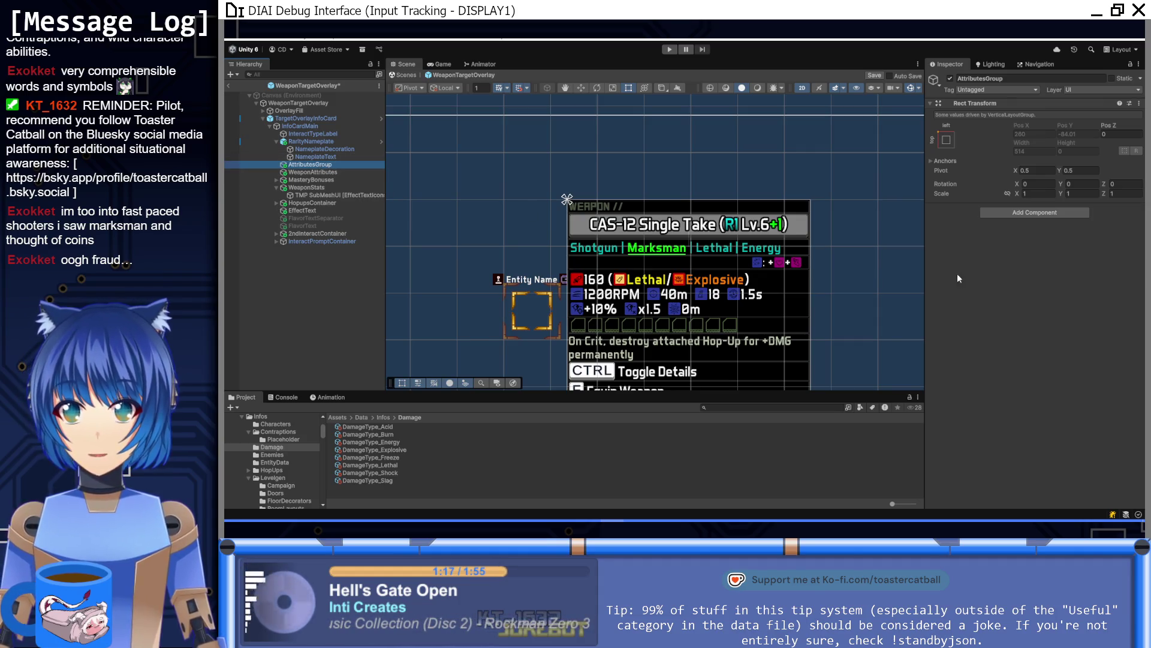
# Add a Horizontal Layout Group to AttributesGroup with Child Force Expand width and height off
pyautogui.click(1021, 215)
pyautogui.write('hor')
pyautogui.press('Return')
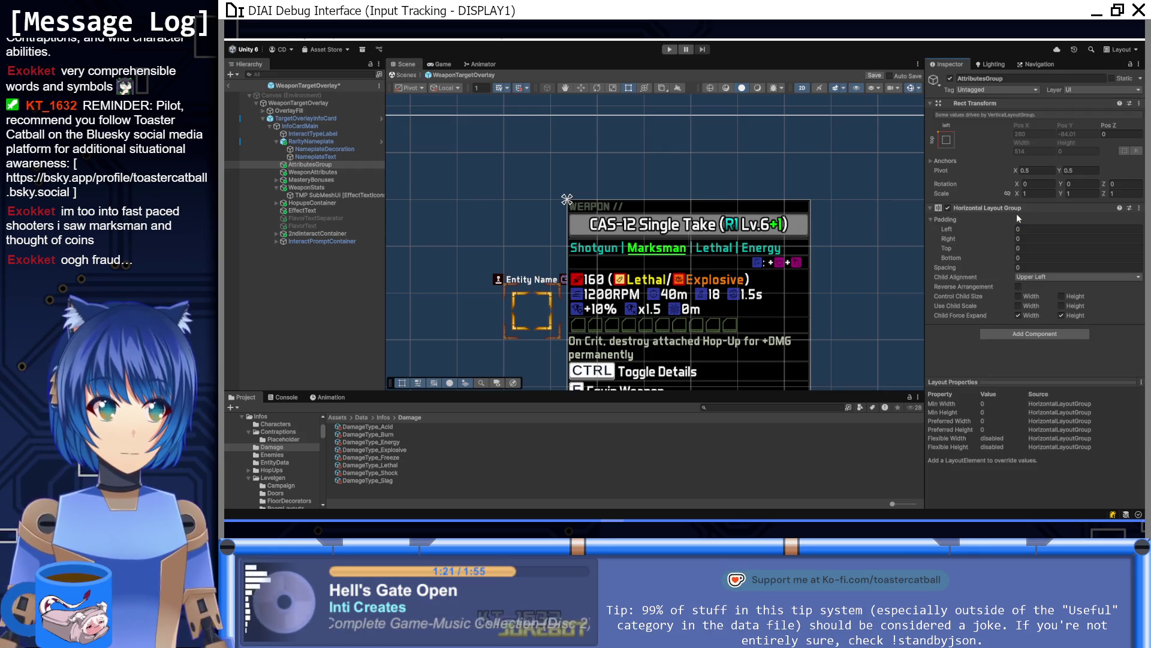
pyautogui.click(1028, 315)
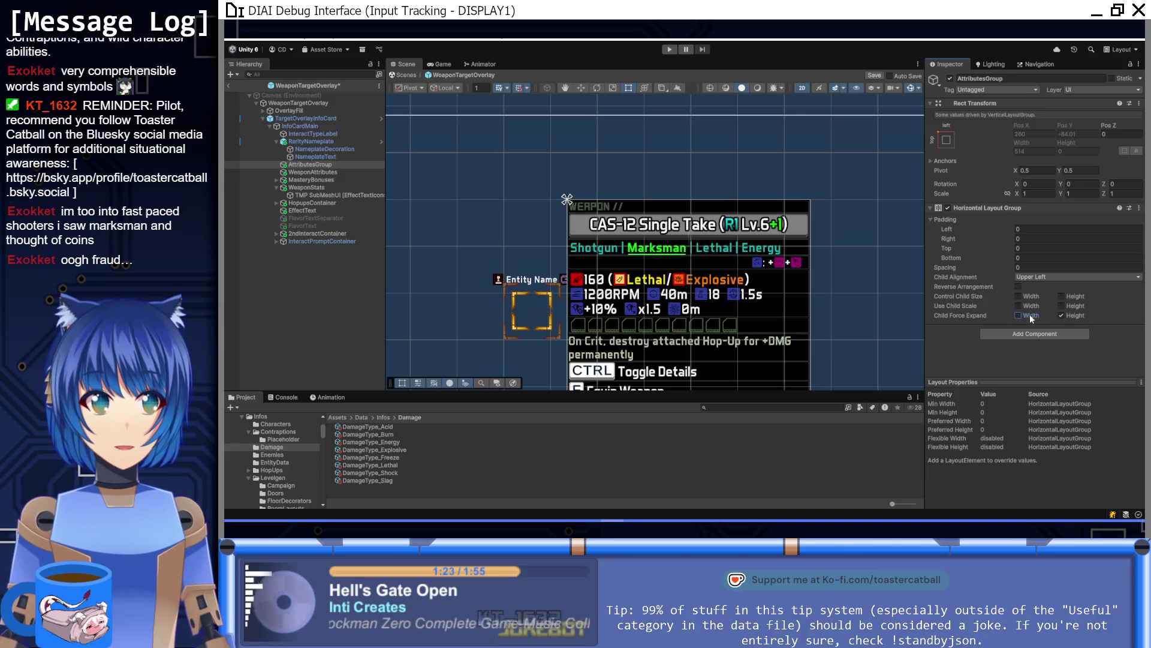
pyautogui.click(1068, 318)
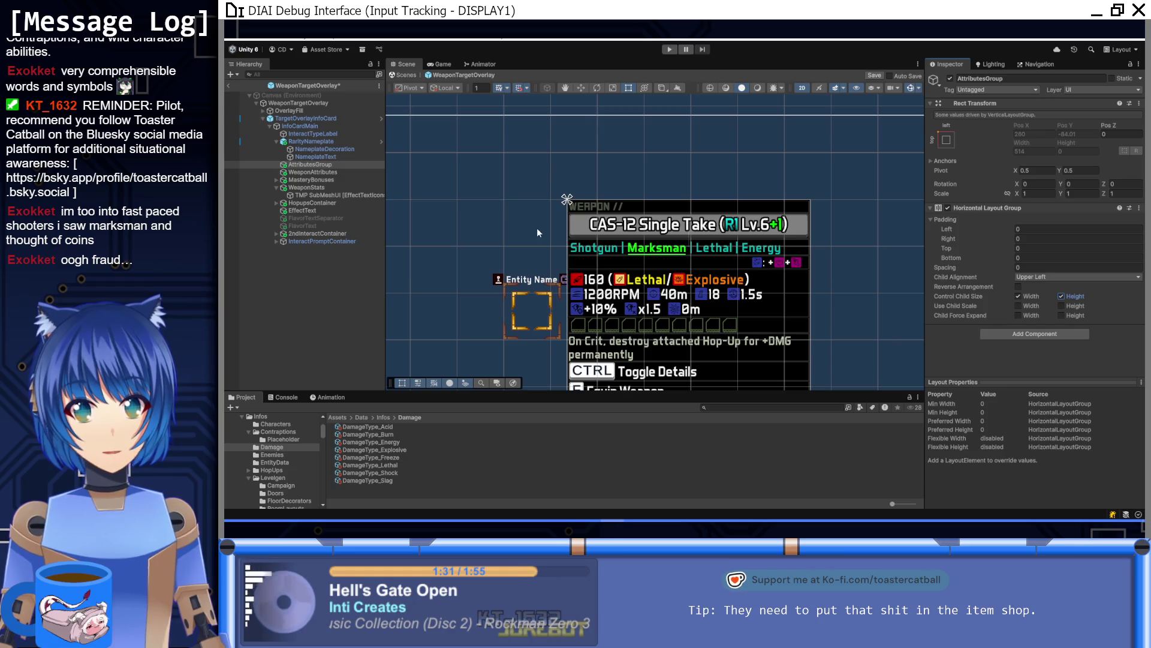
# Move WeaponAttributes inside AttributesGroup alongside MasteryBonuses
pyautogui.moveTo(326, 173); pyautogui.dragTo(328, 165)
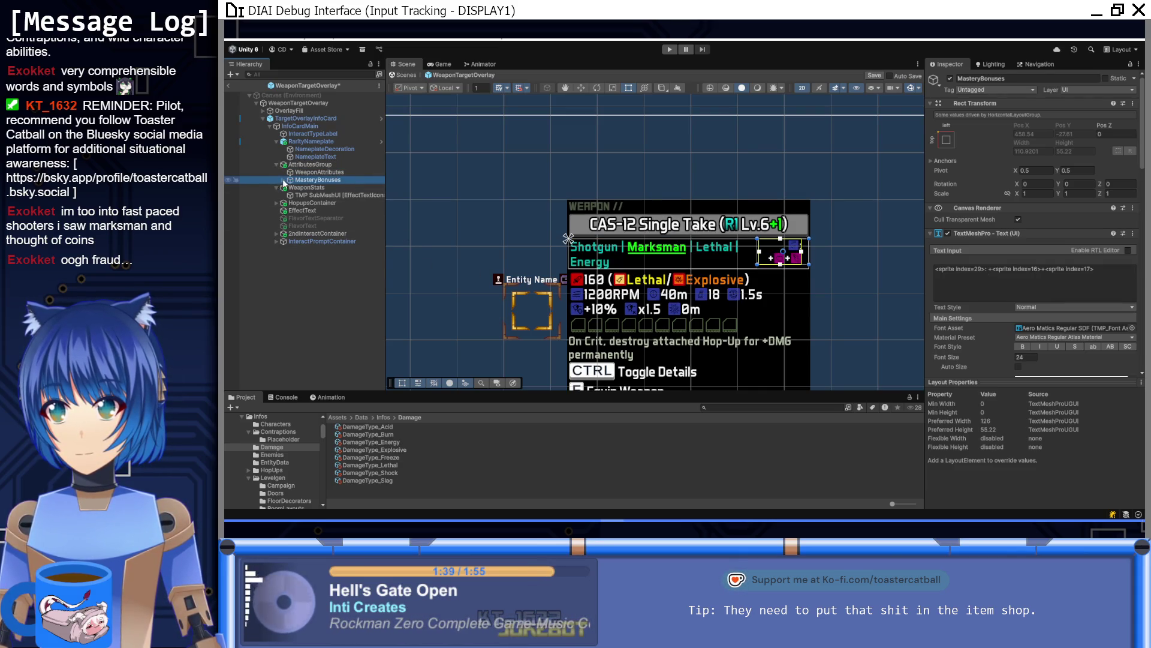
pyautogui.click(283, 180)
pyautogui.click(307, 171)
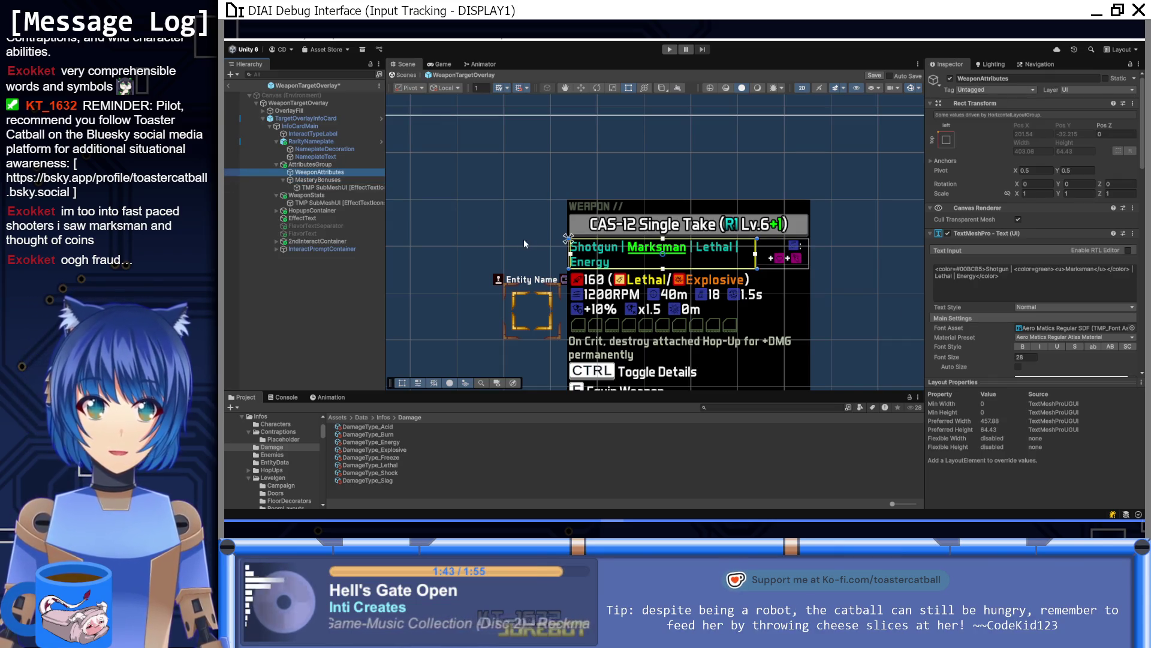
# Set the MasteryBonuses text's right margin to 0
pyautogui.click(347, 180)
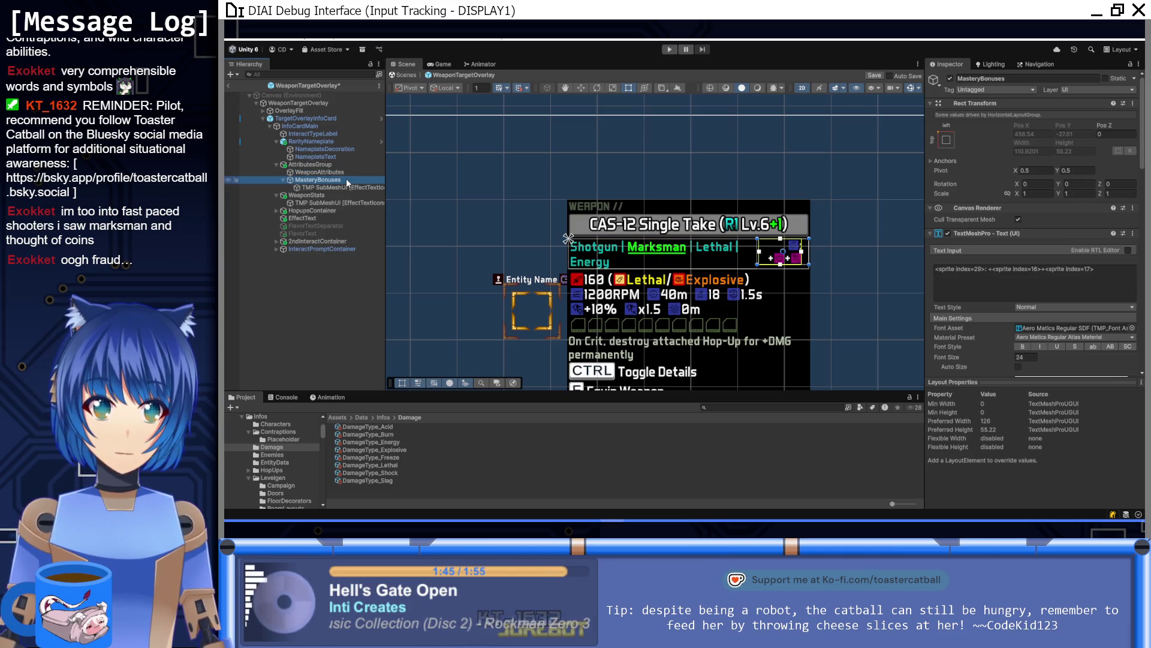
pyautogui.scroll(-5, 1005, 359)
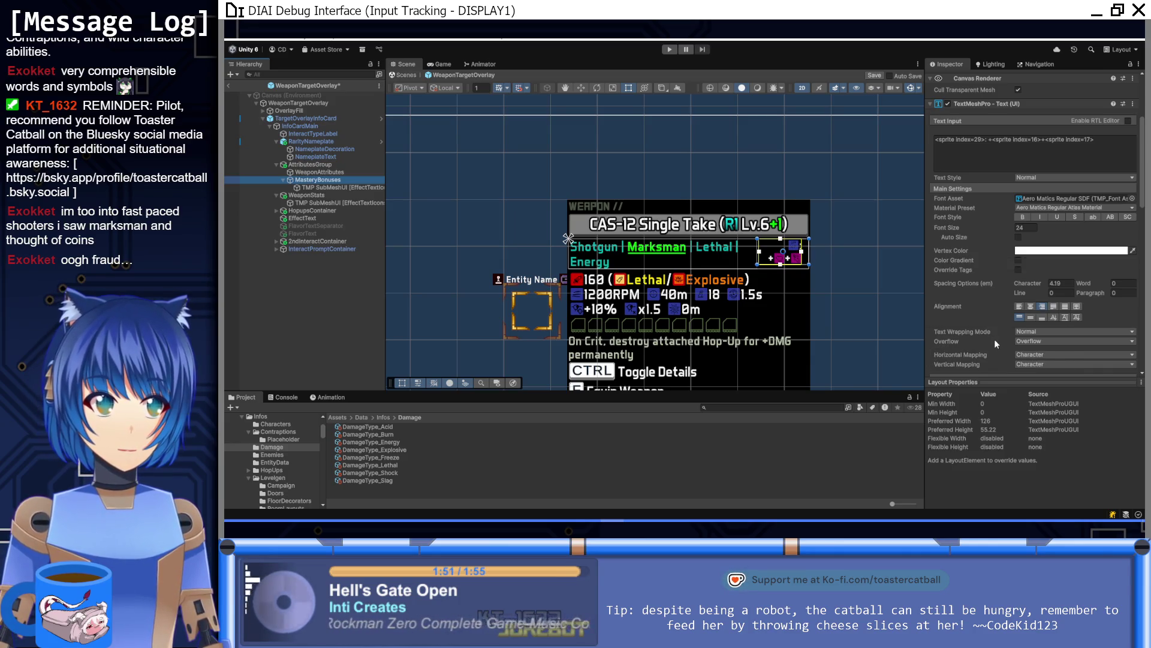
pyautogui.scroll(-5, 988, 352)
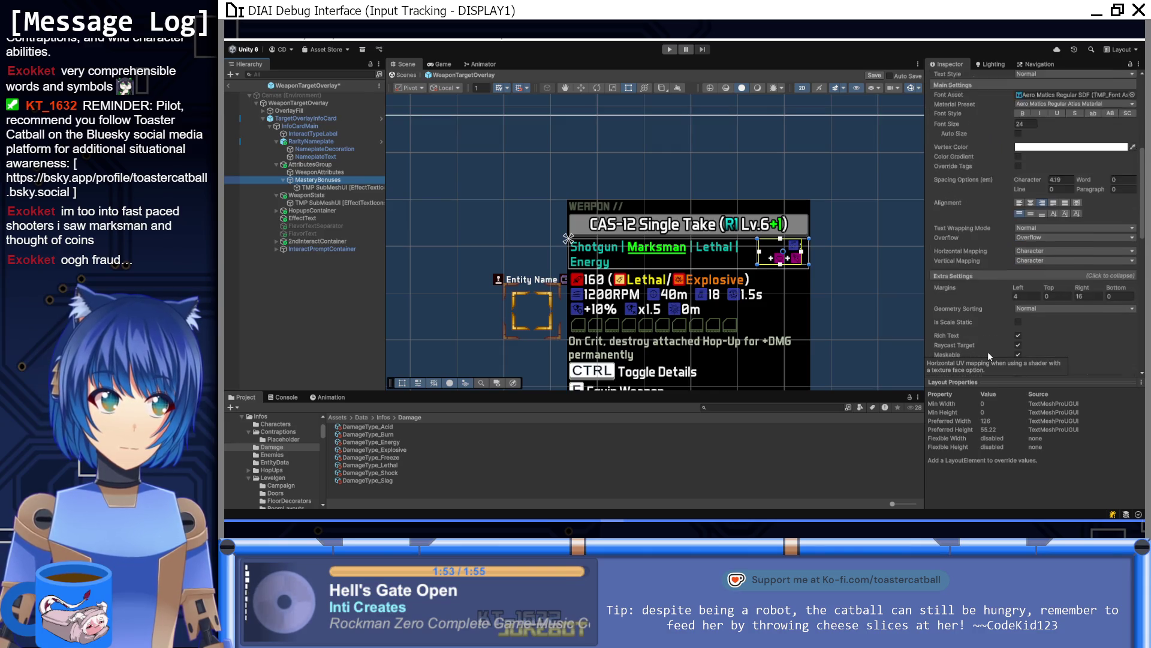
pyautogui.click(1092, 272)
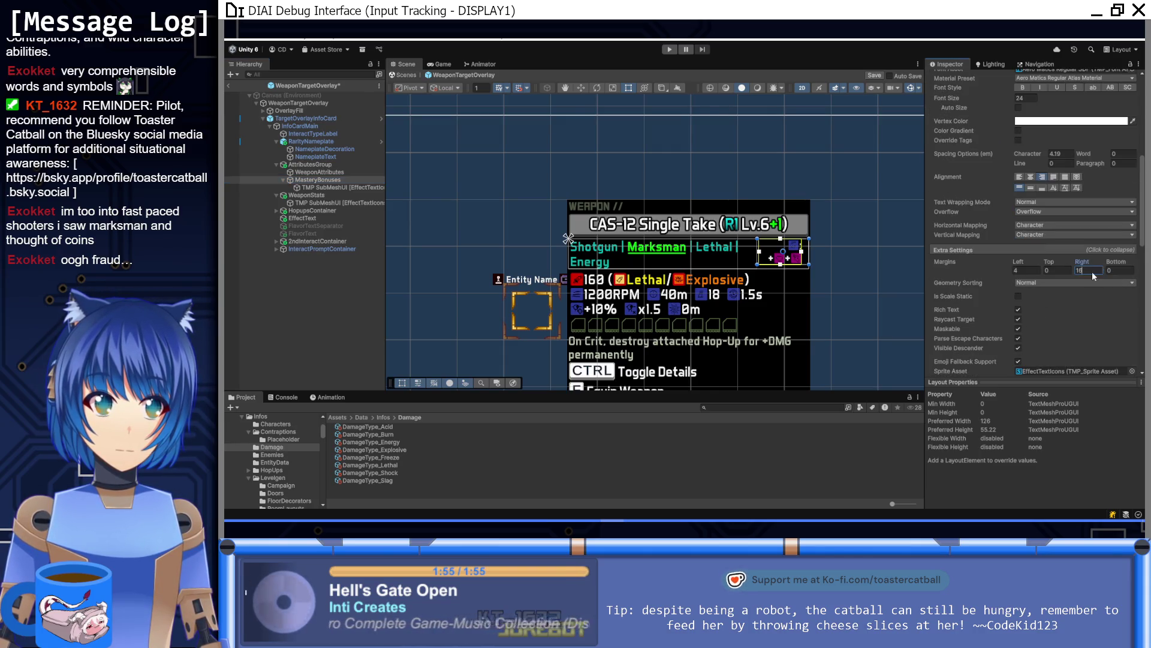
pyautogui.write('4')
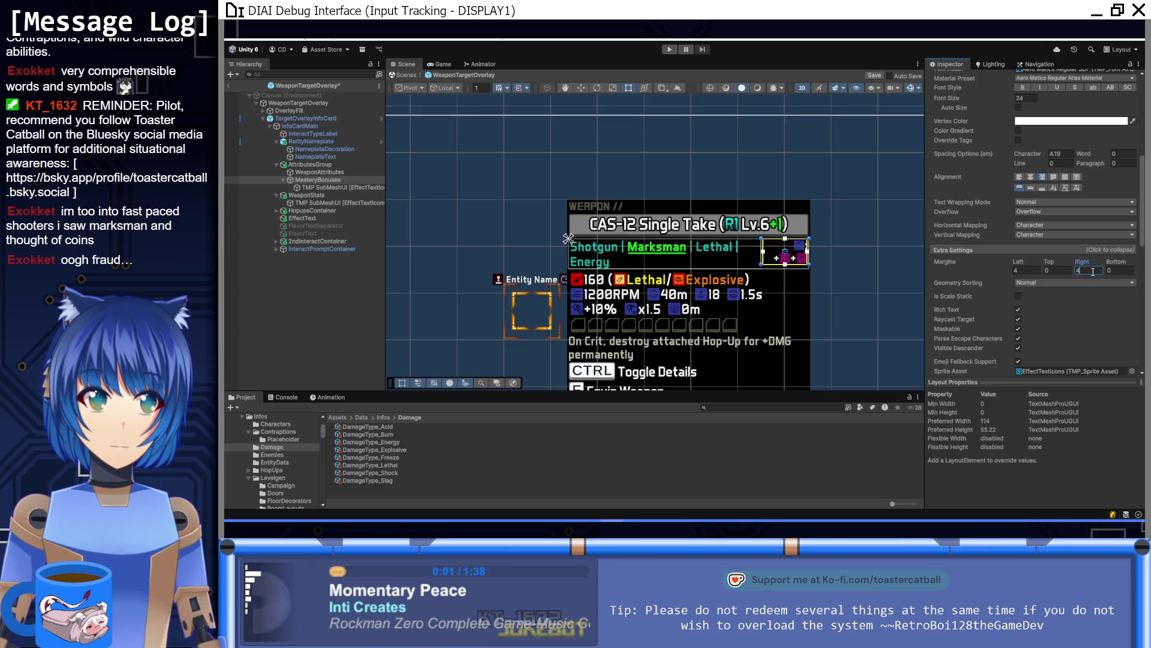
pyautogui.press('BackSpace')
pyautogui.write('0')
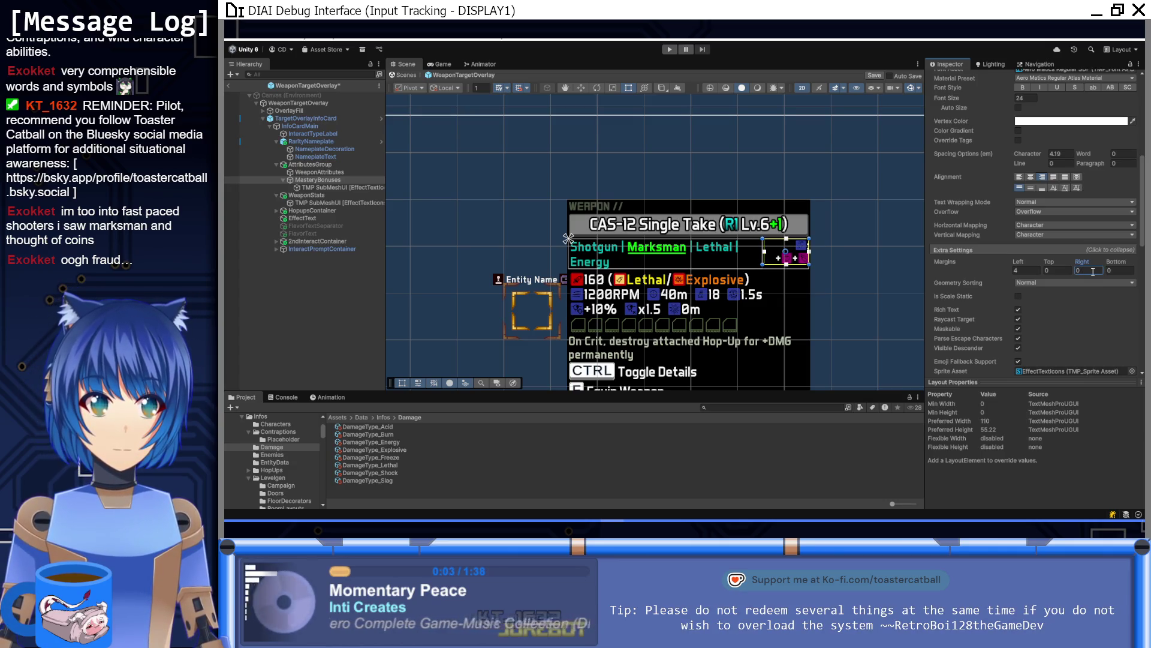
# Give AttributesGroup's Horizontal Layout Group left and right padding of 4
pyautogui.click(322, 166)
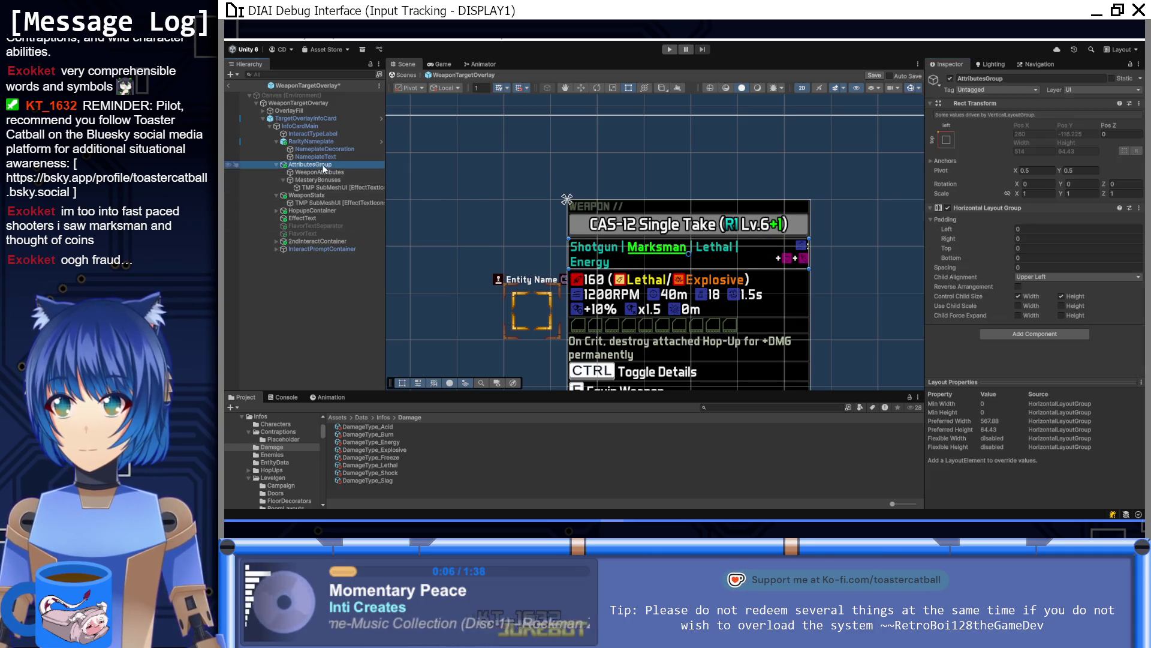
pyautogui.click(1027, 239)
pyautogui.write('4')
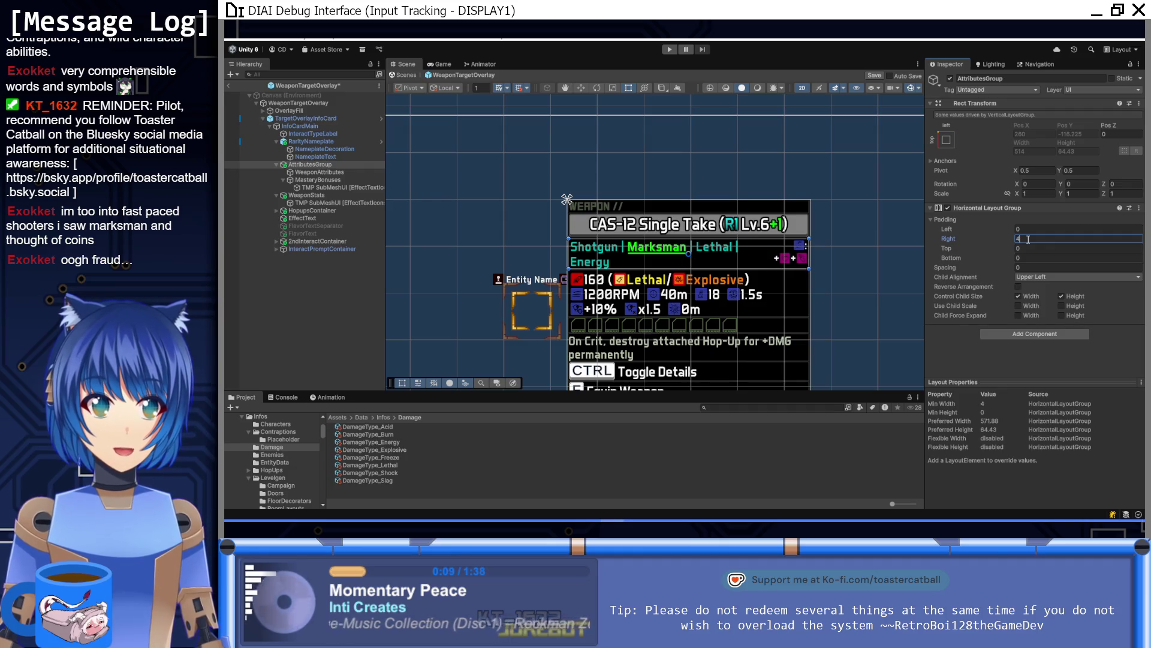
pyautogui.click(1029, 228)
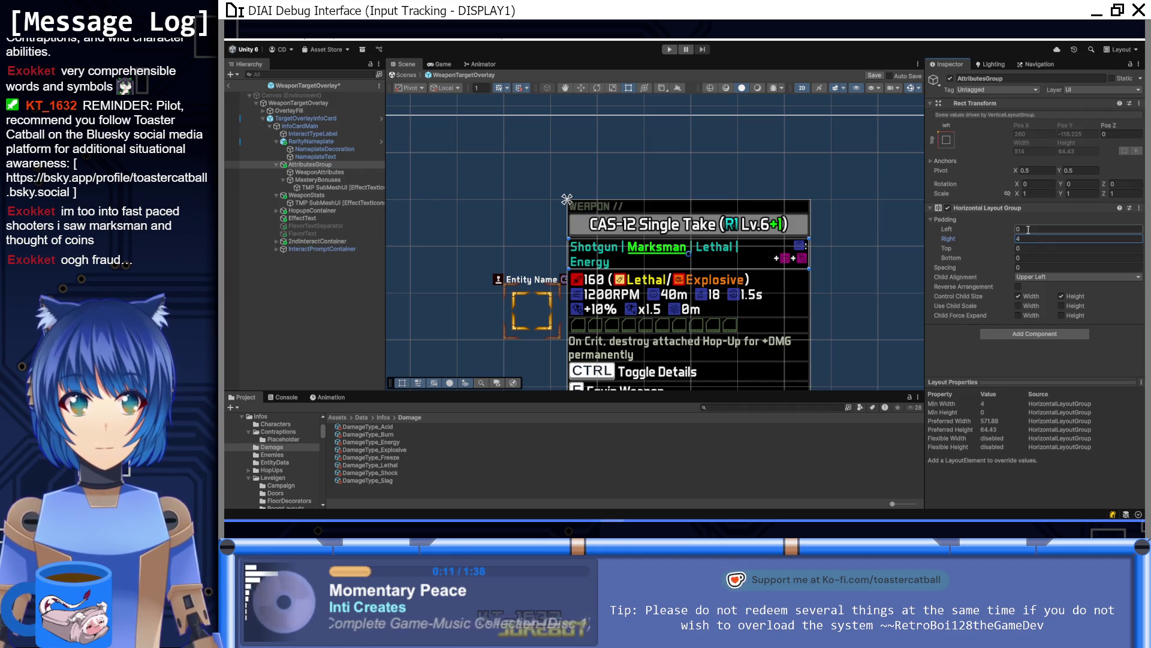
pyautogui.write('4')
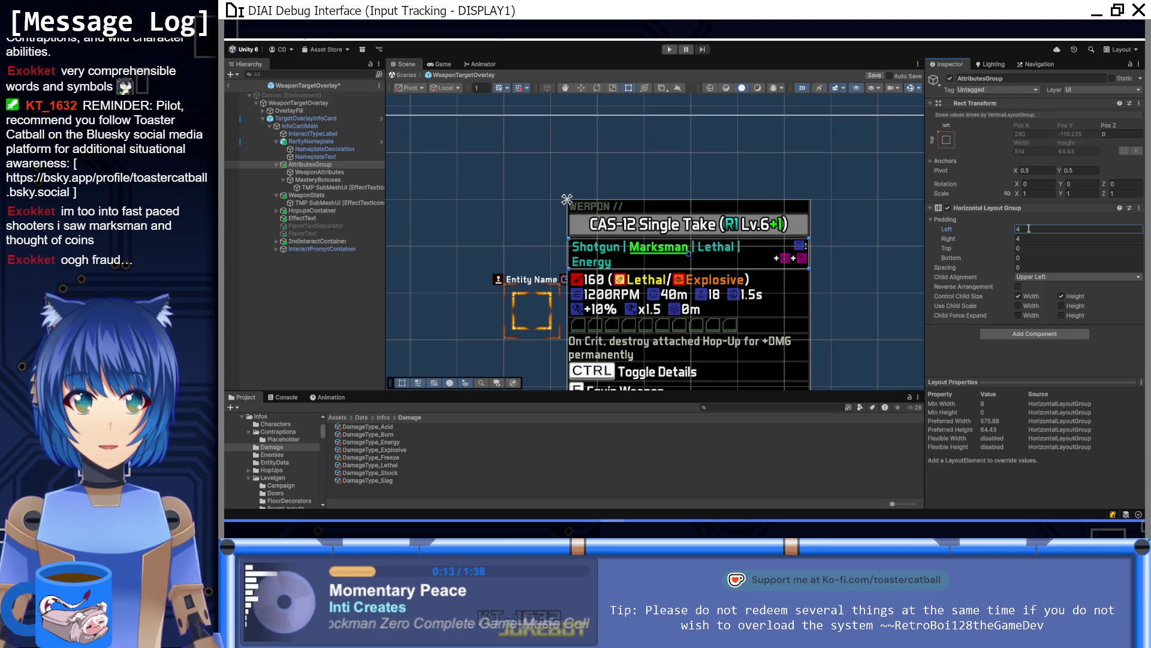
# Set the WeaponAttributes text's left margin to 0
pyautogui.click(315, 172)
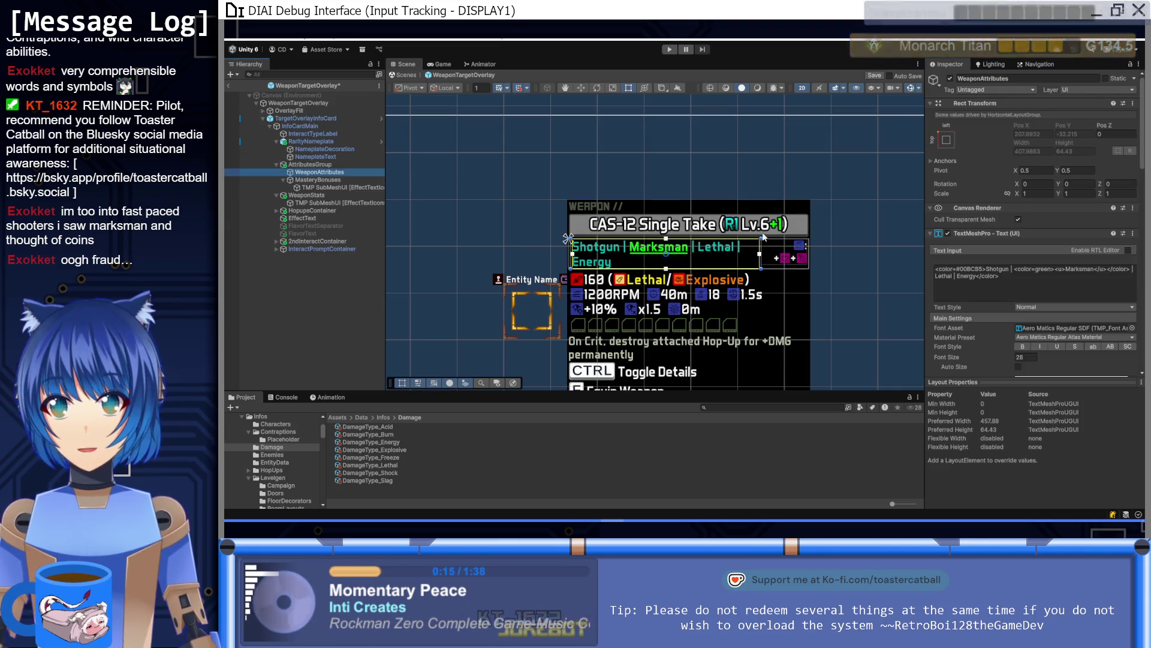
pyautogui.scroll(-6, 1029, 288)
pyautogui.click(1029, 321)
pyautogui.write('0')
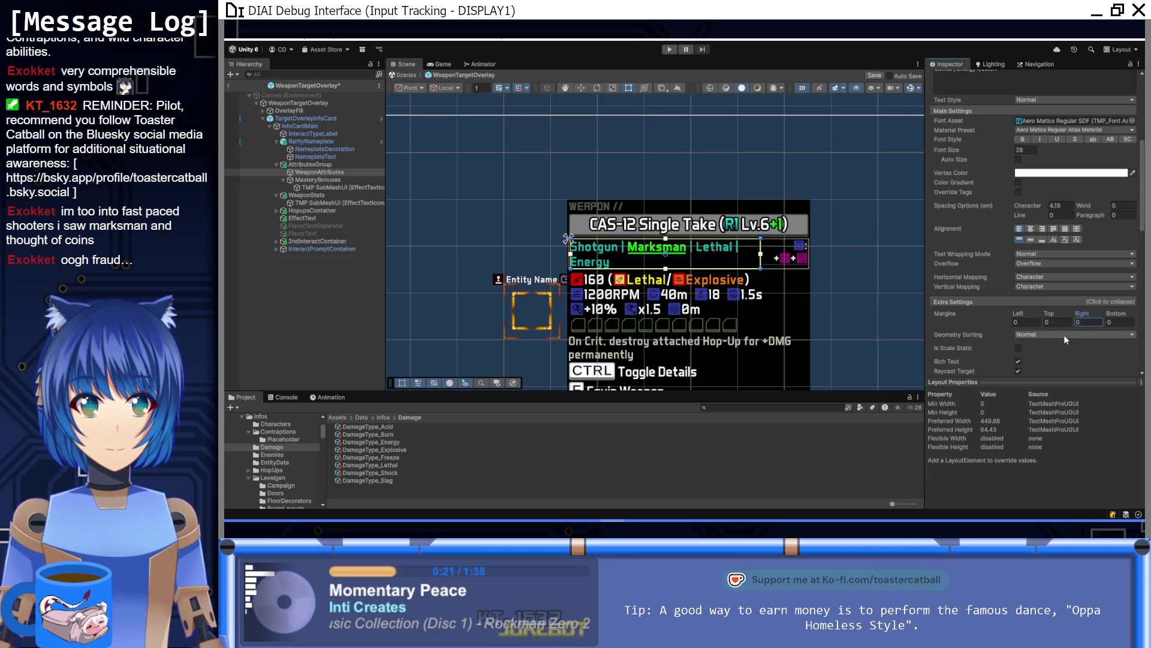
pyautogui.click(334, 164)
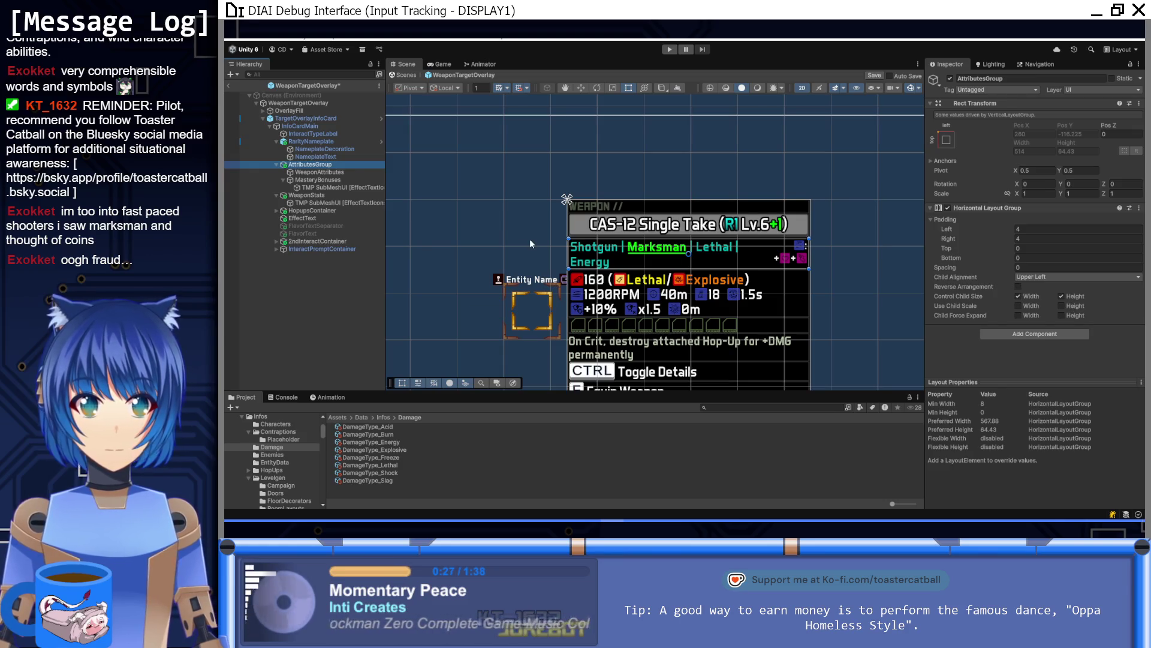
pyautogui.click(320, 172)
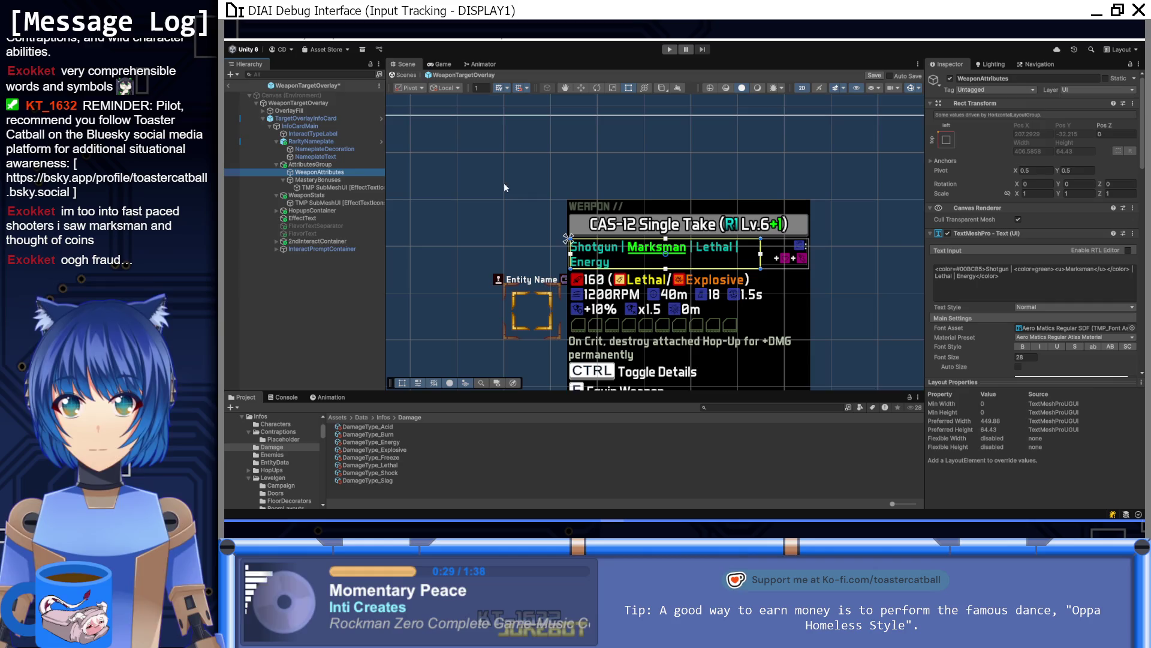
# Select MasteryBonuses and collapse its material settings in the Inspector
pyautogui.click(317, 180)
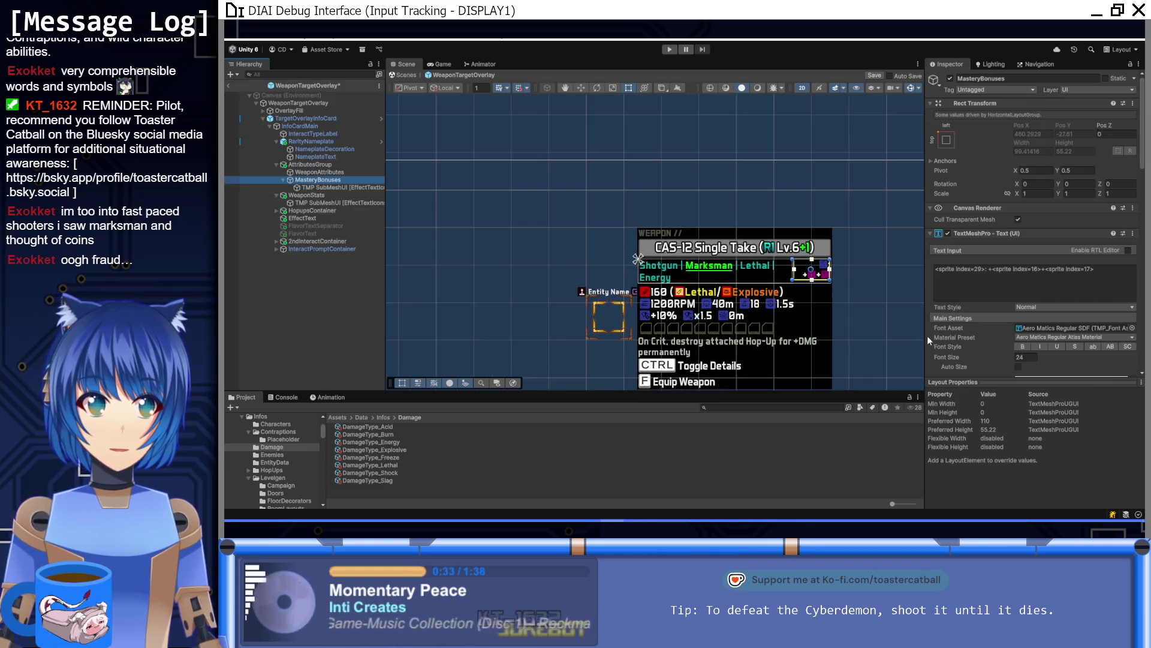
pyautogui.scroll(-5, 949, 325)
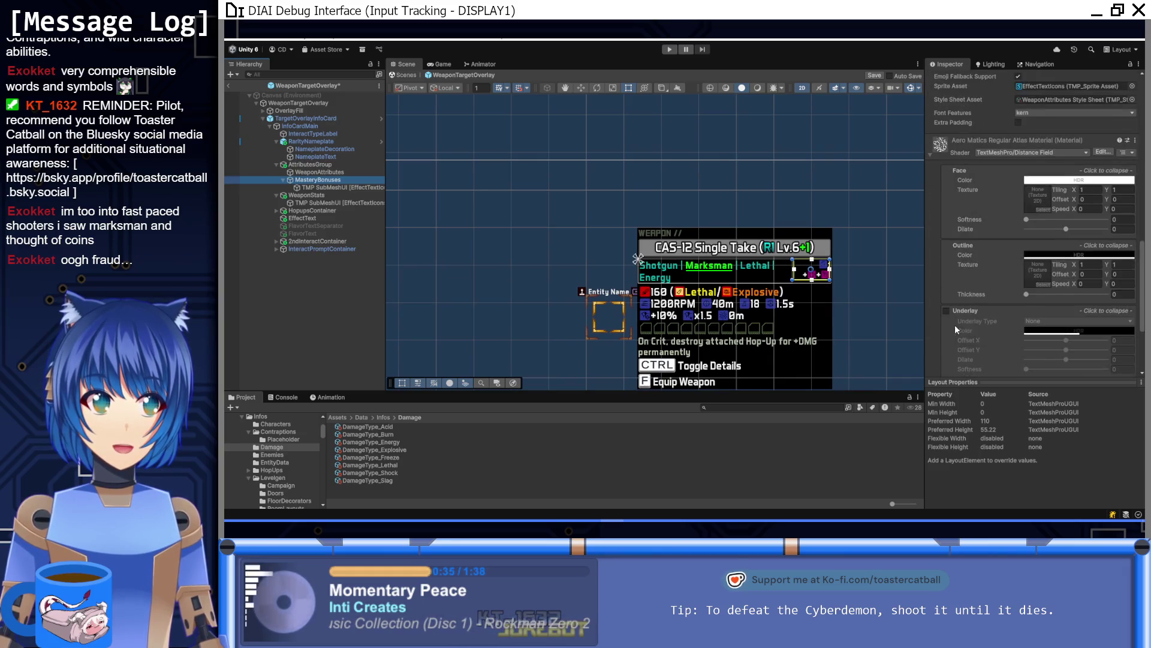
pyautogui.scroll(4, 955, 325)
pyautogui.click(930, 259)
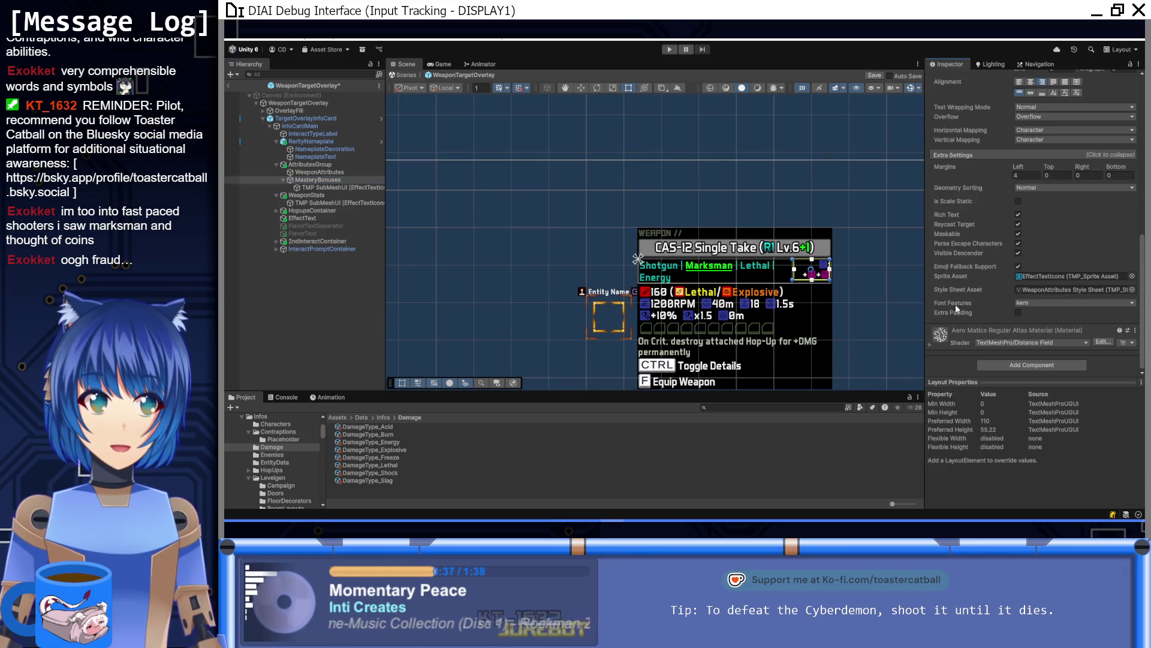
pyautogui.scroll(5, 956, 304)
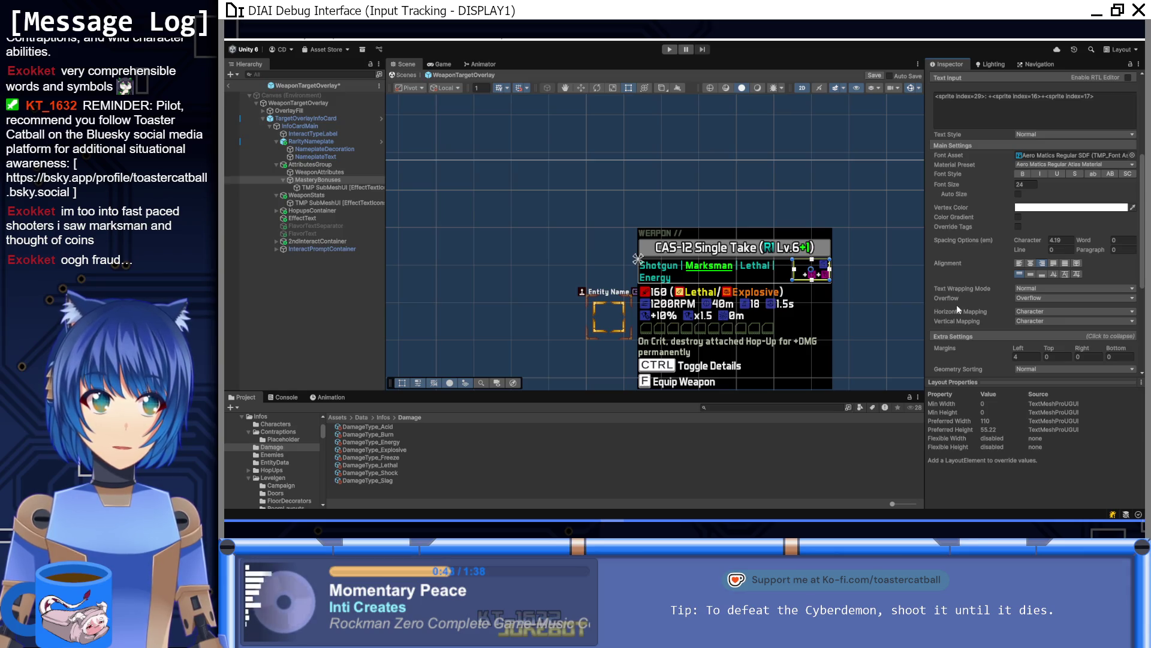
pyautogui.scroll(-5, 956, 304)
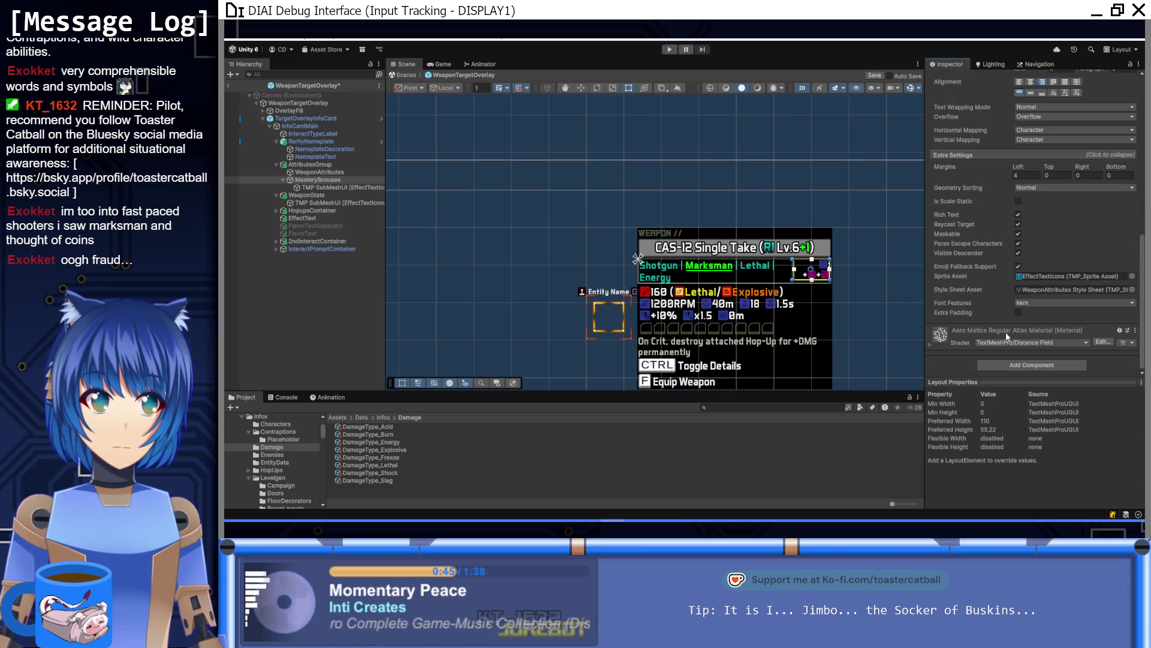
# Add a Layout Element to MasteryBonuses with Layout Priority 2
pyautogui.click(1013, 364)
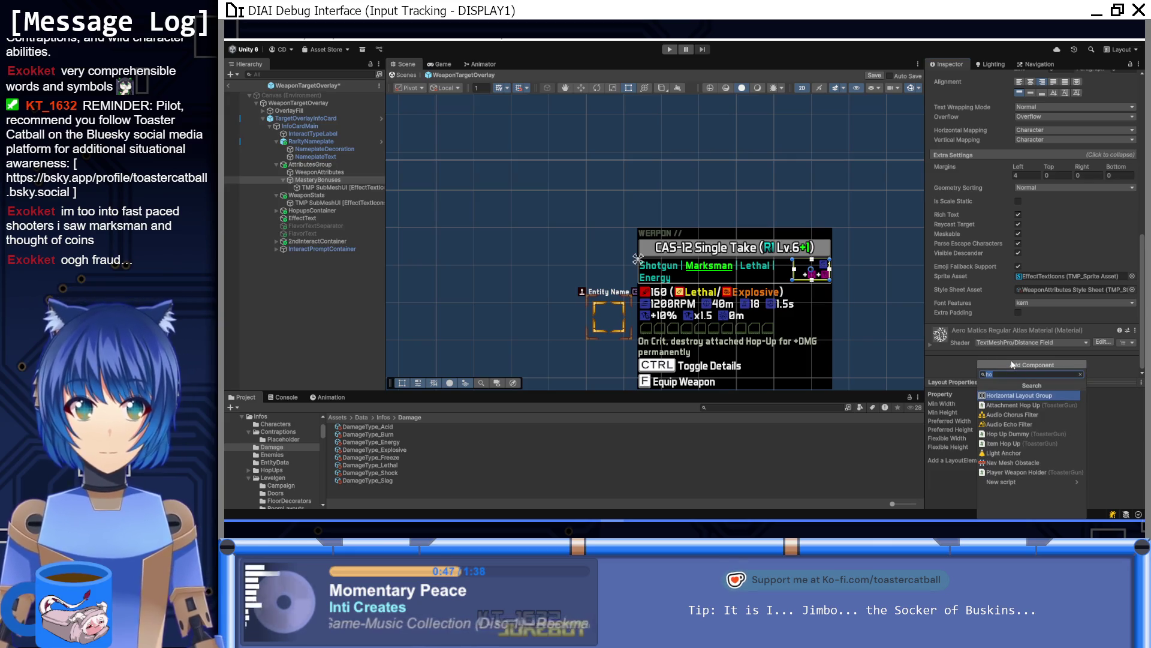
pyautogui.write('eleme')
pyautogui.press('Return')
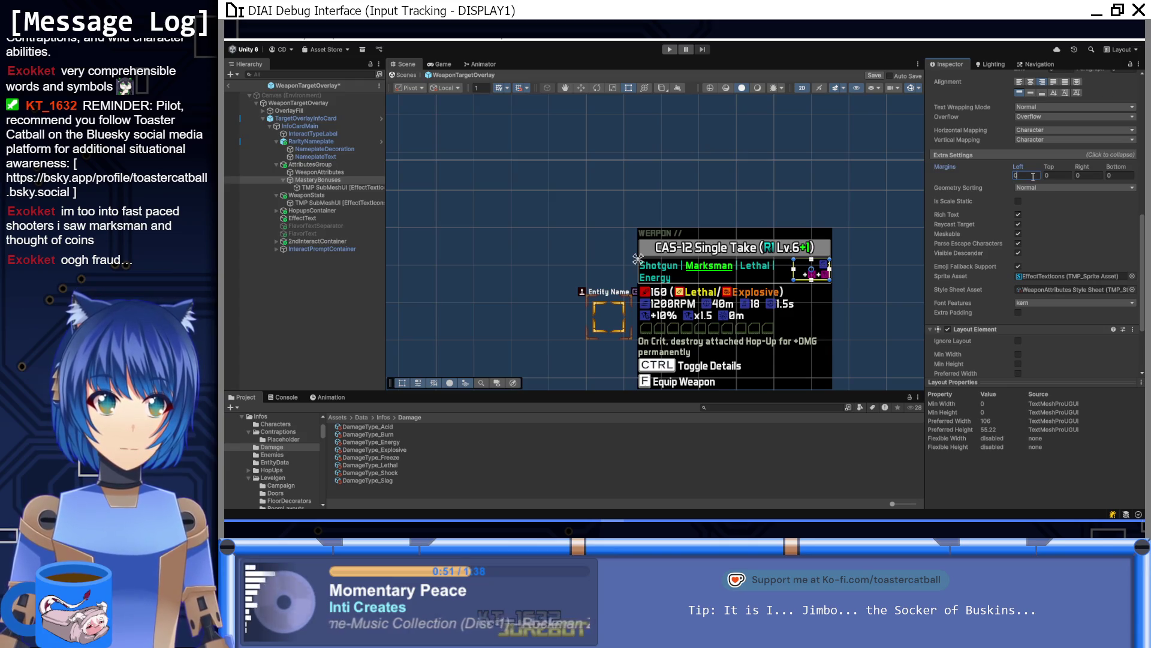
pyautogui.scroll(-3, 1009, 272)
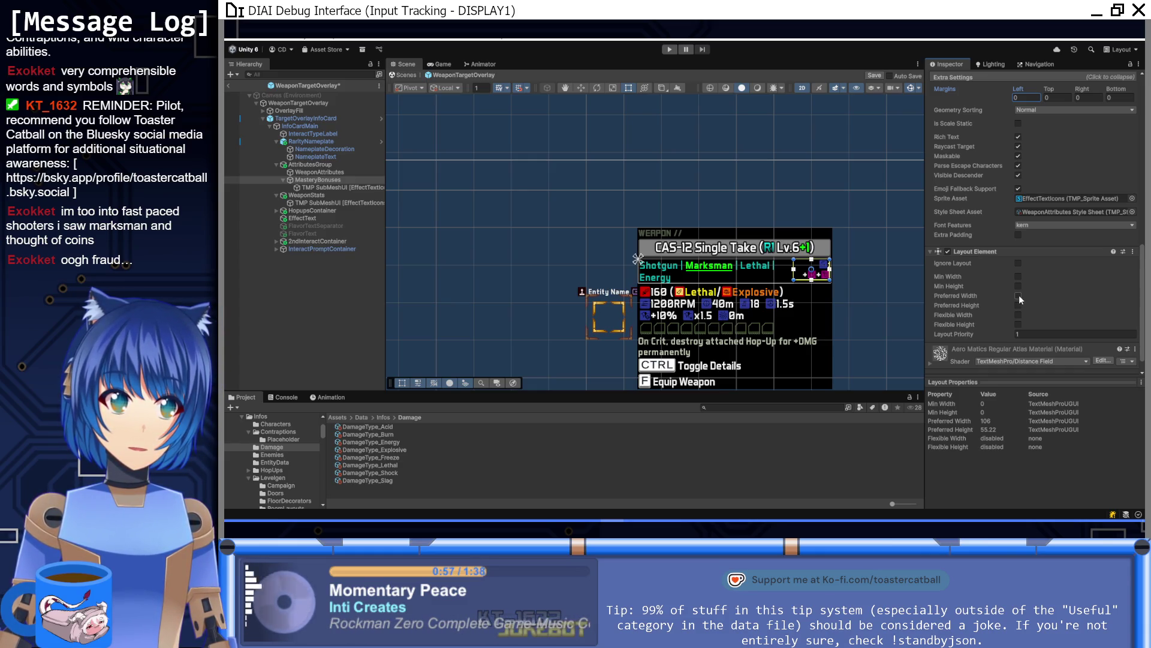
pyautogui.click(1033, 334)
pyautogui.write('2')
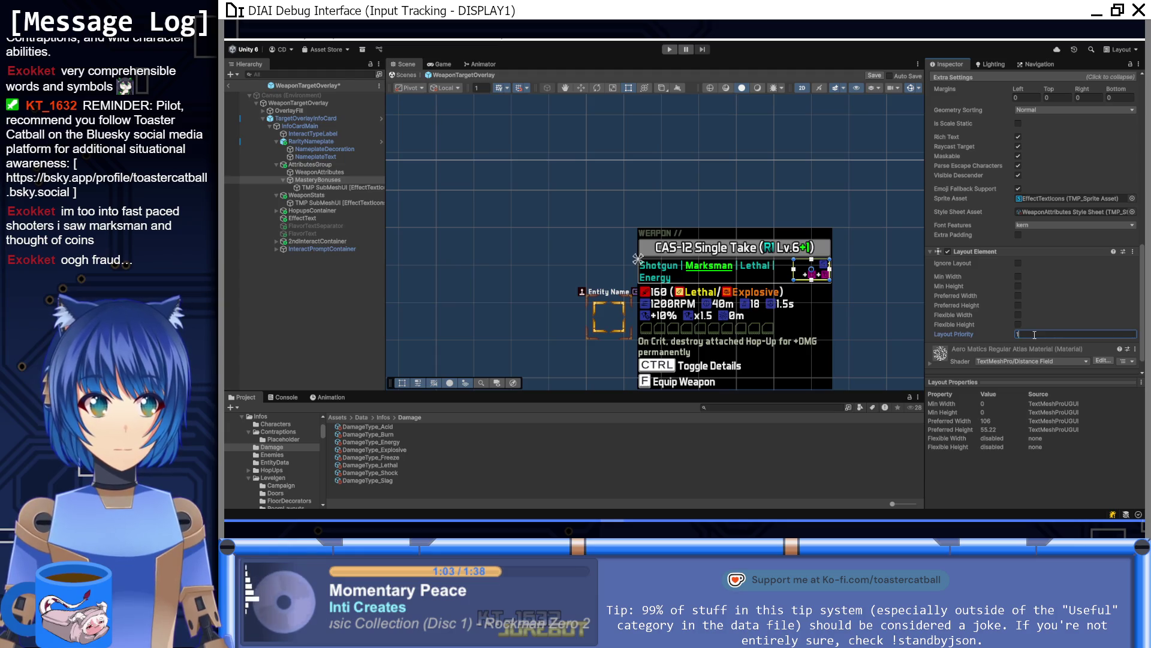
pyautogui.click(348, 171)
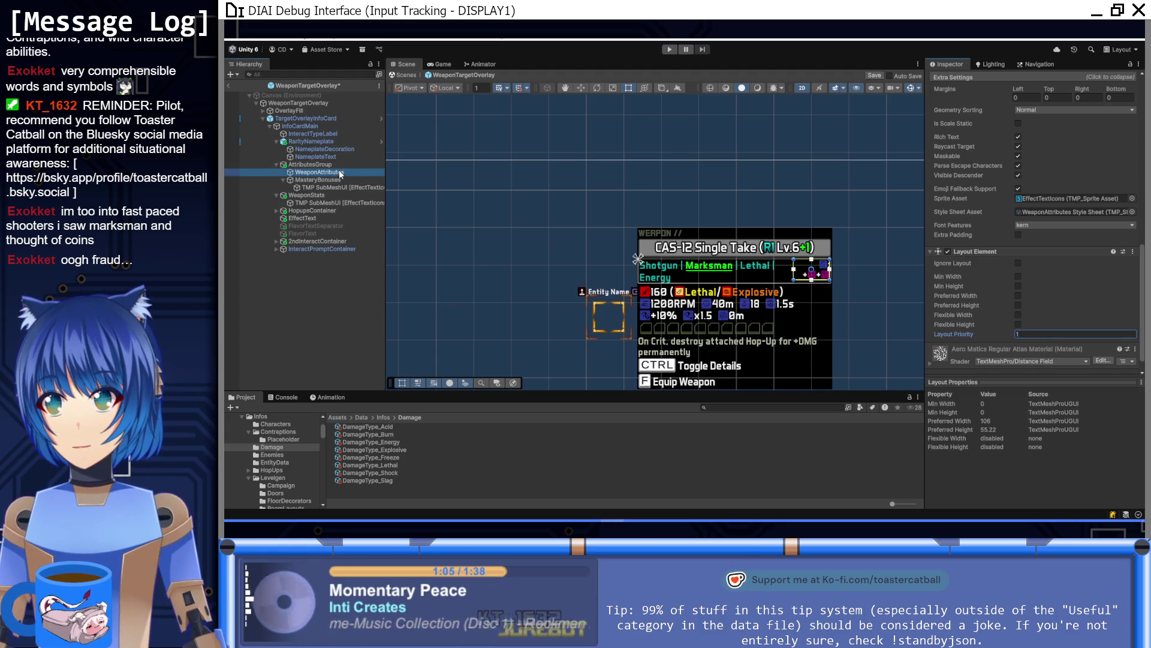
# Add a Layout Element to WeaponAttributes with Flexible Width enabled at 1
pyautogui.click(1027, 369)
pyautogui.click(1022, 398)
pyautogui.click(1017, 296)
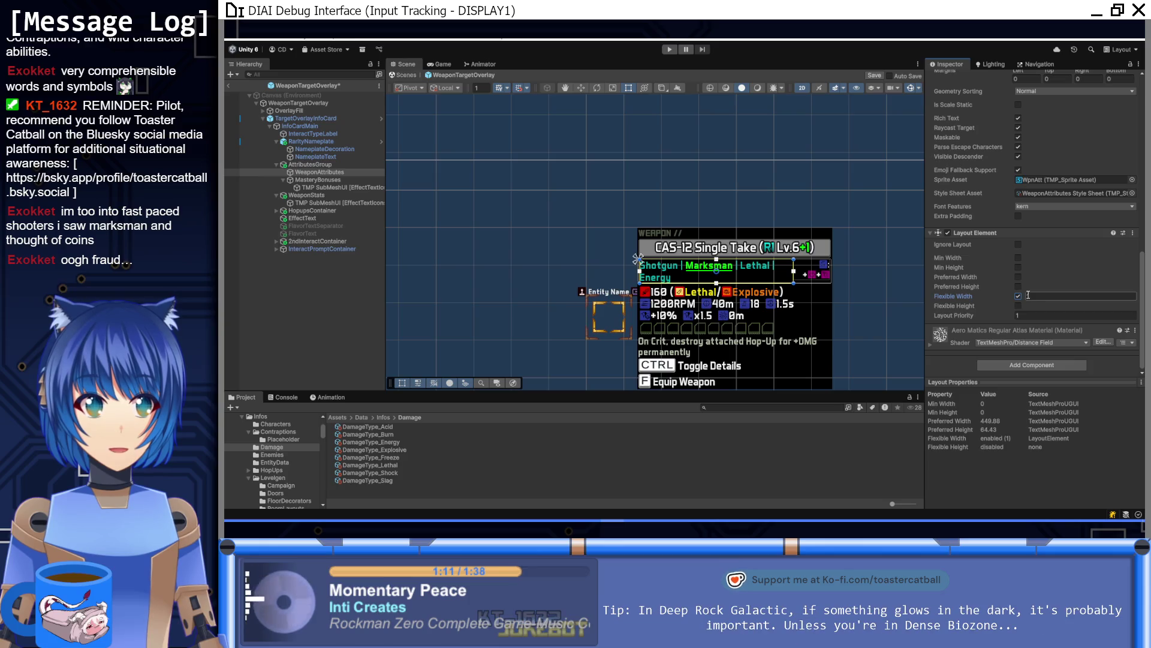
pyautogui.click(1023, 316)
pyautogui.write('0')
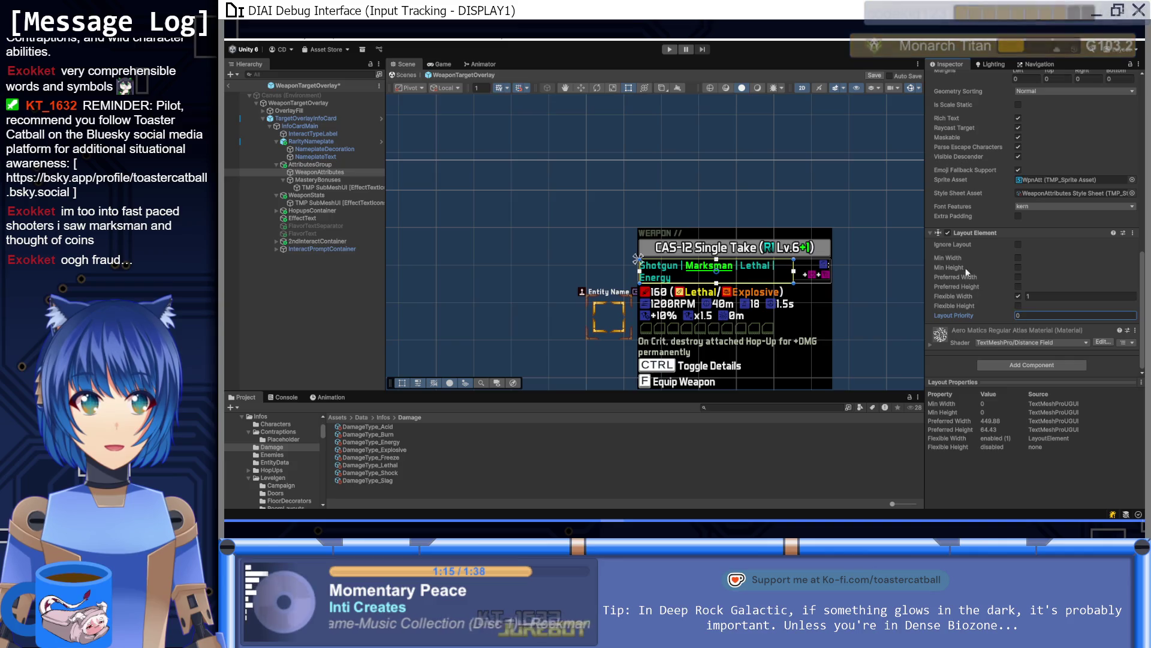
pyautogui.click(350, 179)
pyautogui.scroll(2, 1026, 254)
pyautogui.scroll(5, 1026, 251)
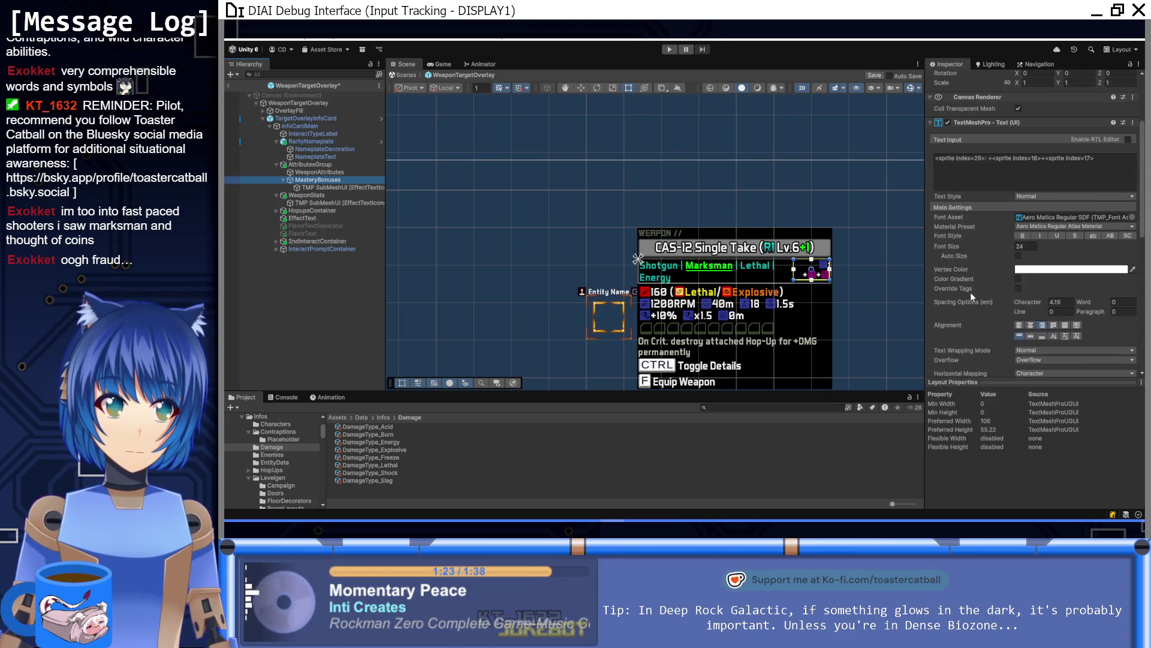
# Set the MasteryBonuses character spacing to 4
pyautogui.scroll(-3, 974, 288)
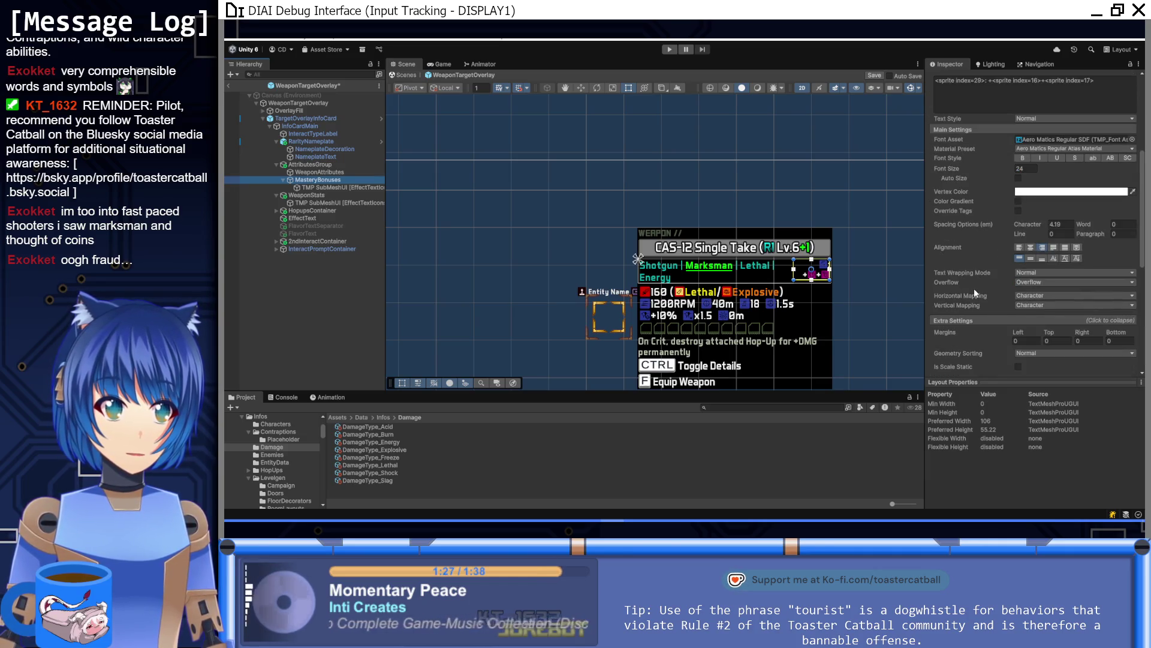
pyautogui.click(1066, 224)
pyautogui.write('1')
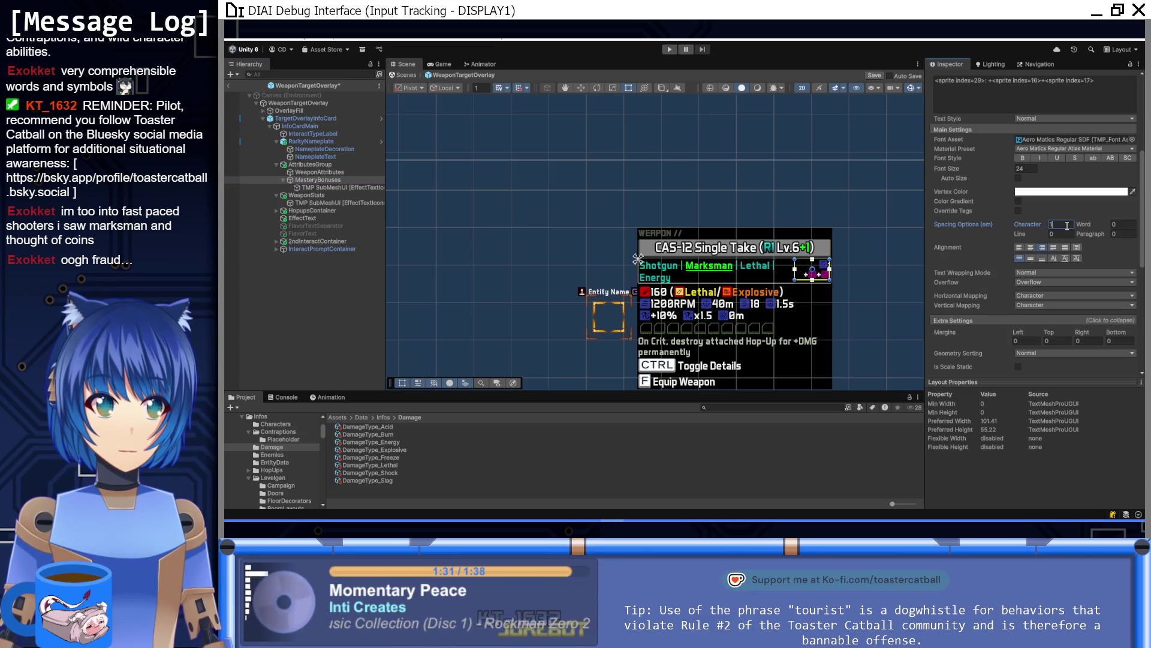
pyautogui.press('BackSpace')
pyautogui.write('4')
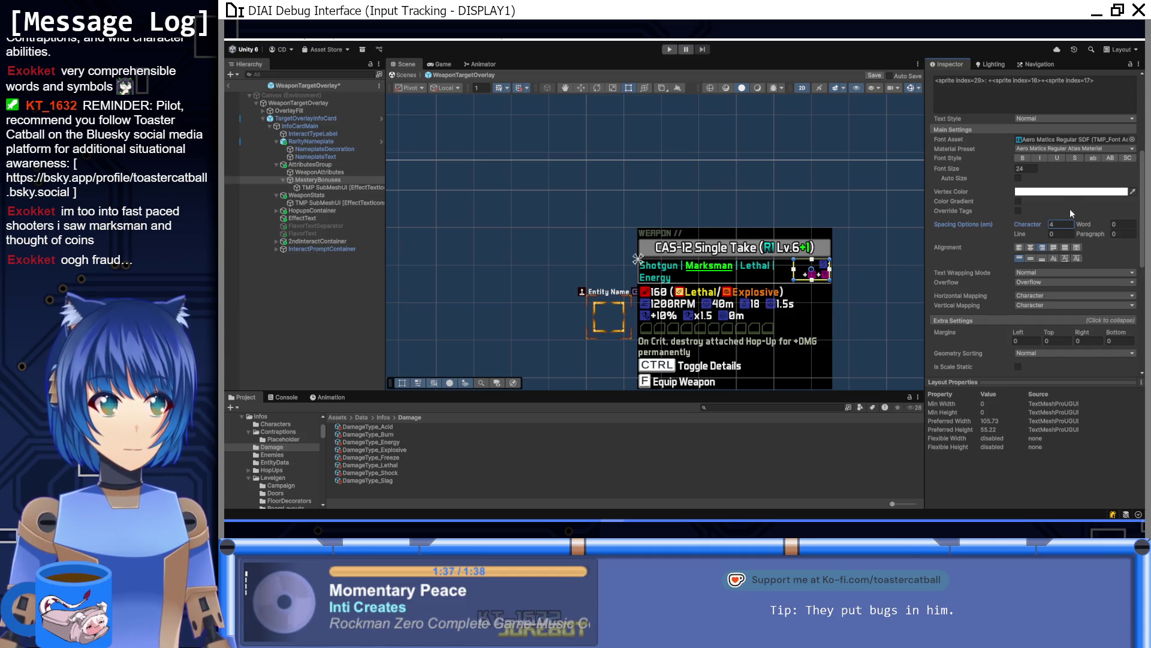
# Try font size 26 for the icons, then drag it back down to 24
pyautogui.scroll(-3, 1070, 212)
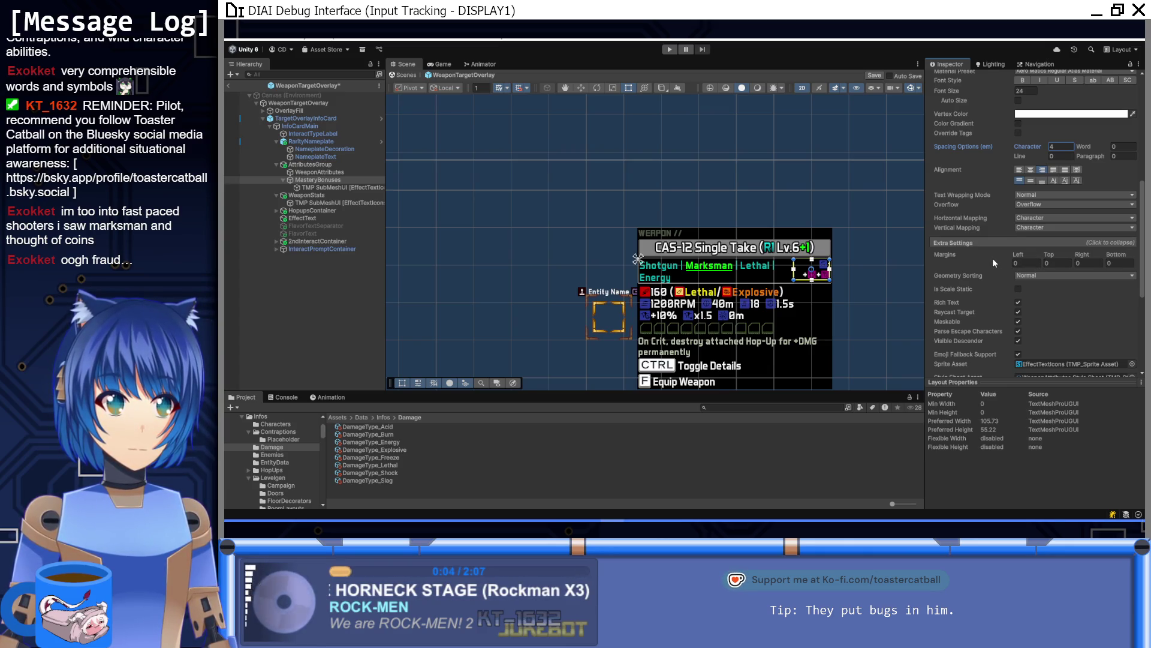
pyautogui.scroll(4, 994, 263)
pyautogui.scroll(3, 1038, 276)
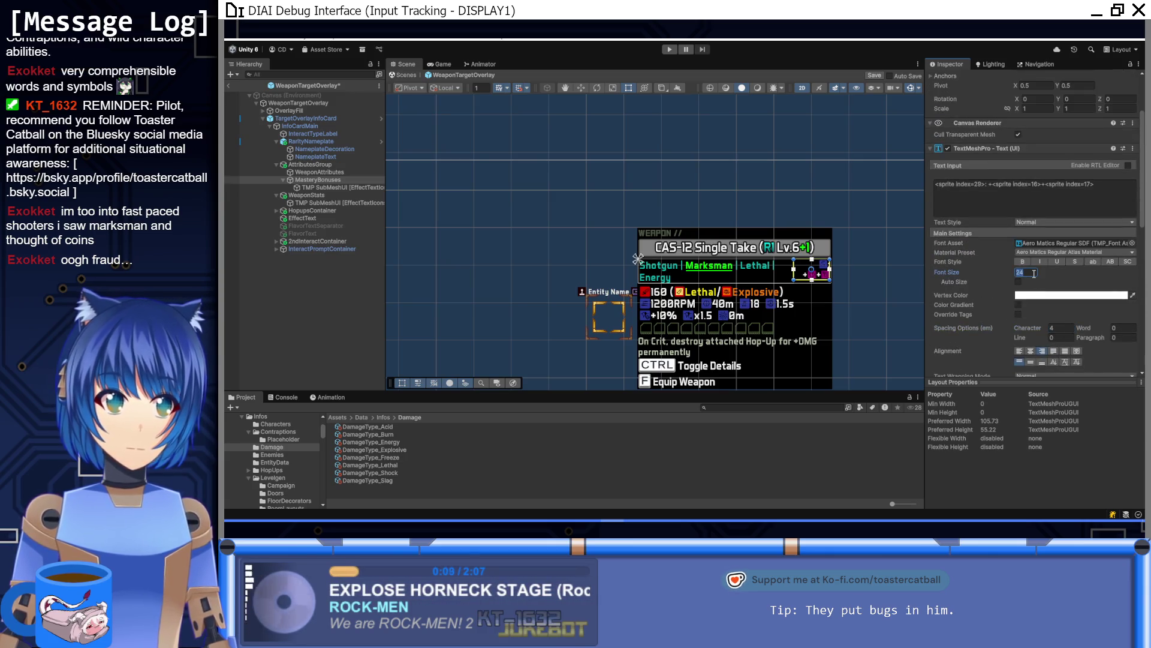
pyautogui.write('26')
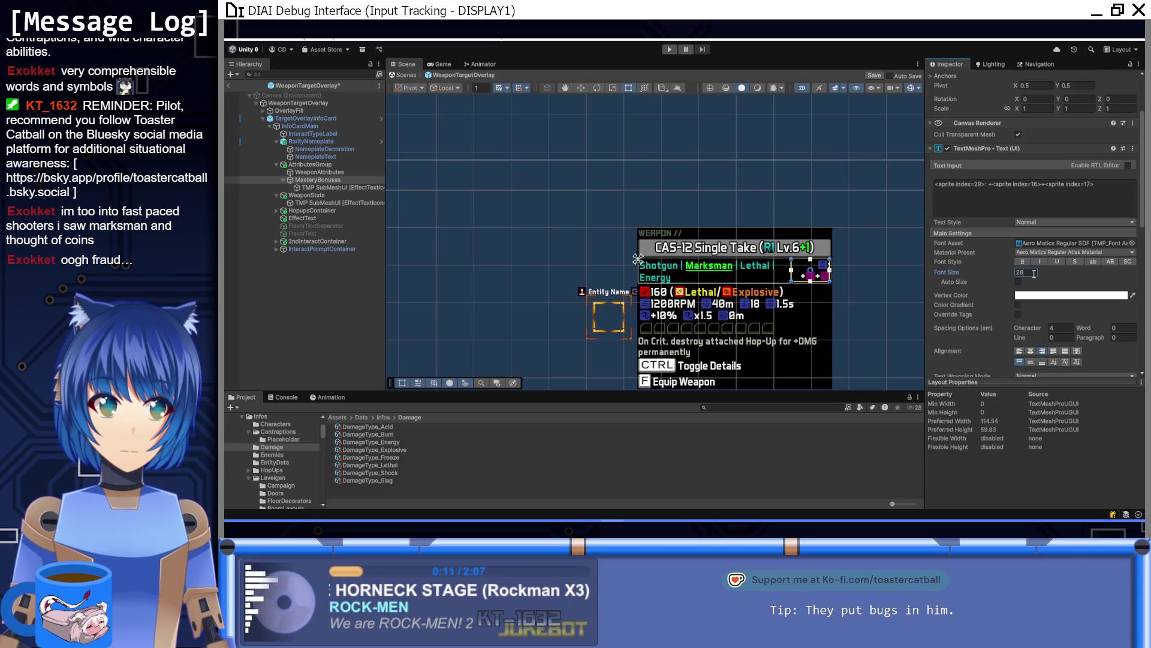
pyautogui.moveTo(1004, 275)
pyautogui.mouseDown()
pyautogui.moveTo(1066, 279)
pyautogui.moveTo(952, 279)
pyautogui.moveTo(1081, 280)
pyautogui.moveTo(968, 279)
pyautogui.mouseUp()
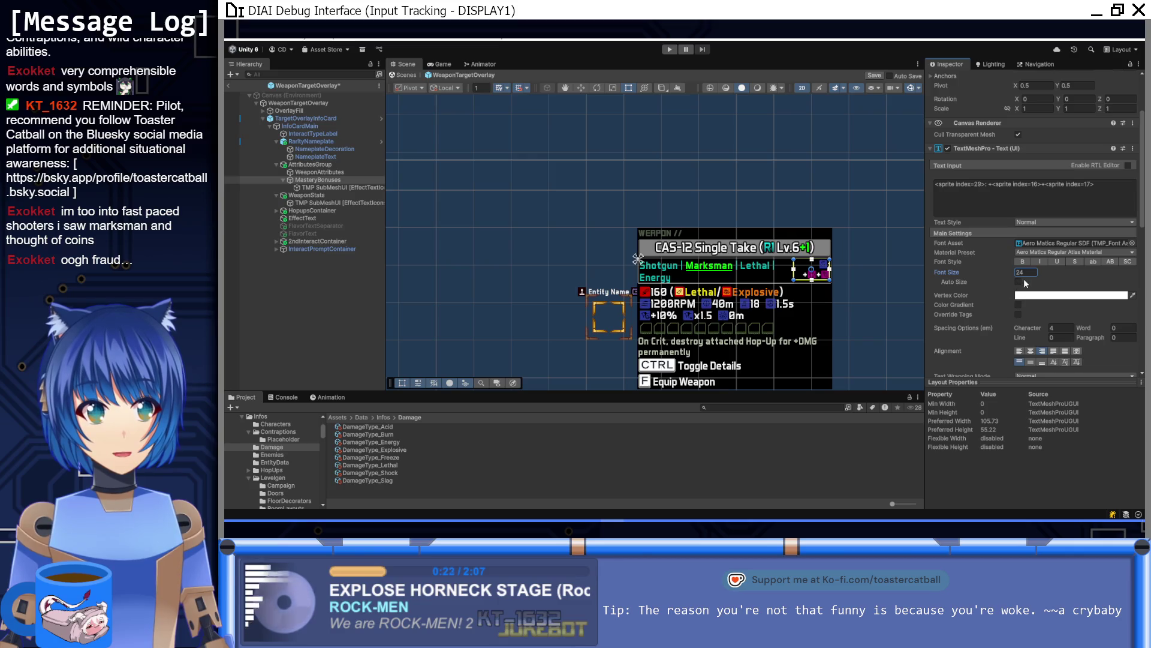
pyautogui.click(989, 185)
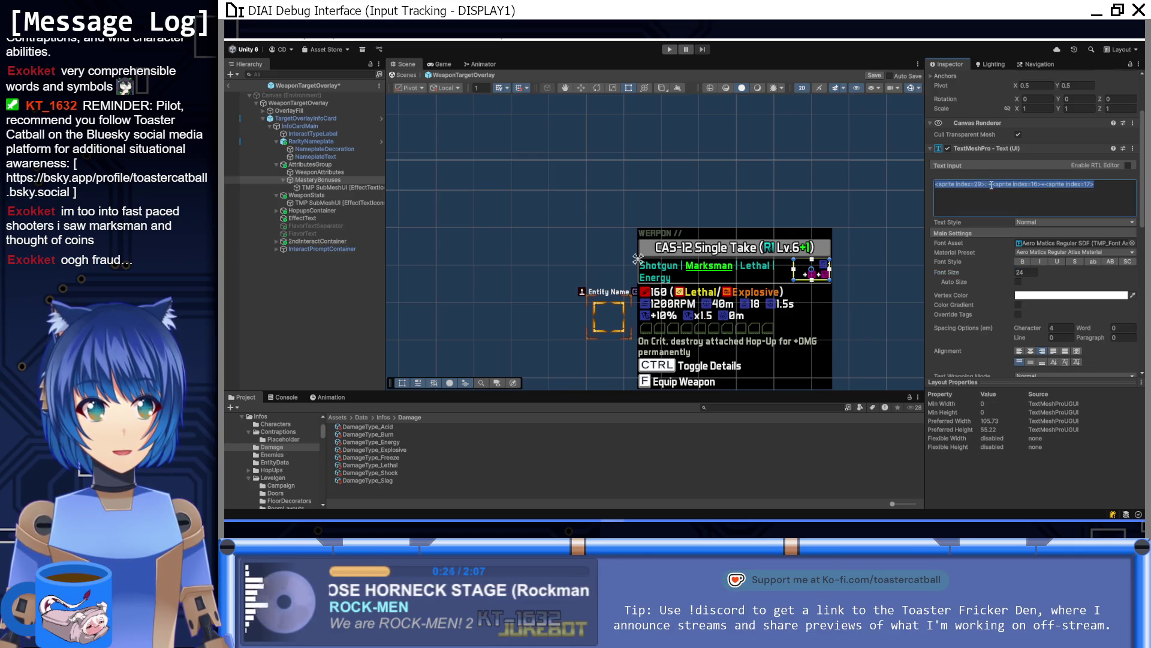
# Add a + before the second icon and wrap the icon text in <nobr></nobr>
pyautogui.write('+')
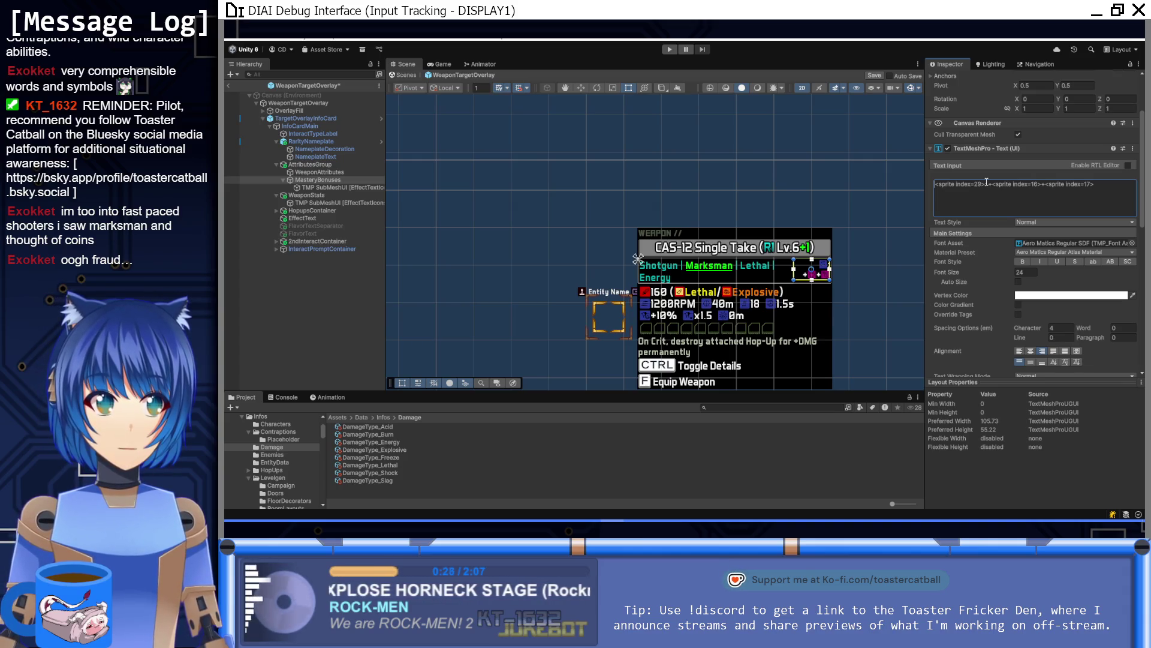
pyautogui.press('Home')
pyautogui.write('<nobr>')
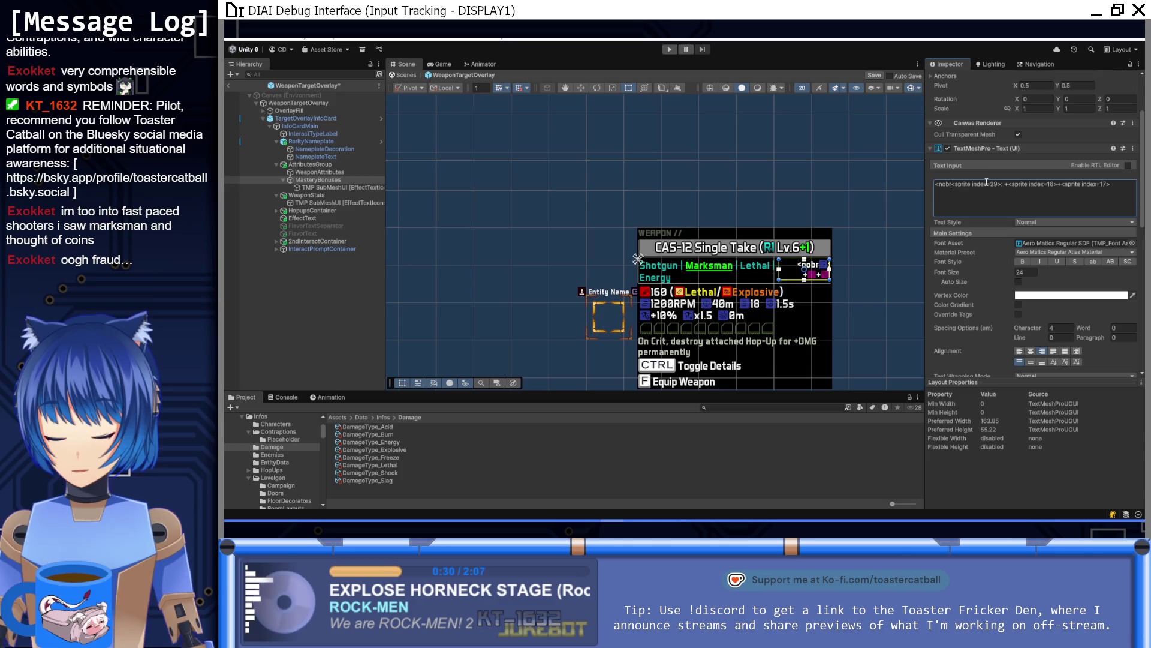
pyautogui.press('End')
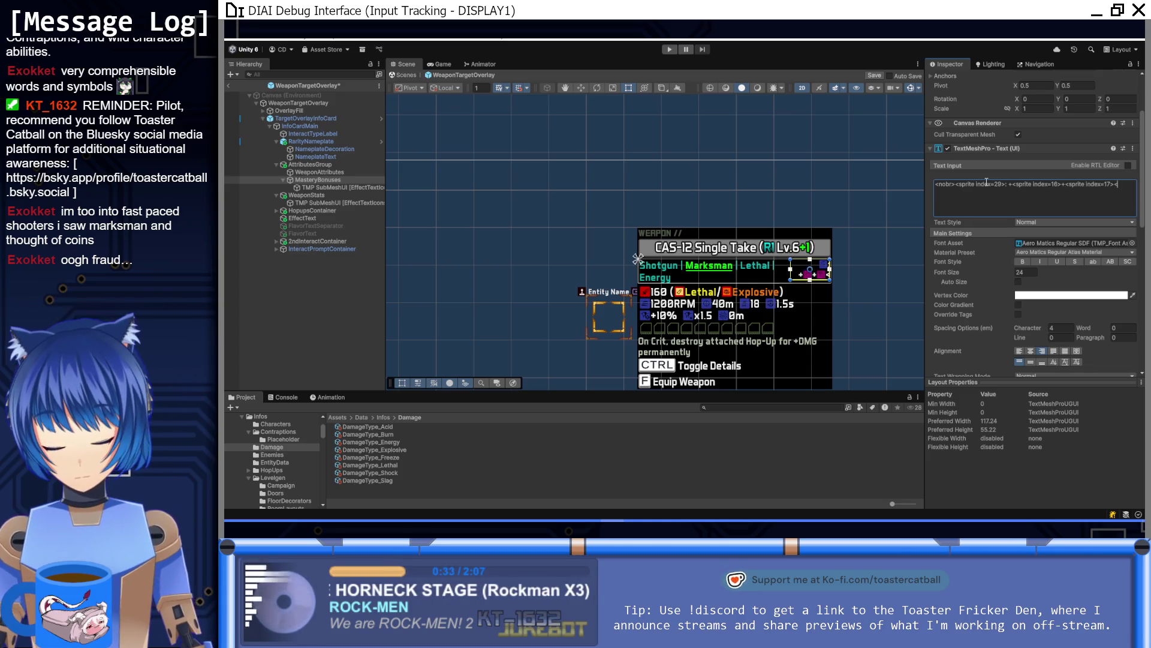
pyautogui.write('</nobr>')
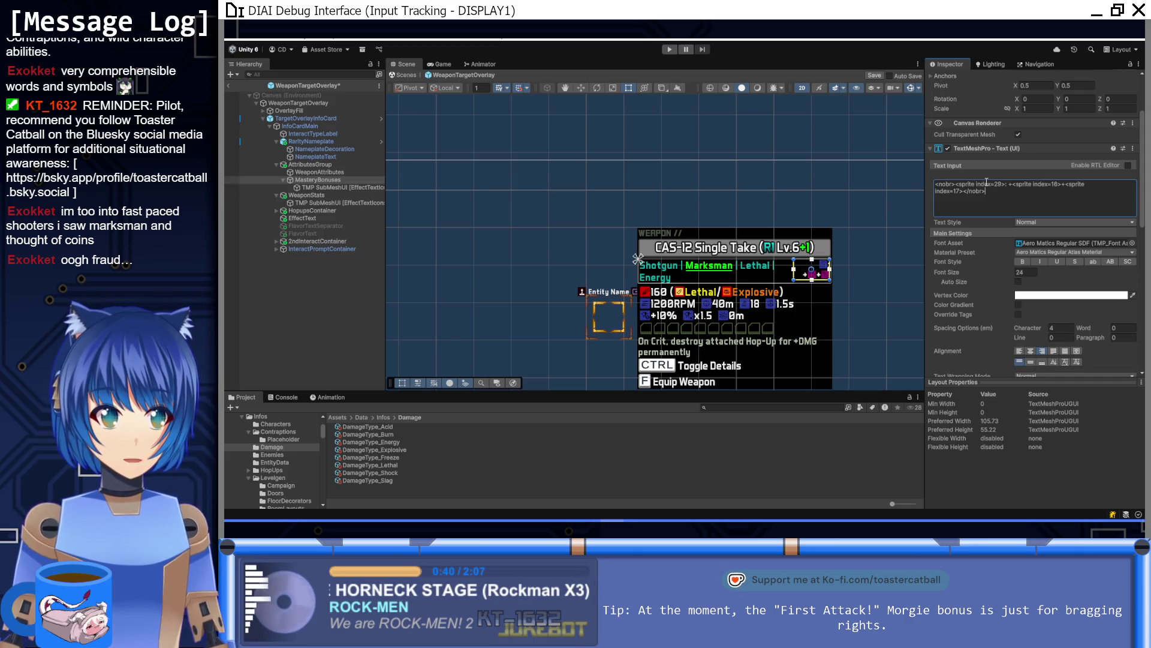
# Set the MasteryBonuses Text Wrapping Mode to No Wrap
pyautogui.scroll(-3, 977, 326)
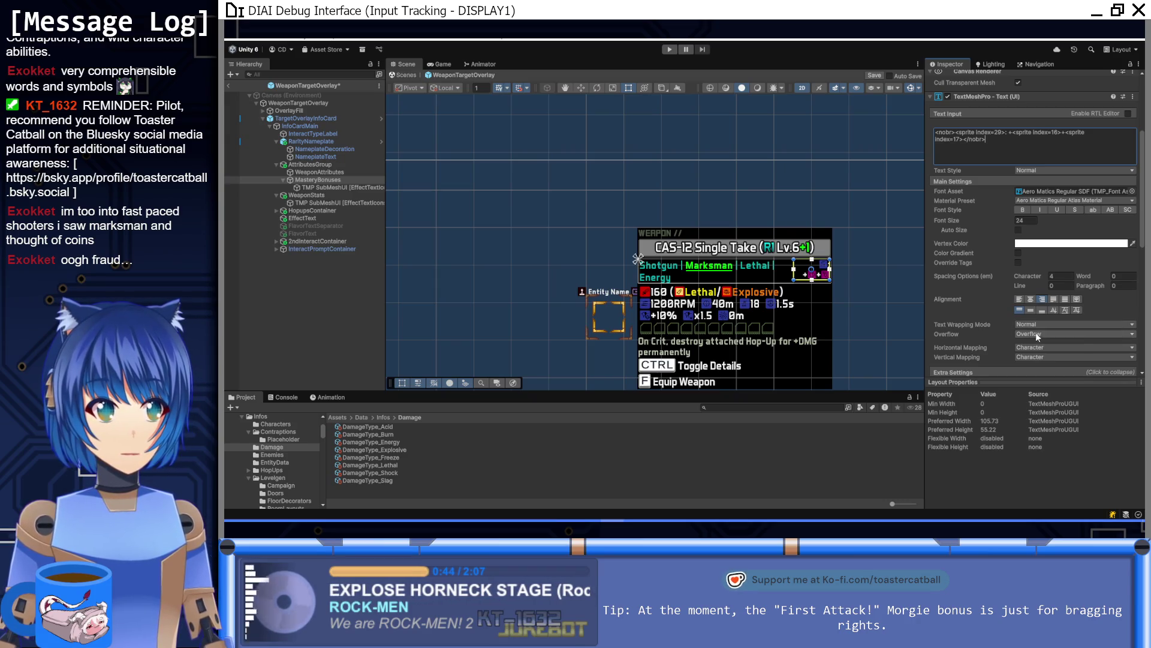
pyautogui.click(1037, 334)
pyautogui.click(1000, 339)
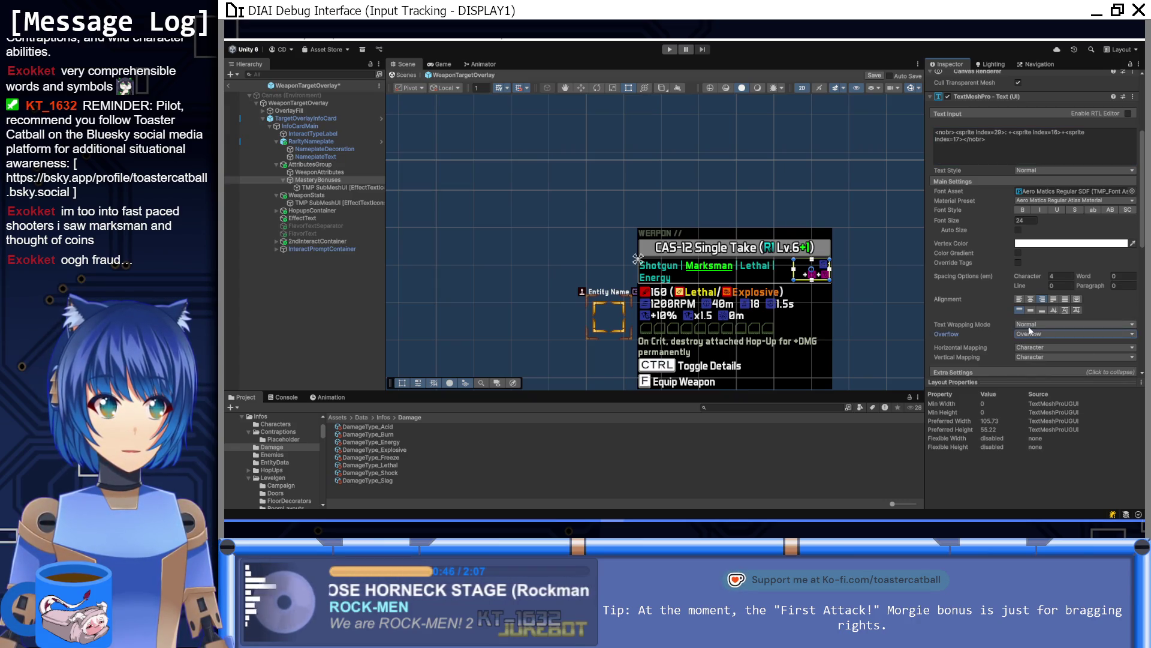
pyautogui.click(1032, 324)
pyautogui.click(1032, 338)
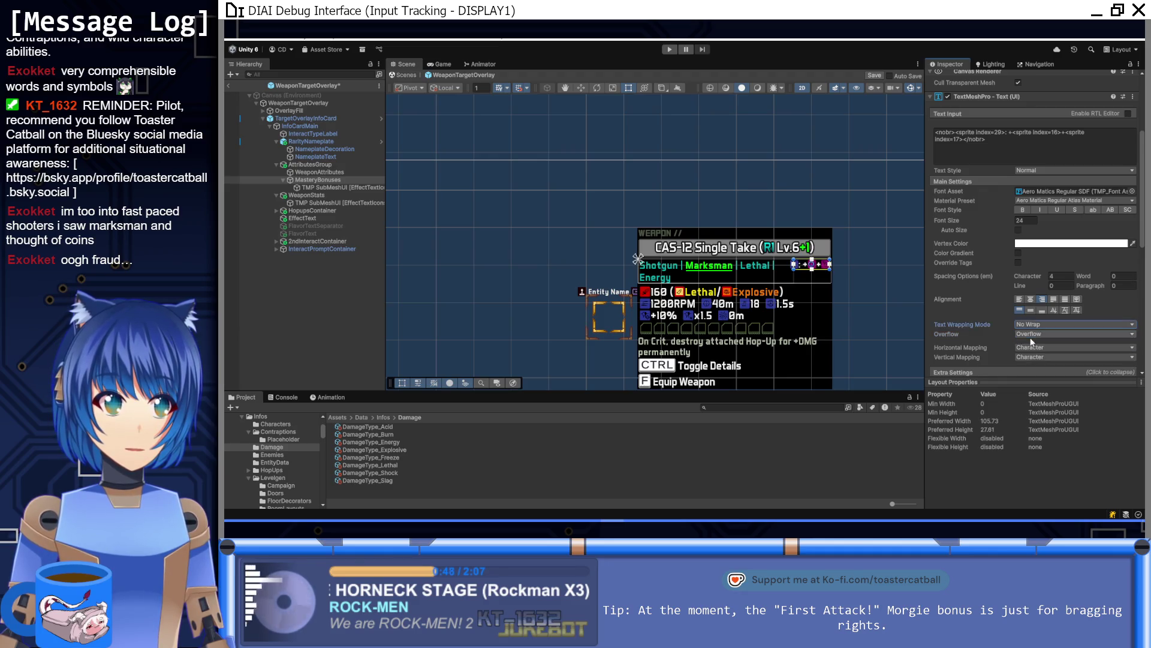
pyautogui.scroll(4, 815, 263)
pyautogui.scroll(3, 820, 257)
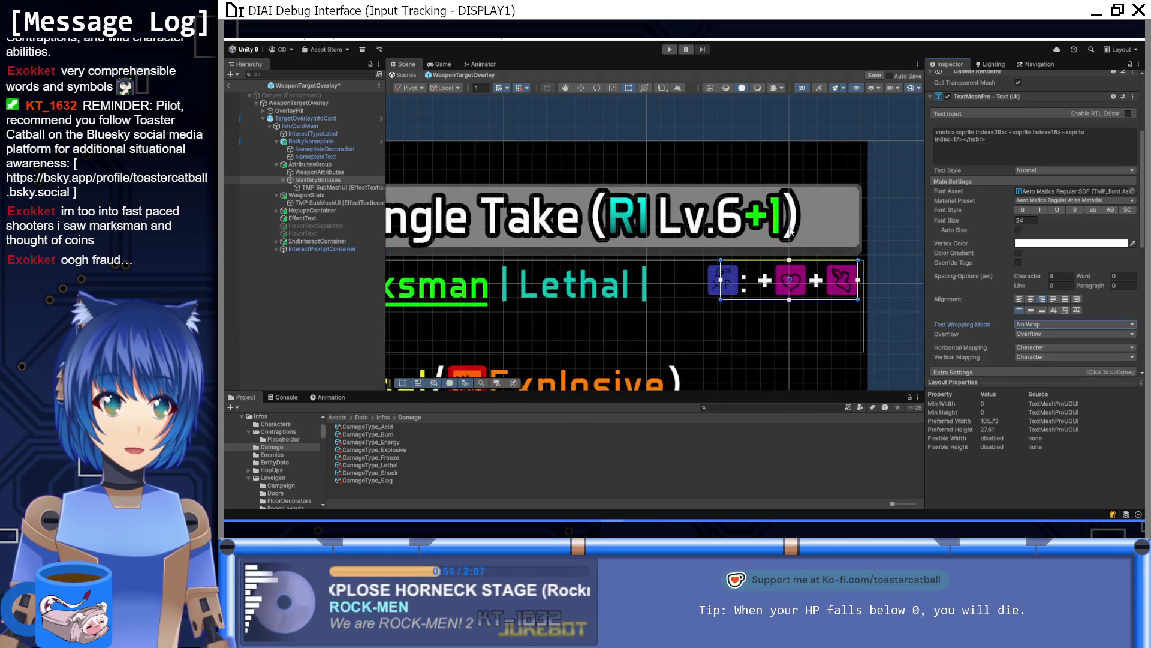
# Keep the overflow mode unchanged, uncheck Extra Padding on MasteryBonuses, and toggle Rich Text off and back on
pyautogui.scroll(-2, 748, 257)
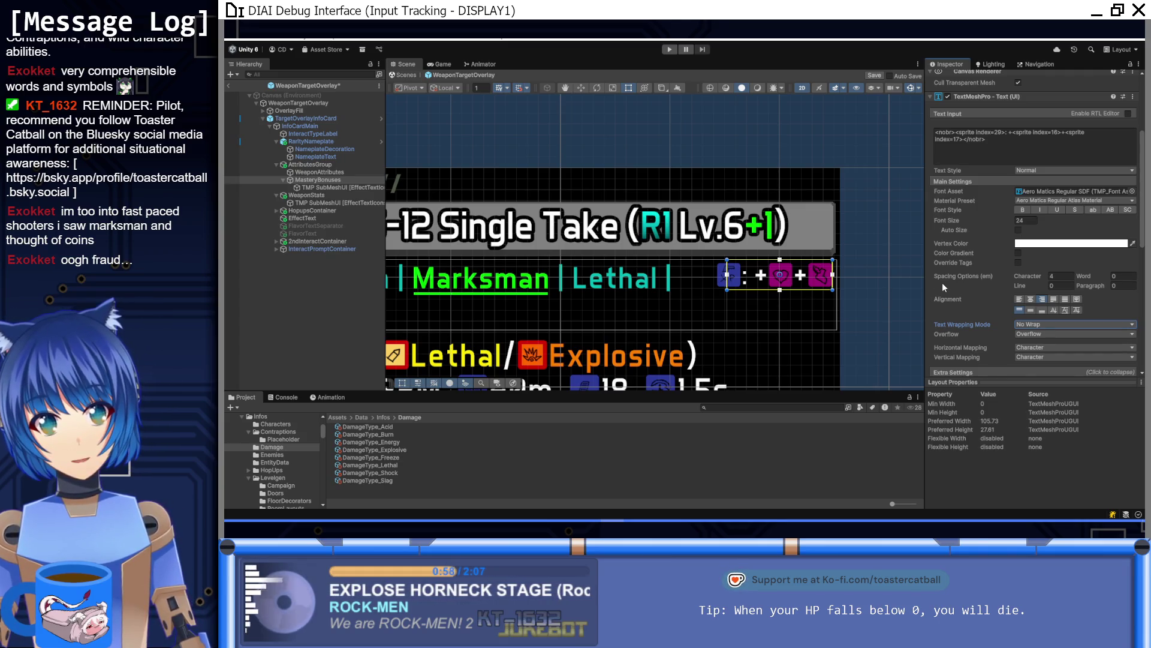
pyautogui.click(1071, 336)
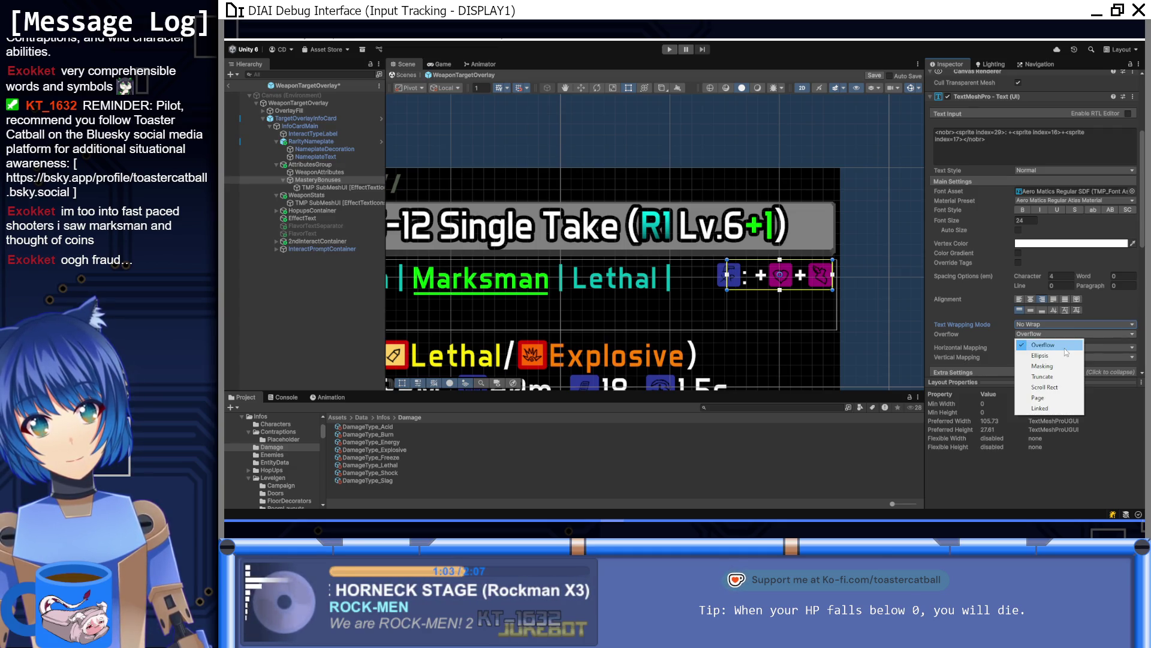
pyautogui.click(969, 332)
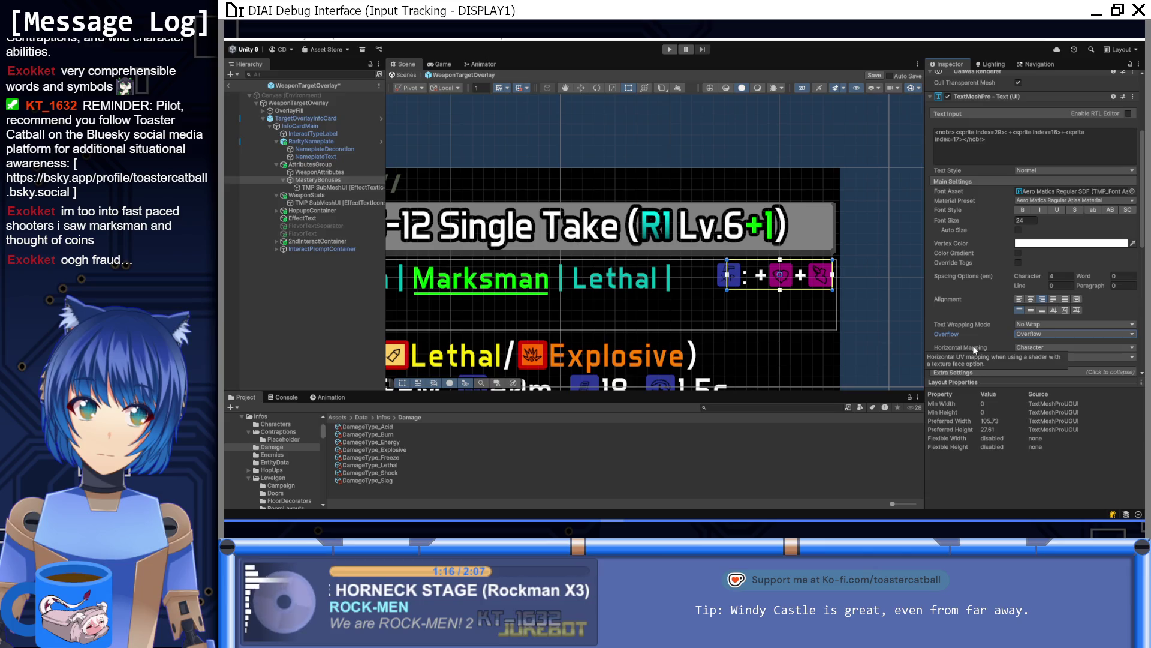
pyautogui.scroll(-5, 974, 350)
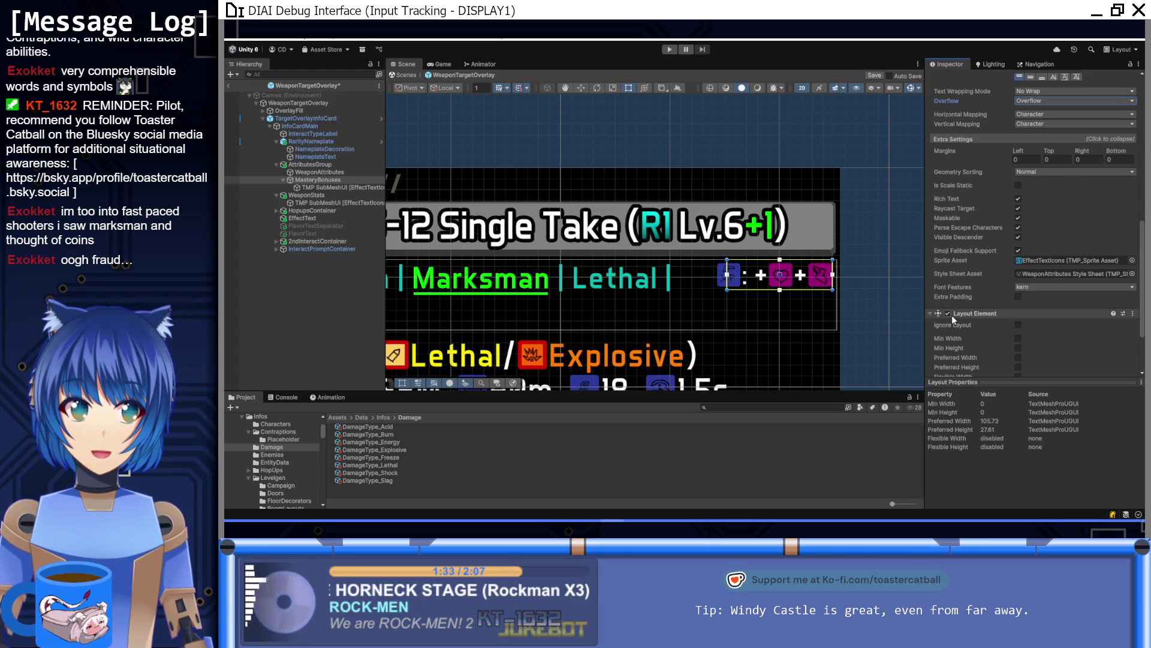
pyautogui.scroll(-2, 954, 313)
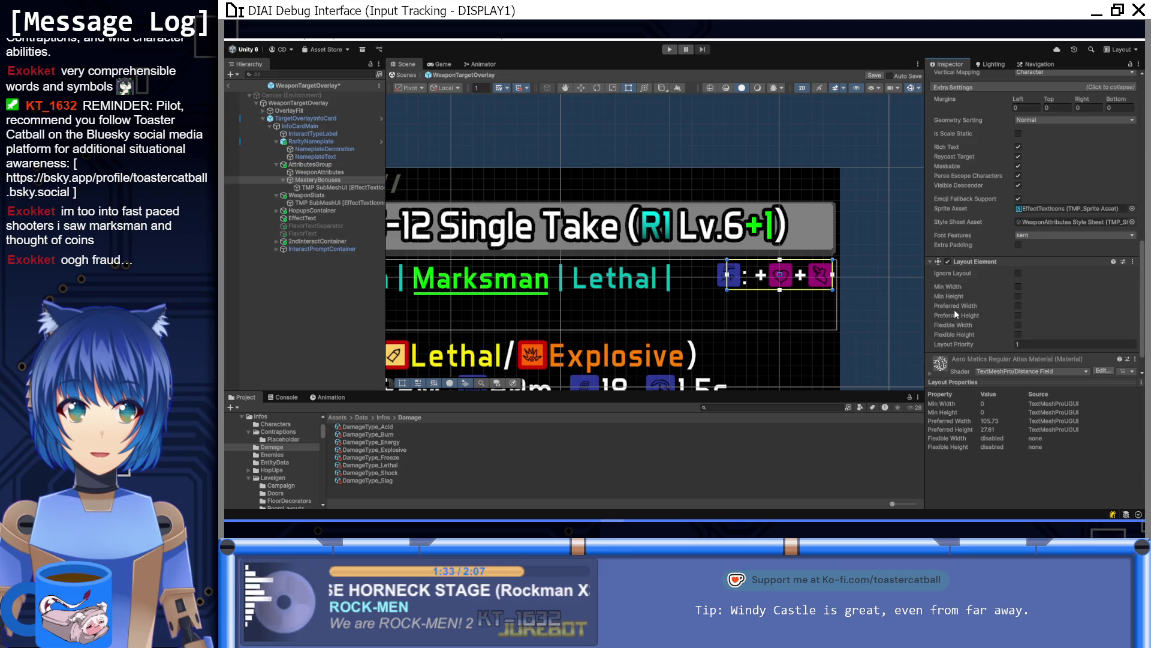
pyautogui.click(1018, 246)
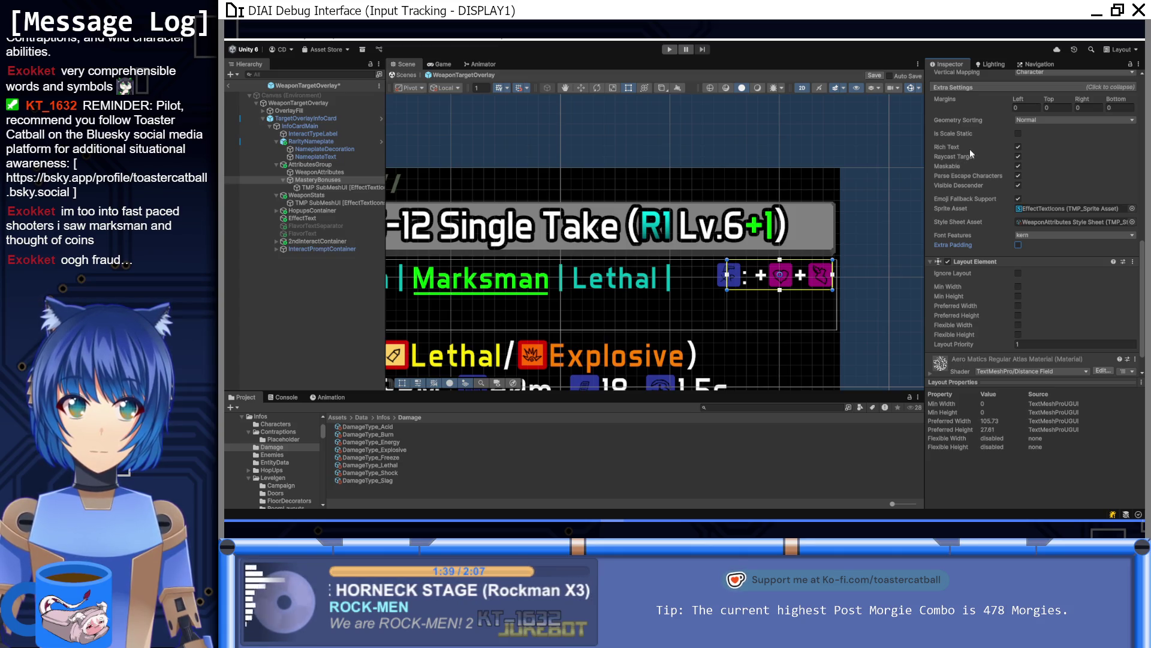
pyautogui.click(1017, 148)
pyautogui.click(1018, 148)
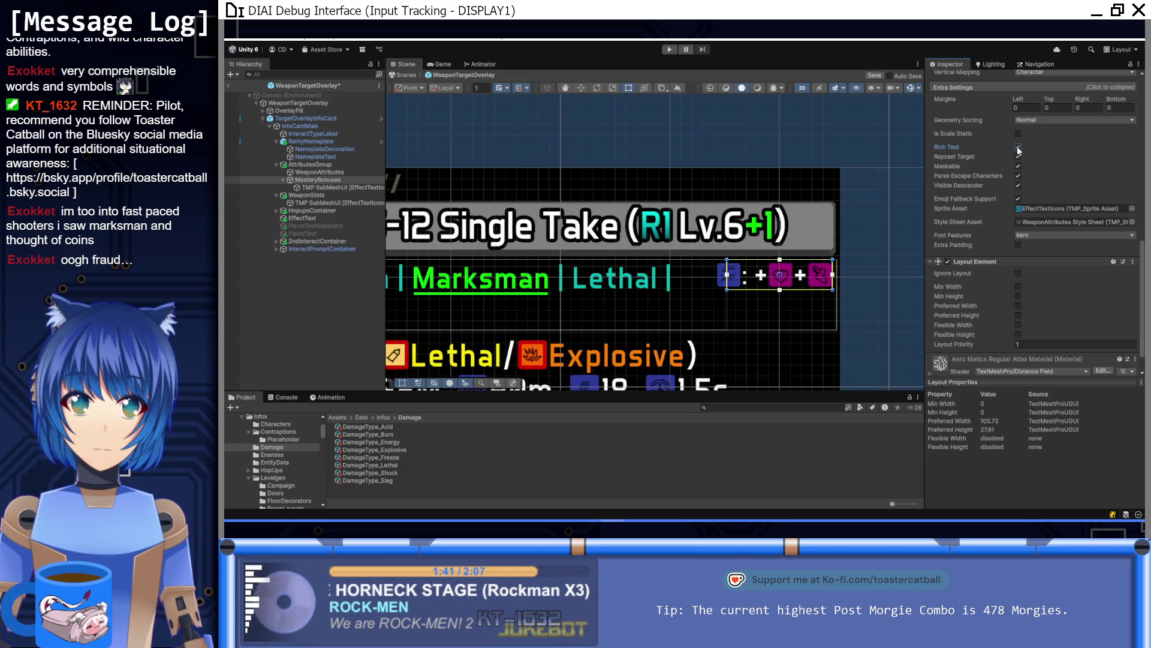
# Enable the Layout Element Min Width at 110, then select WeaponAttributes in the Hierarchy
pyautogui.scroll(-3, 832, 226)
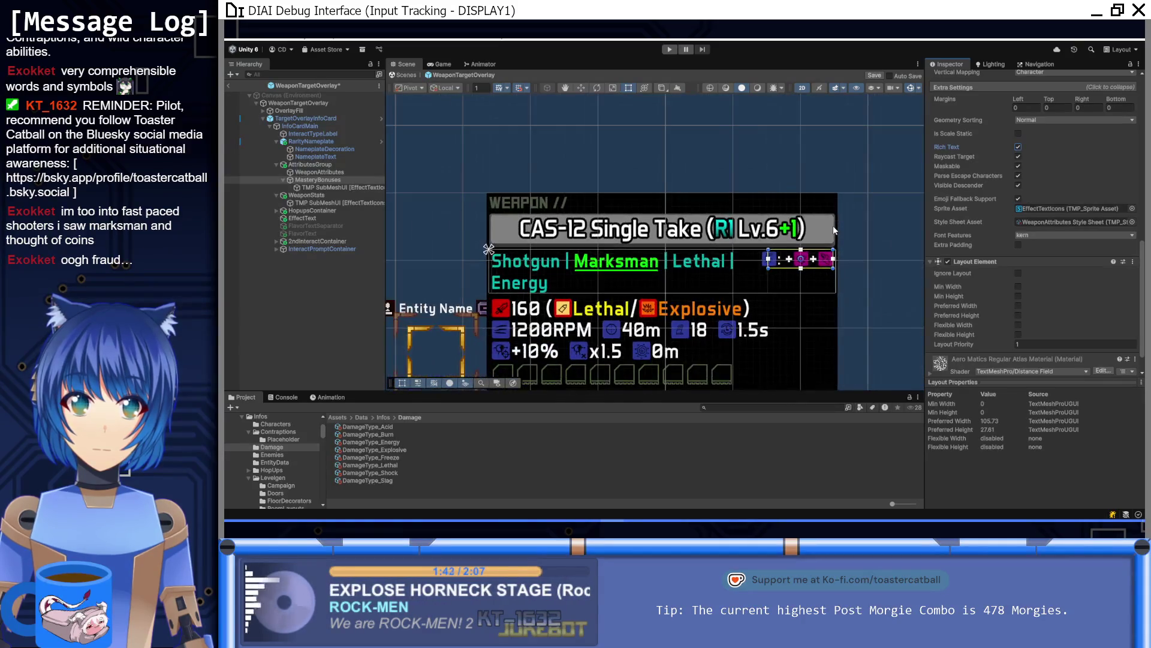
pyautogui.click(1020, 285)
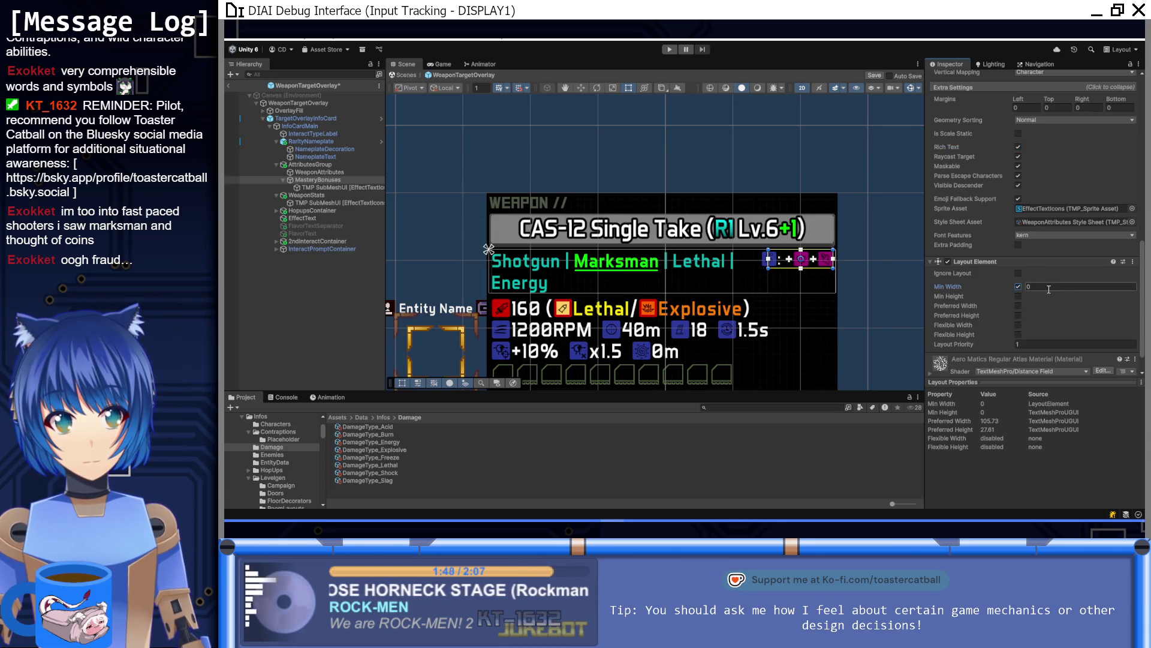
pyautogui.scroll(10, 1048, 291)
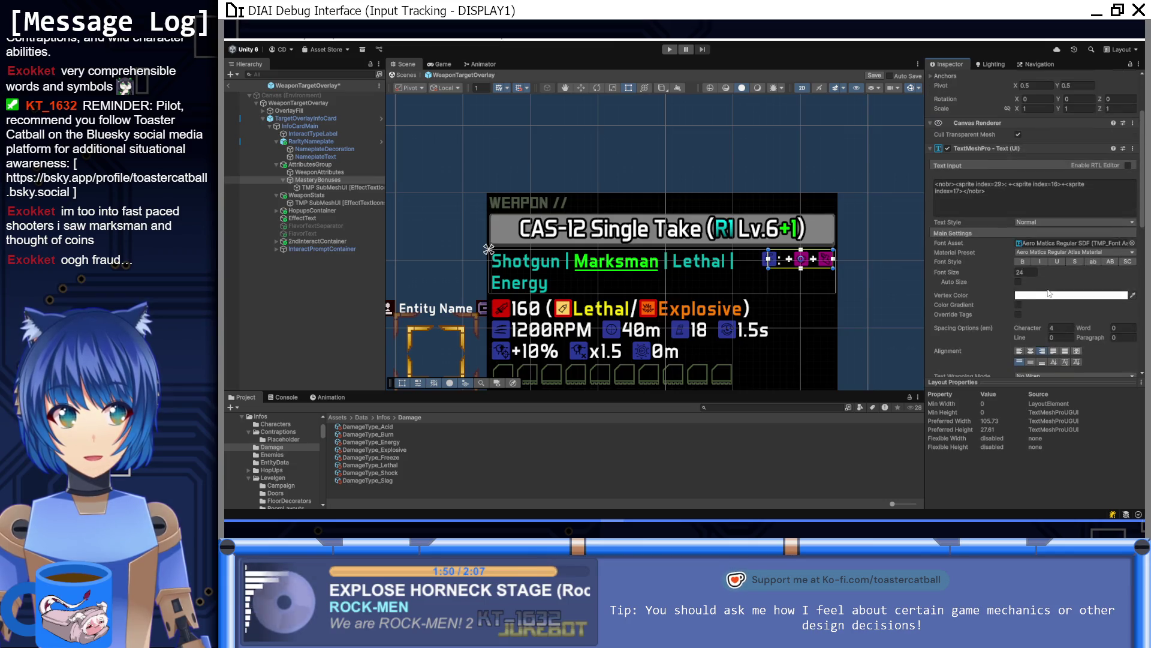
pyautogui.scroll(3, 1049, 293)
pyautogui.scroll(-12, 1048, 290)
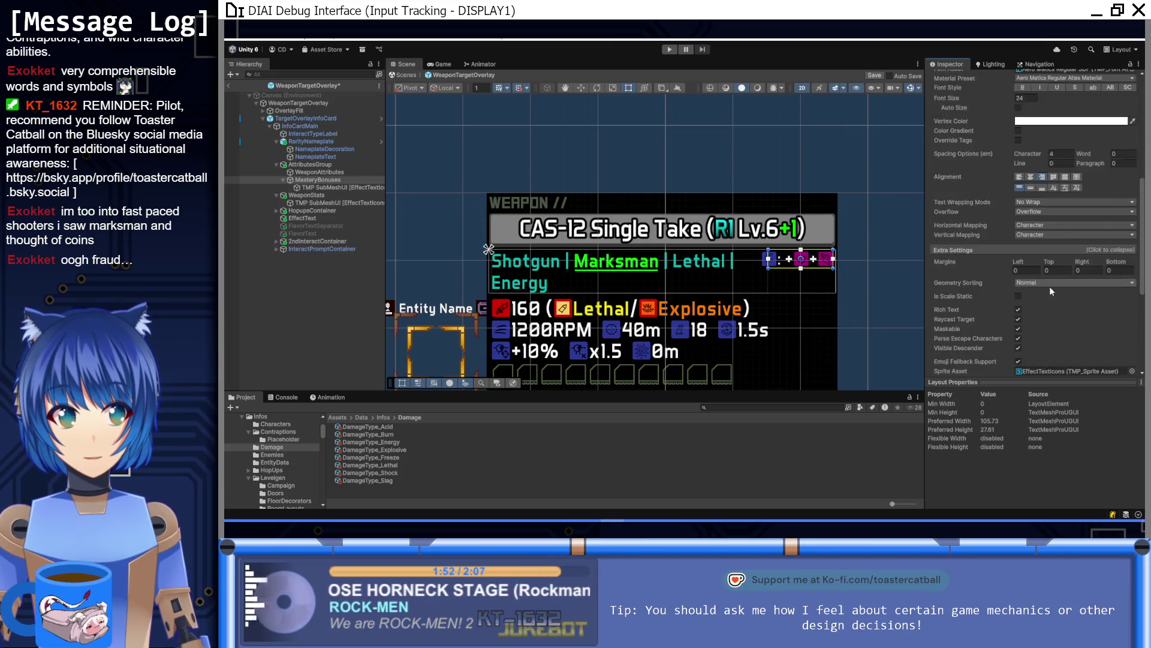
pyautogui.click(1047, 258)
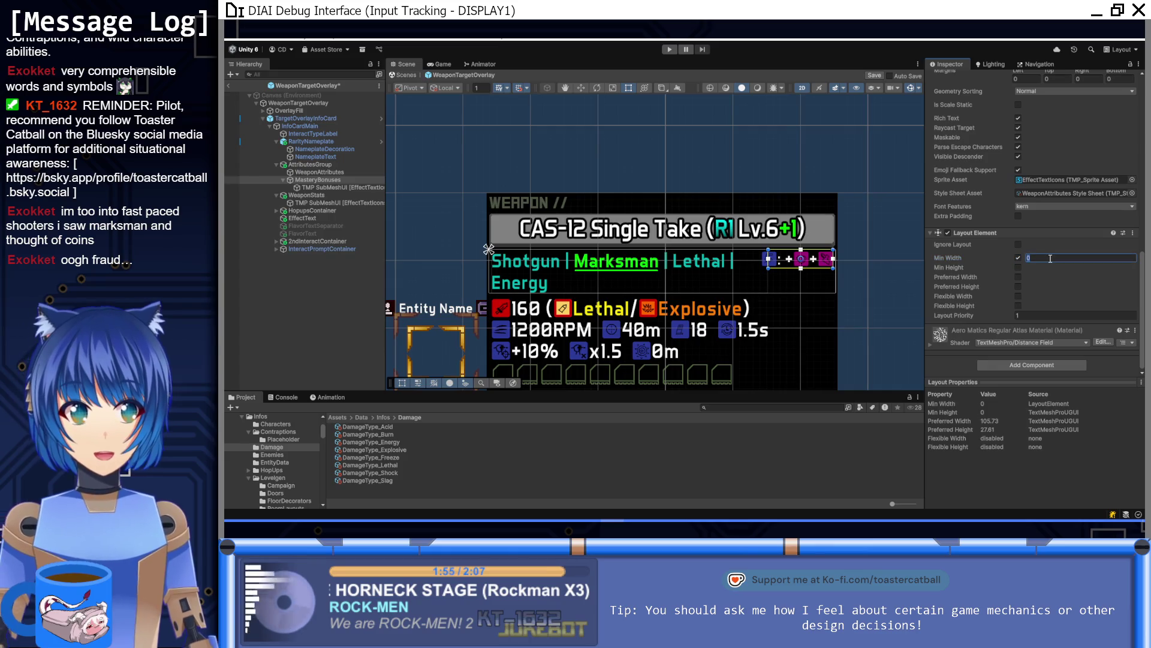
pyautogui.write('120')
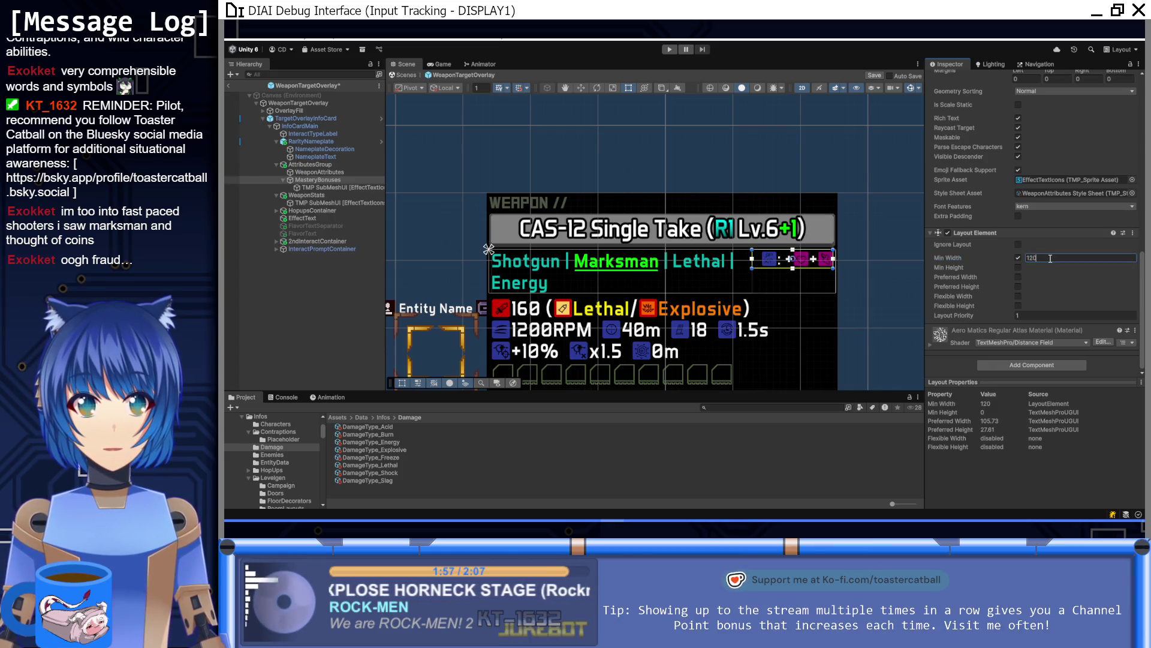
pyautogui.press('BackSpace')
pyautogui.write('6')
pyautogui.press('BackSpace')
pyautogui.write('0')
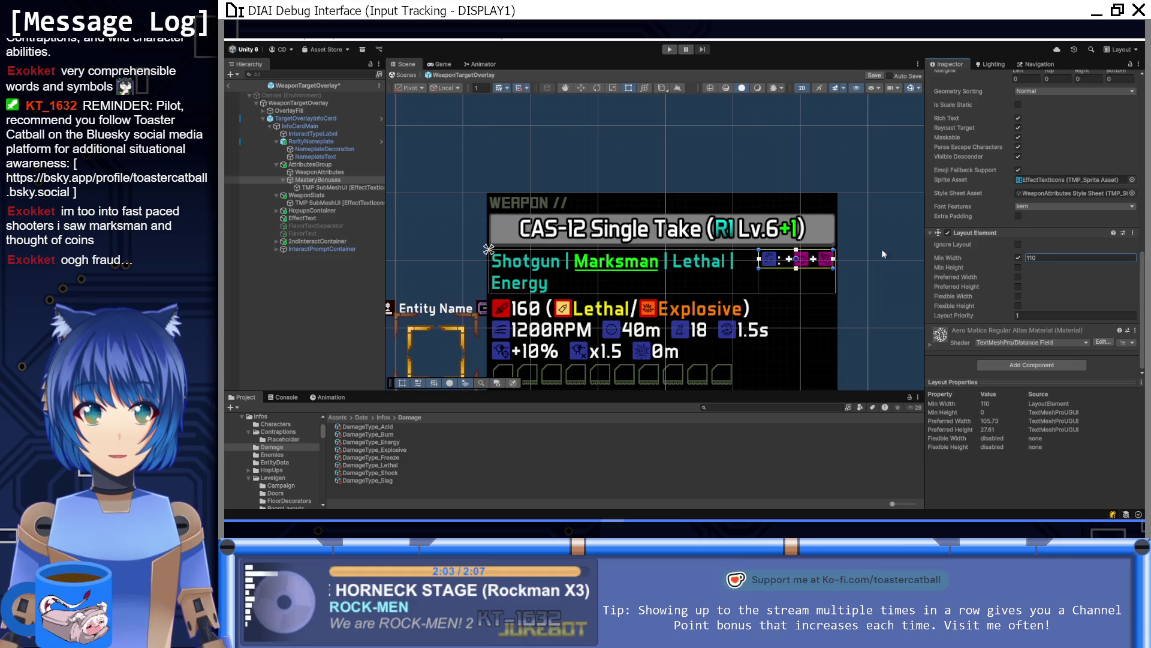
pyautogui.scroll(5, 779, 252)
pyautogui.scroll(-6, 780, 232)
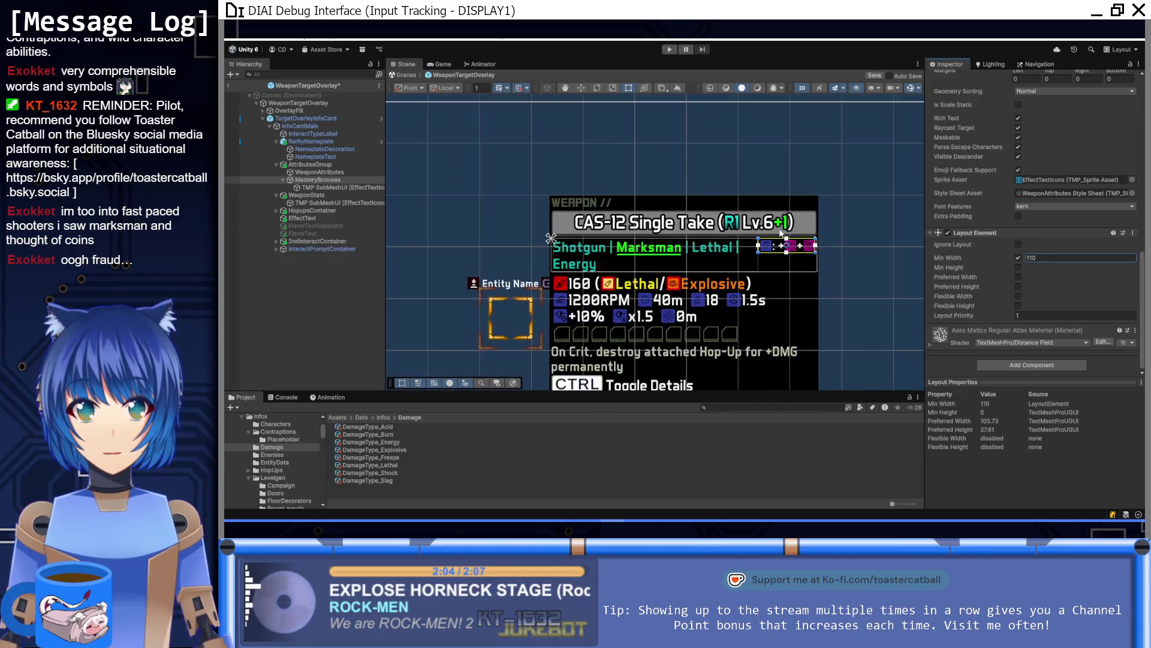
pyautogui.click(350, 172)
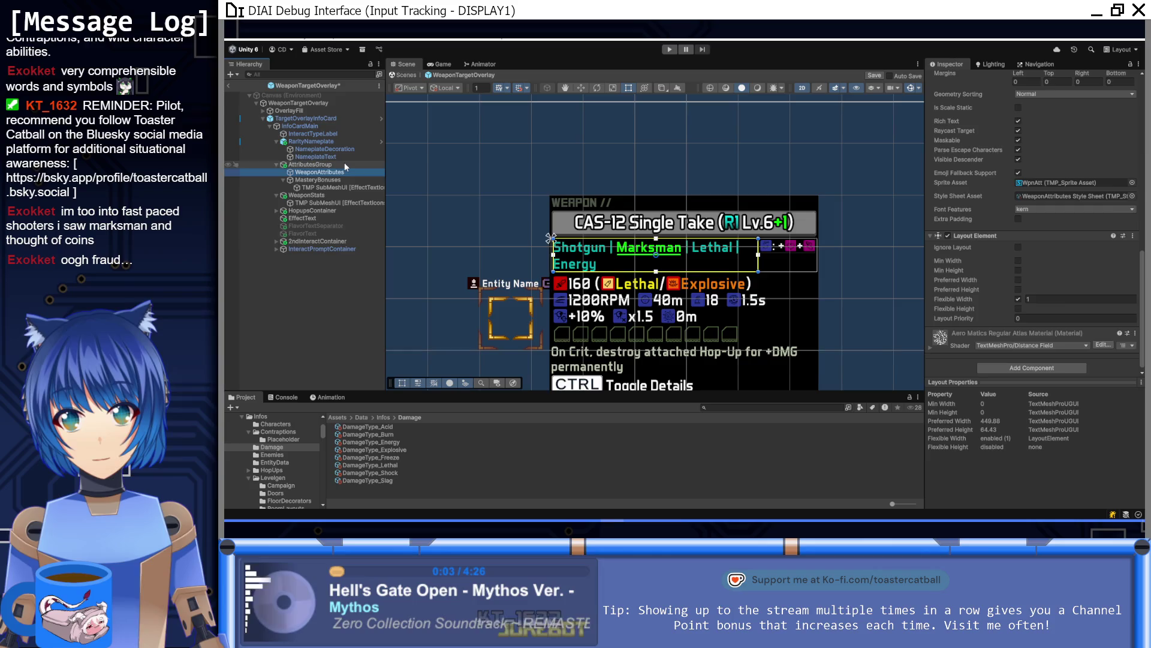
# Review the AttributesGroup layout container and the spacing between its attribute elements
pyautogui.click(345, 165)
pyautogui.click(340, 172)
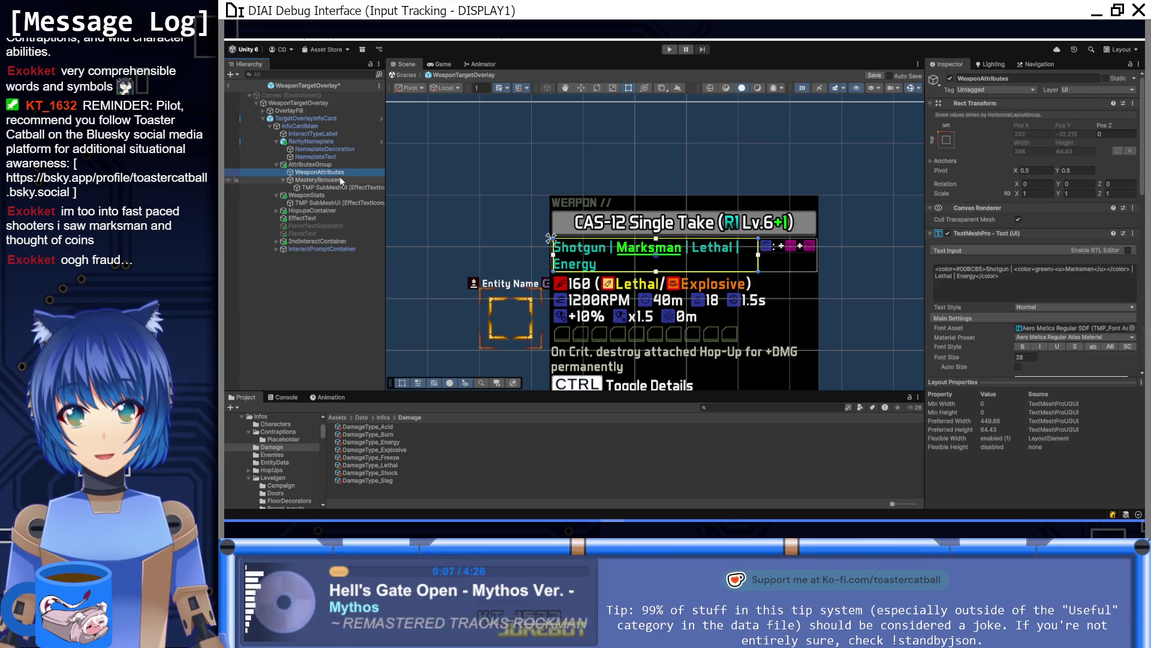
pyautogui.scroll(-3, 1106, 330)
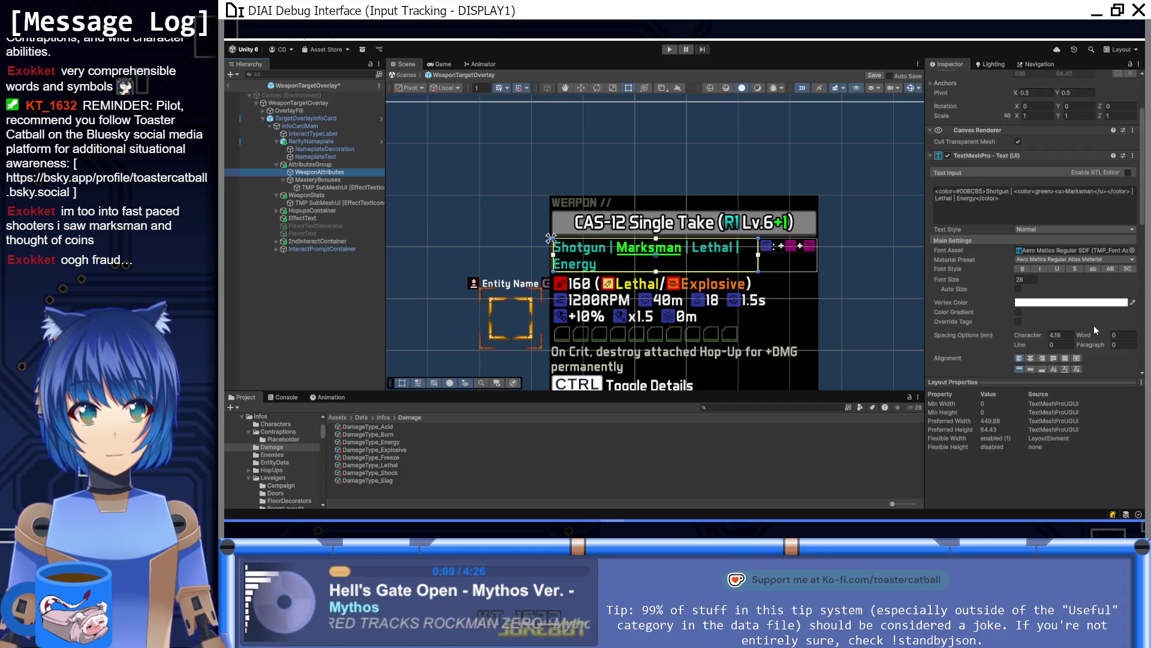
pyautogui.click(347, 164)
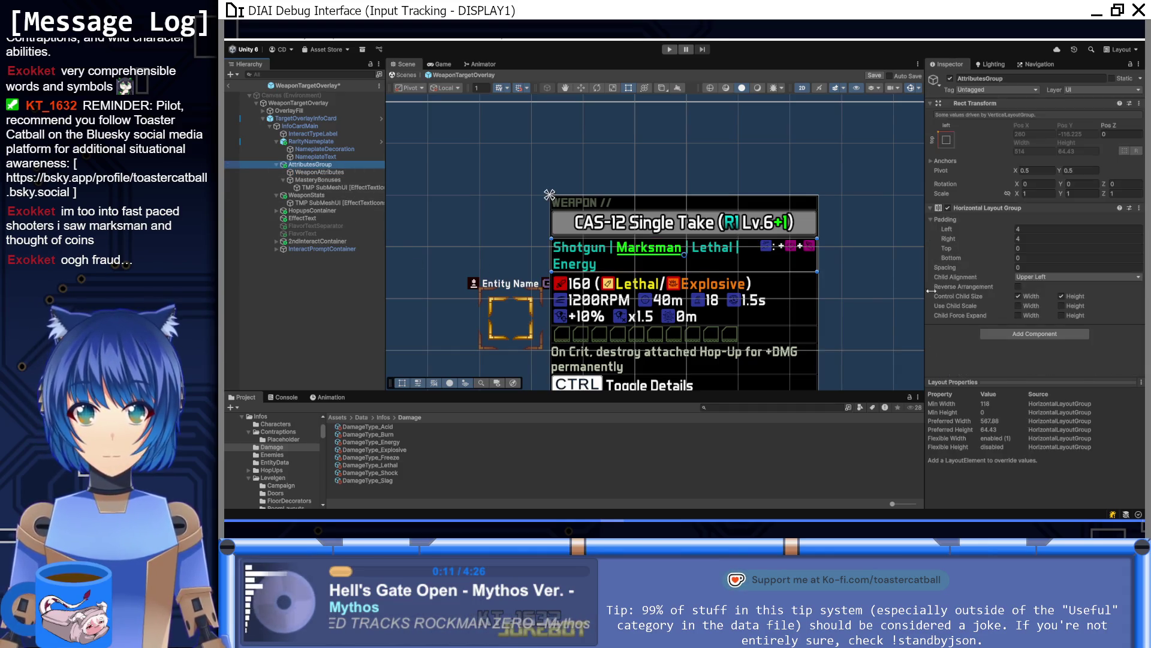
pyautogui.click(1035, 266)
pyautogui.write('4')
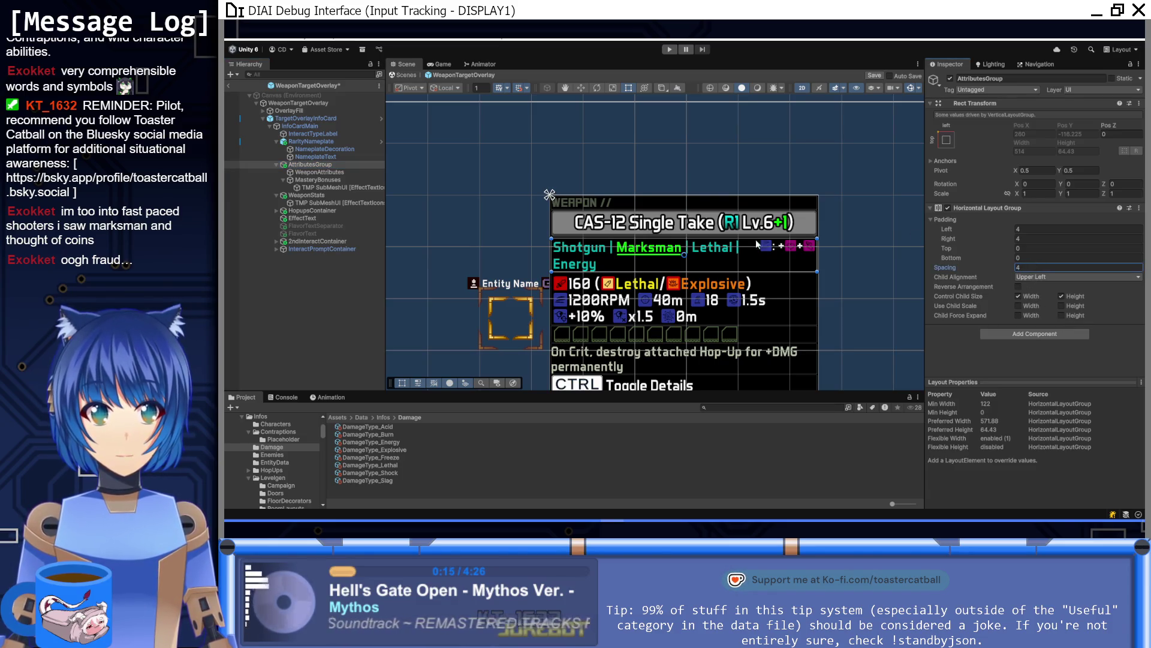
# Return to WeaponAttributes, save the WeaponTargetOverlay prefab, and start a play test
pyautogui.click(364, 172)
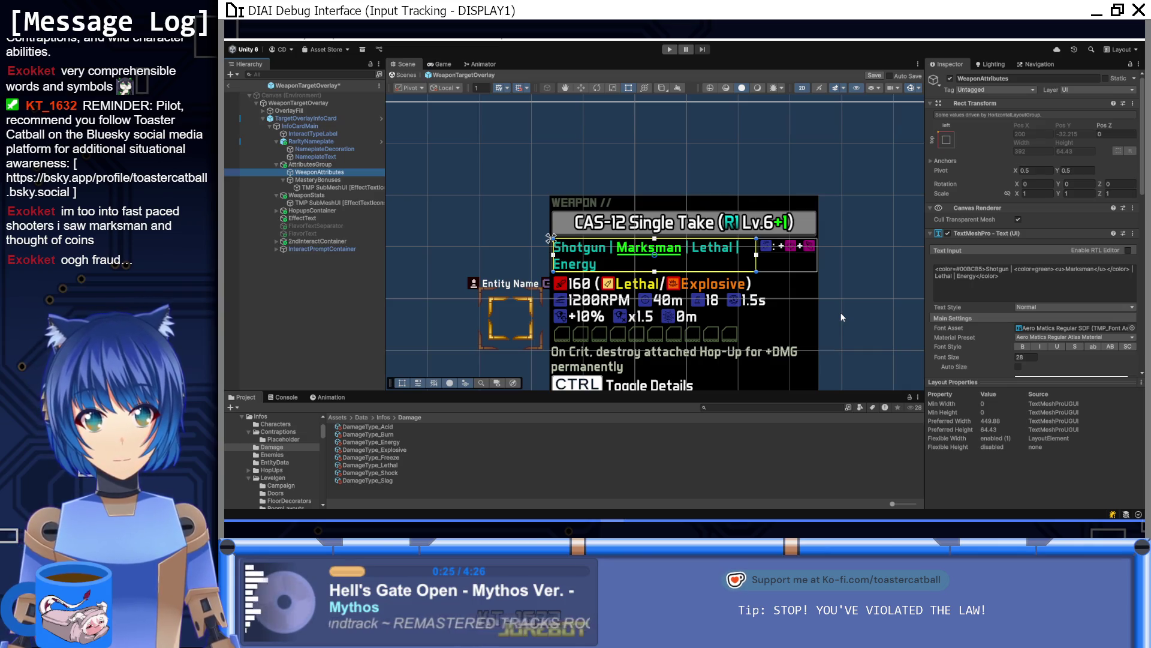
pyautogui.hotkey('ctrl', 's')
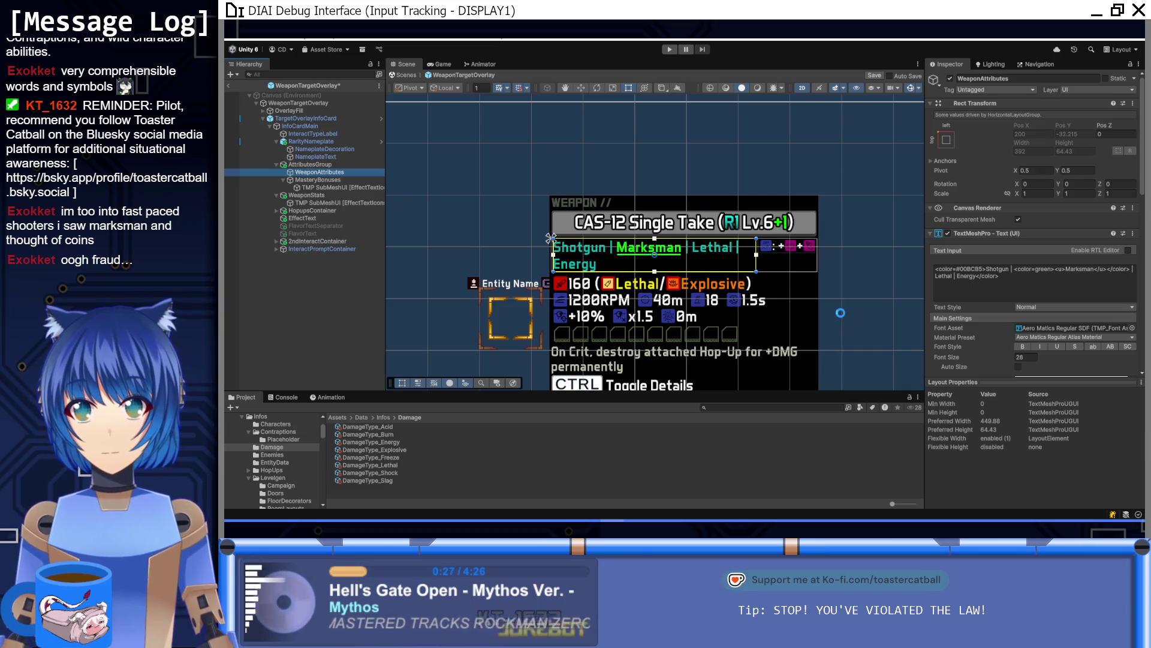
pyautogui.click(672, 49)
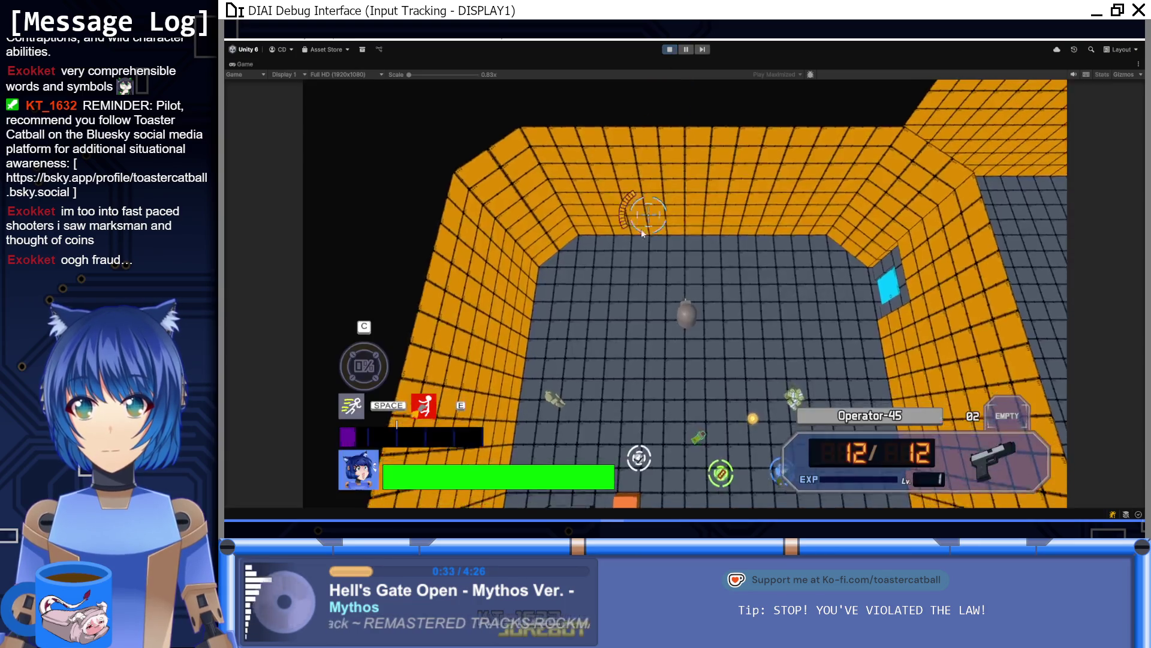
# After a brief play test, set AttributesGroup's Child Alignment to Lower Left and replay
pyautogui.press('s')
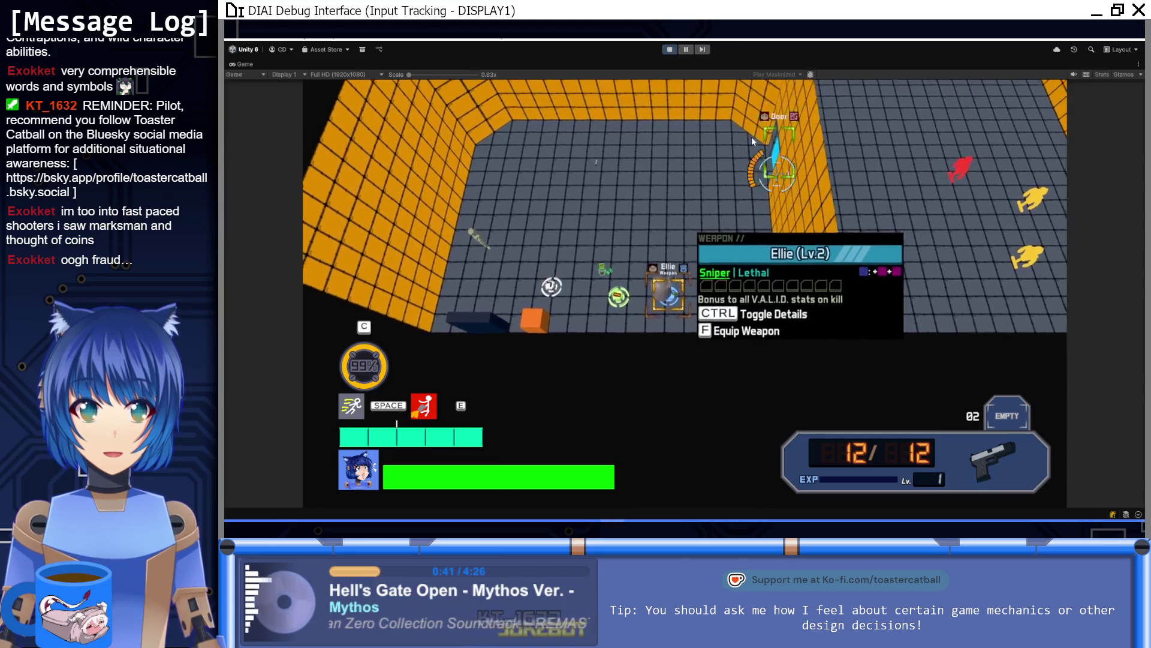
pyautogui.click(669, 51)
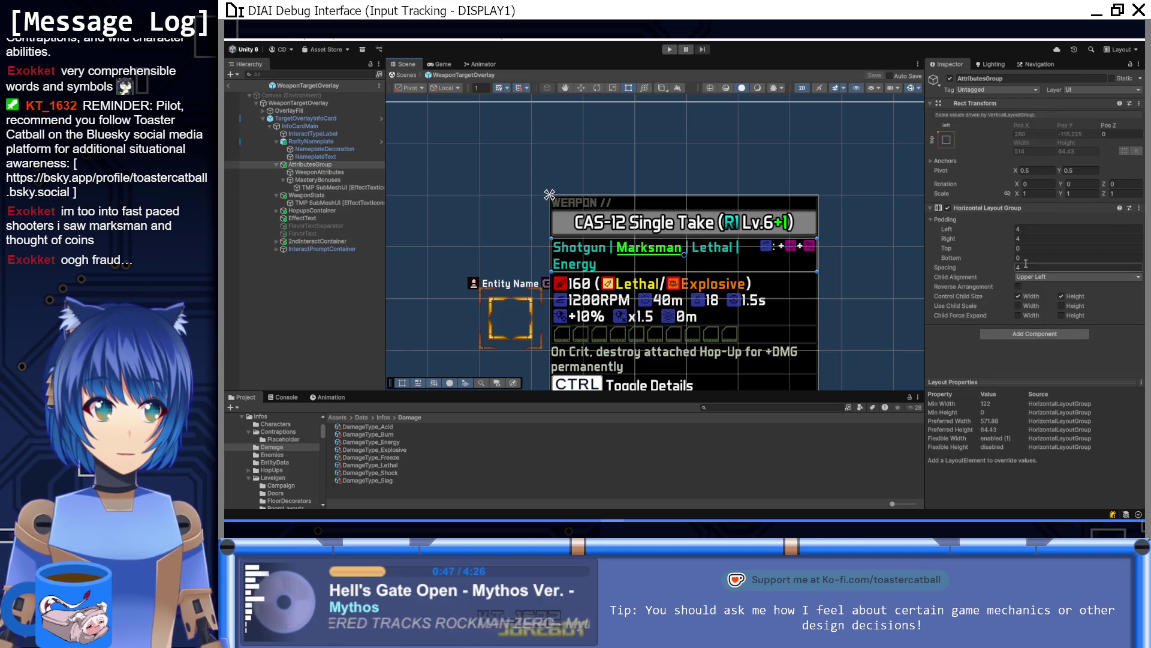
pyautogui.click(1046, 276)
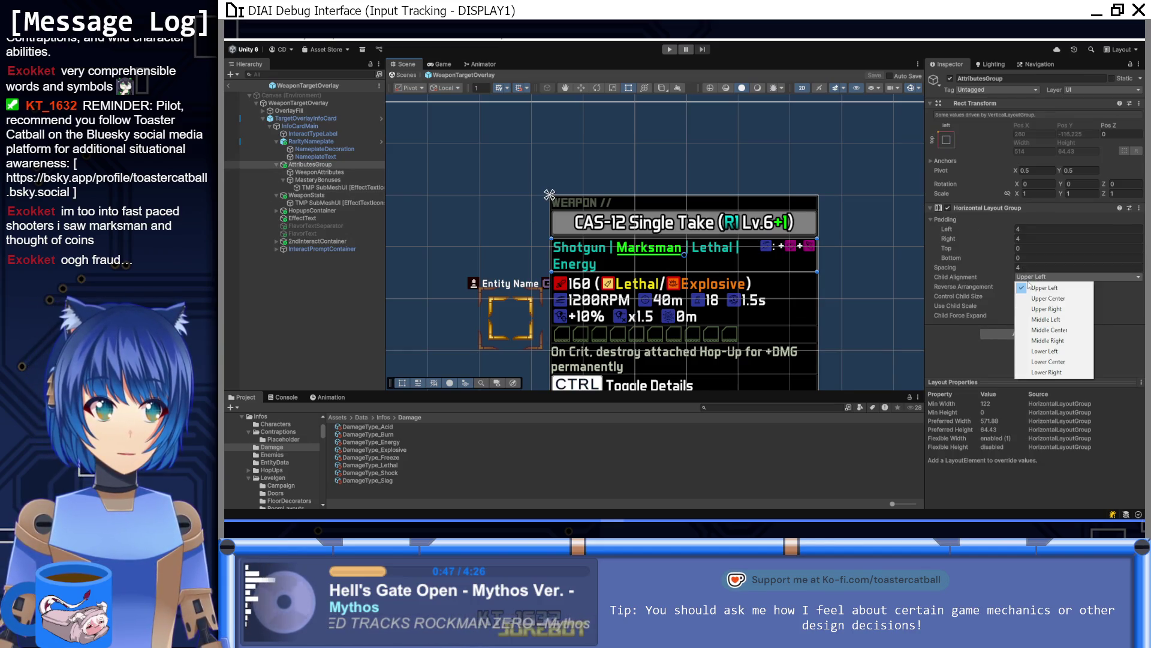
pyautogui.click(1033, 352)
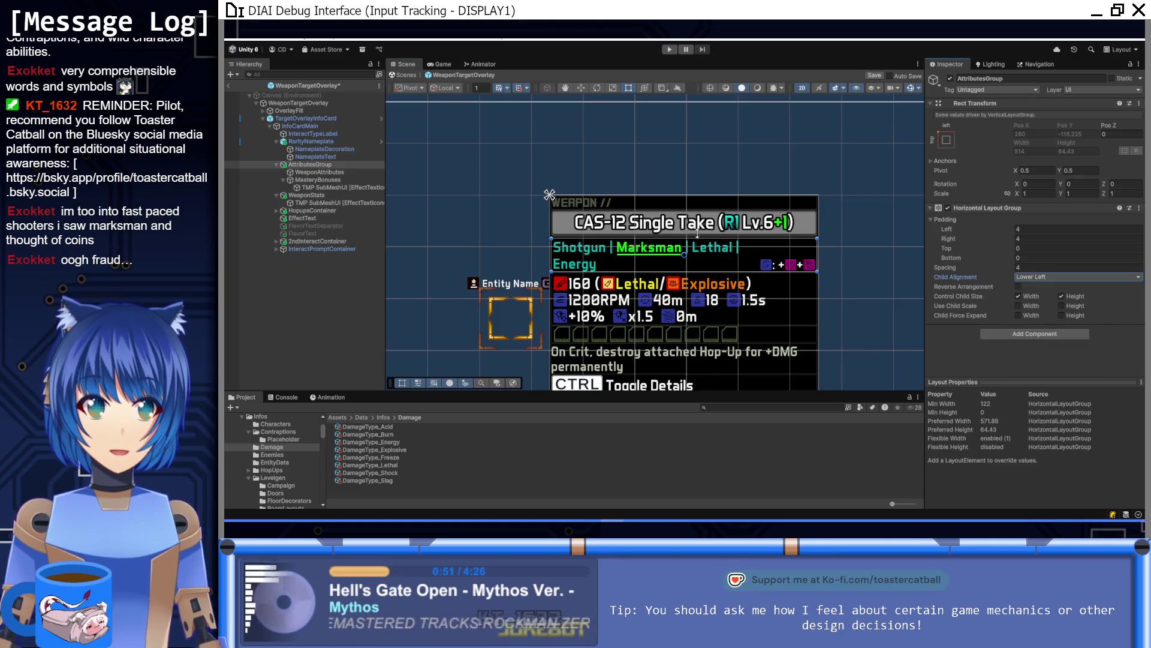
pyautogui.moveTo(651, 208); pyautogui.dragTo(642, 213)
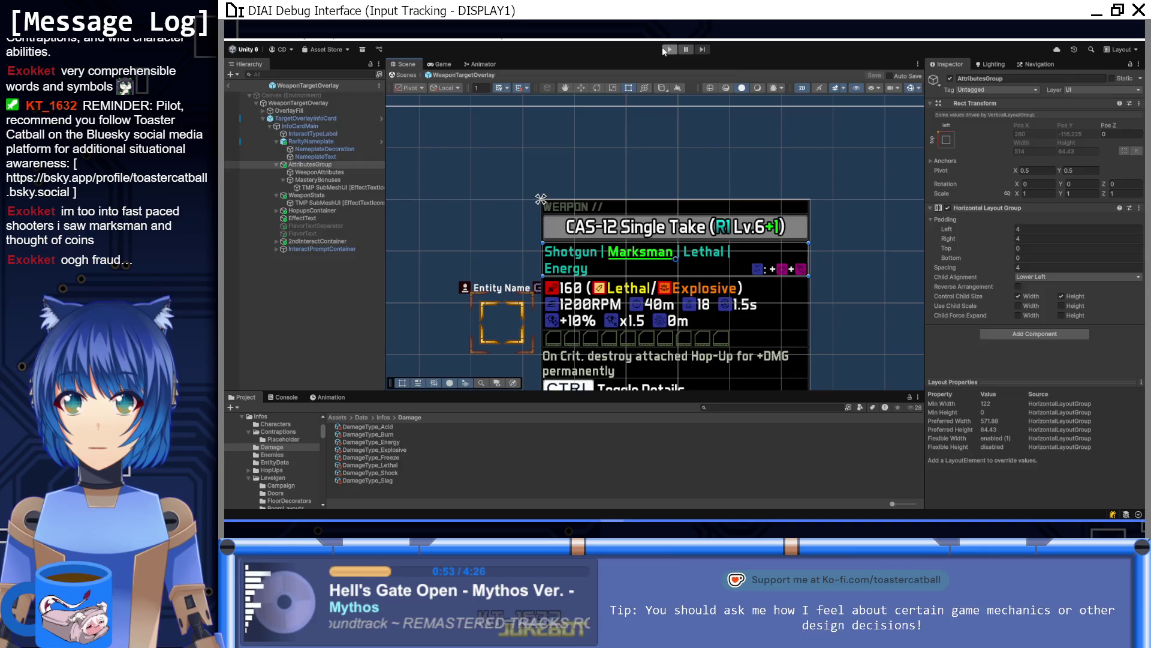
pyautogui.click(666, 48)
# Walk between the Ellie, Brick and Volley Sidearm pickups, expanding Ellie's and Brick's detailed stats
pyautogui.press('s')
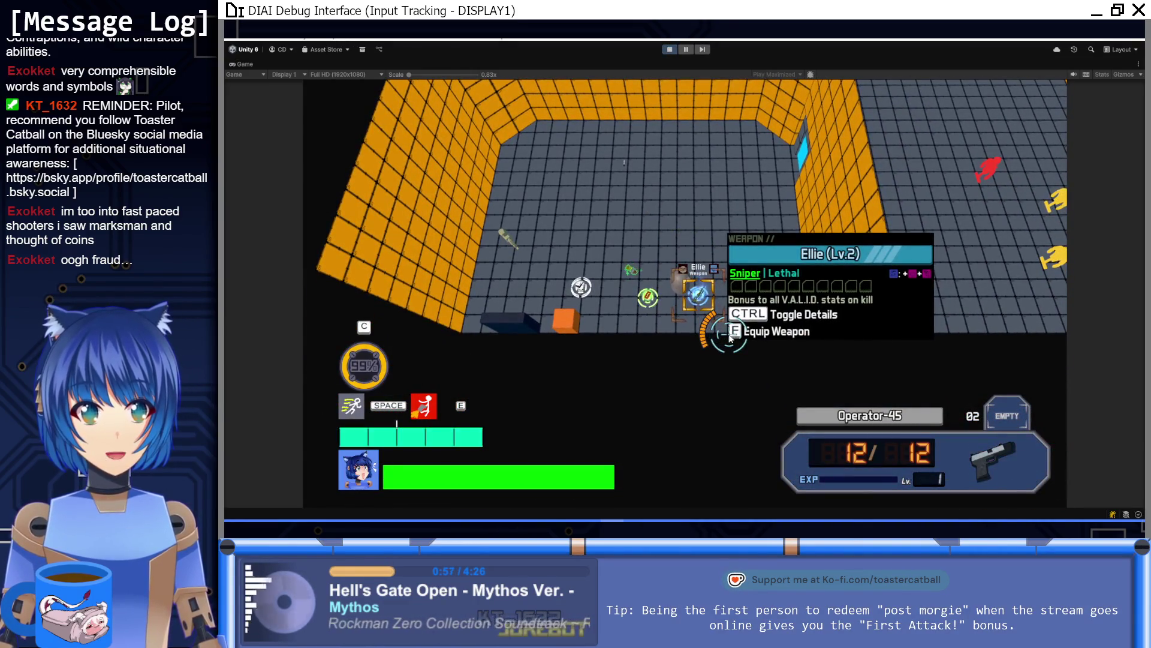
pyautogui.press('a')
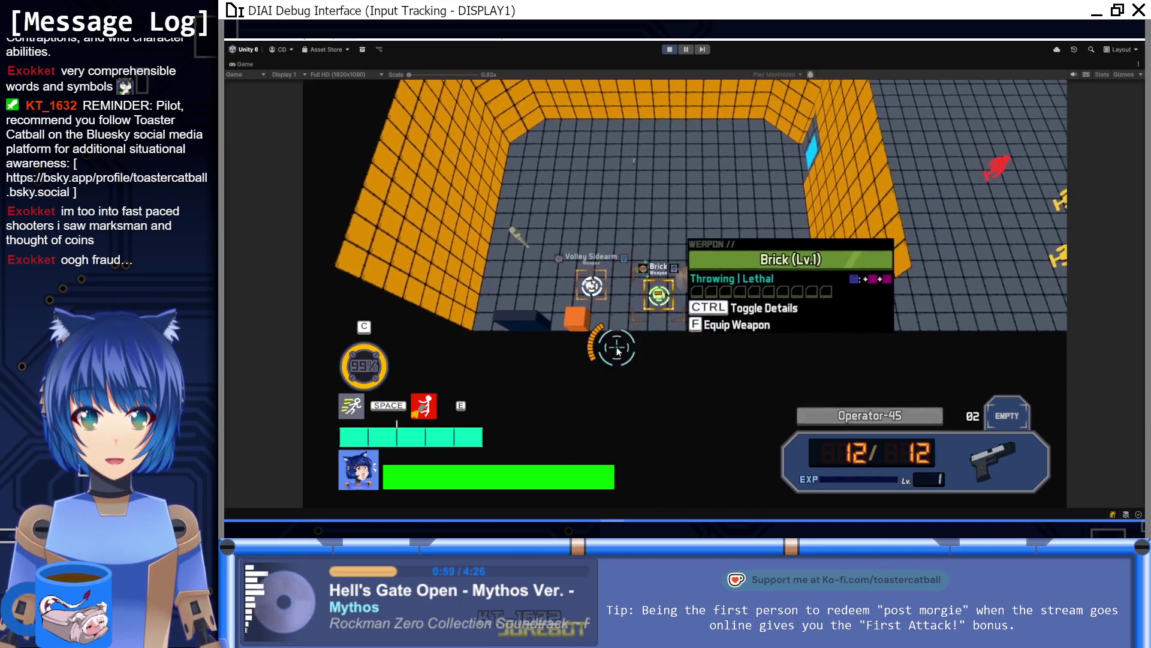
pyautogui.press('d')
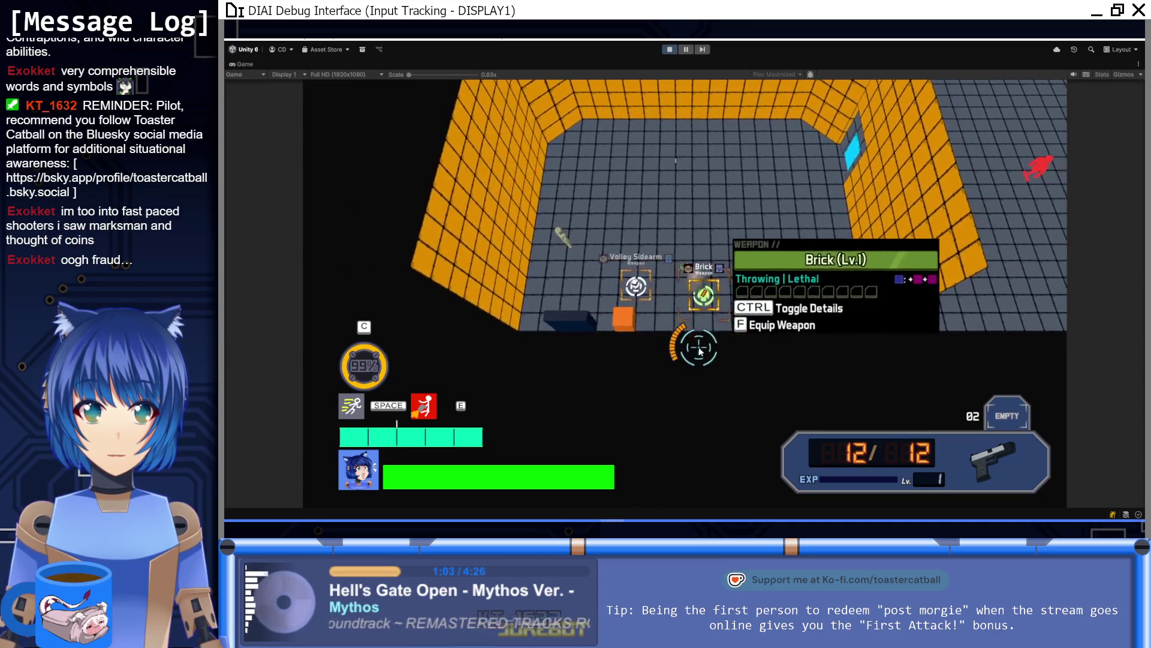
pyautogui.press('d')
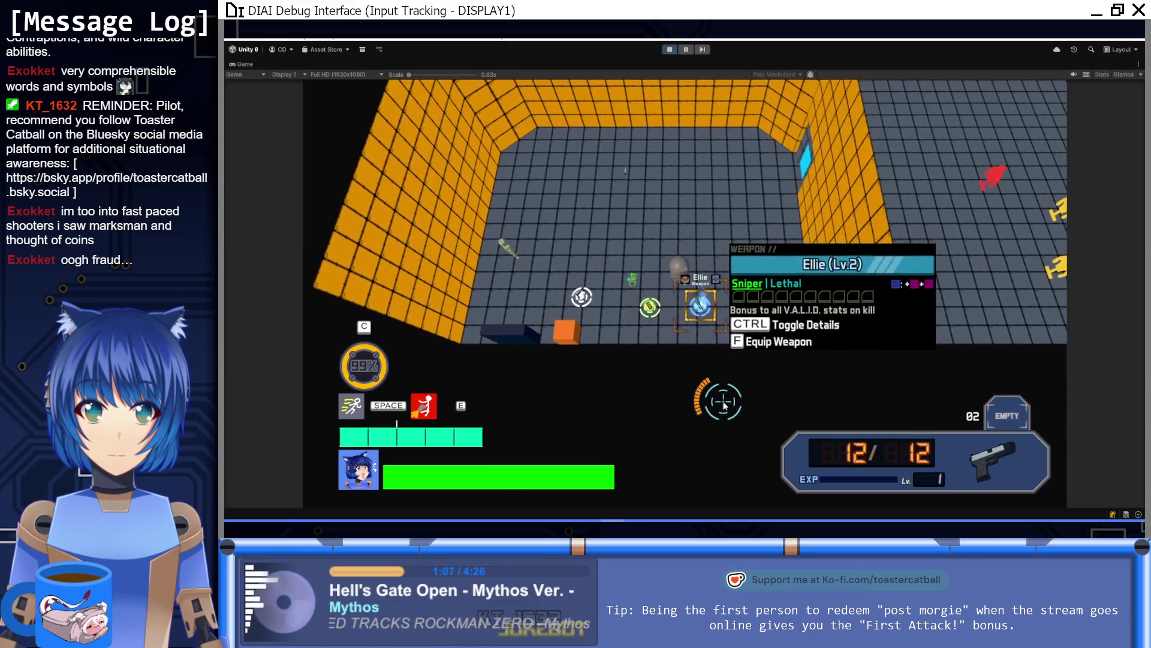
pyautogui.press('ctrl')
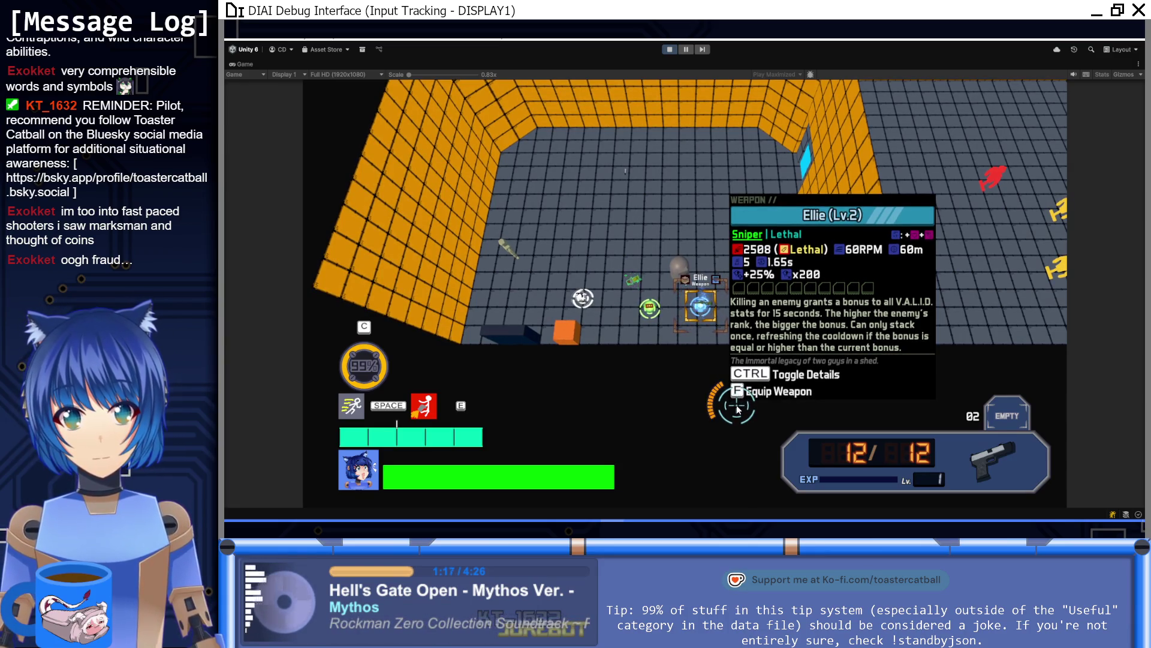
pyautogui.press('a')
pyautogui.press('a')
pyautogui.press('ctrl')
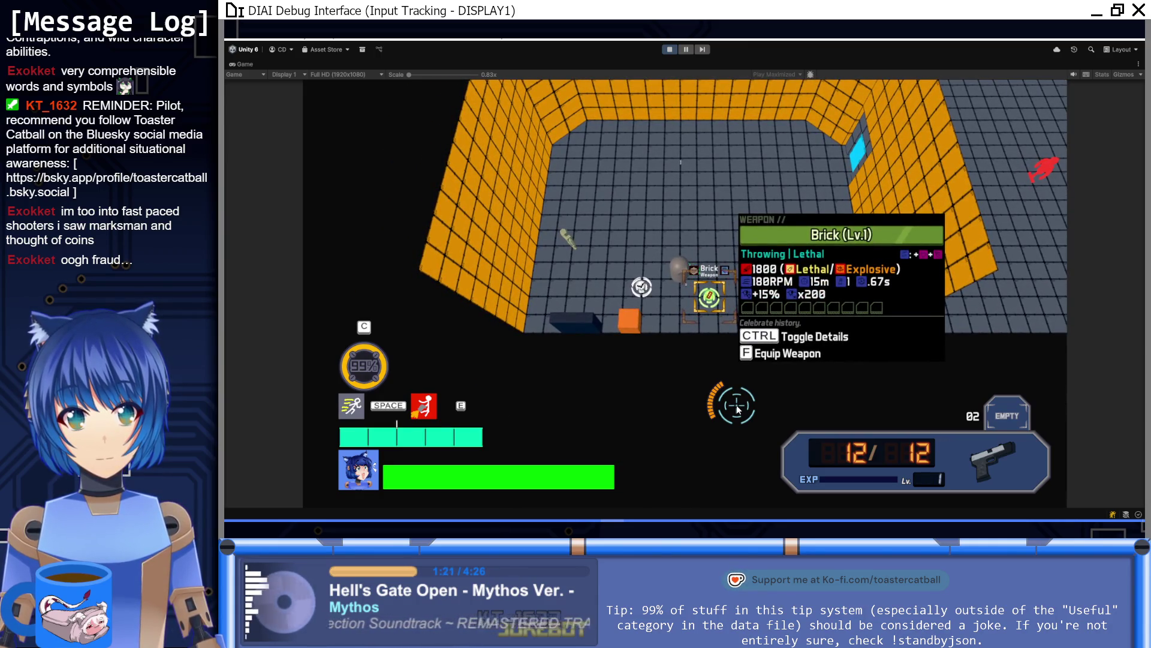
pyautogui.press('a')
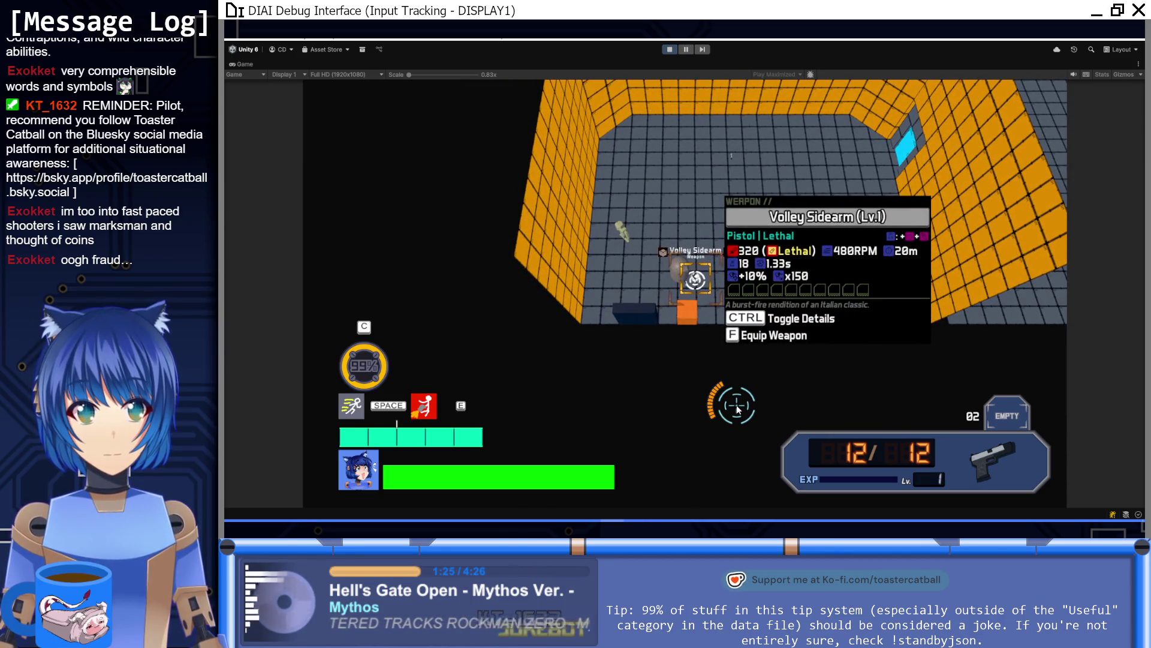
pyautogui.press('d')
pyautogui.press('d')
pyautogui.press('ctrl')
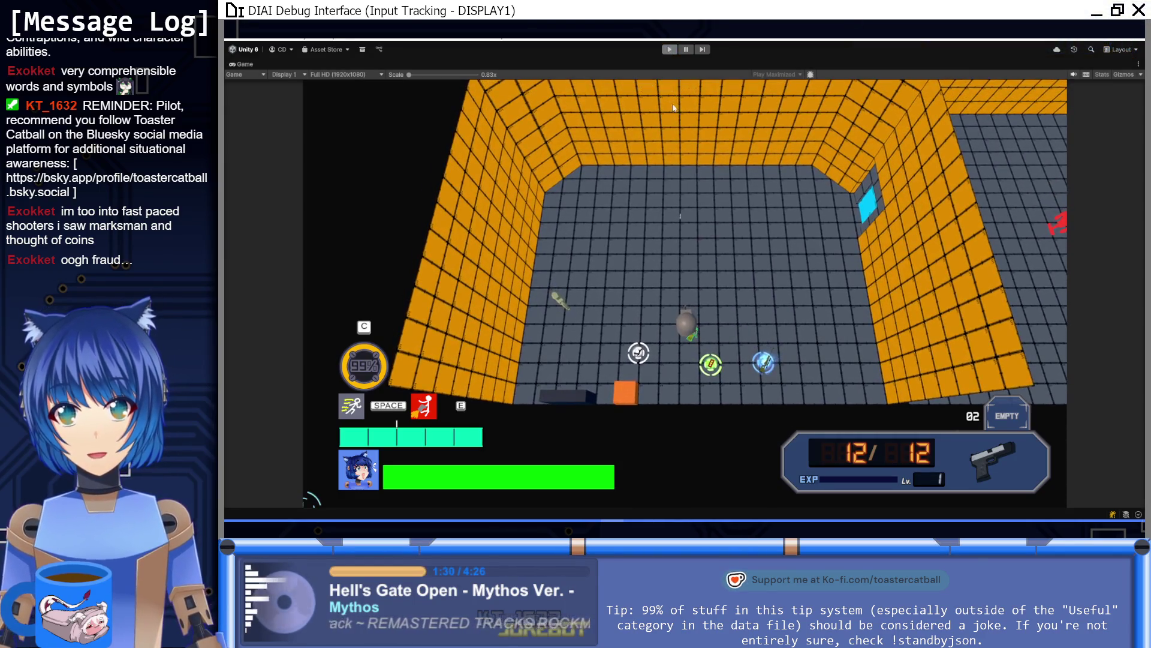
# Stop play mode and select the WeaponTargetOverlay root object
pyautogui.hotkey('ctrl', 'p')
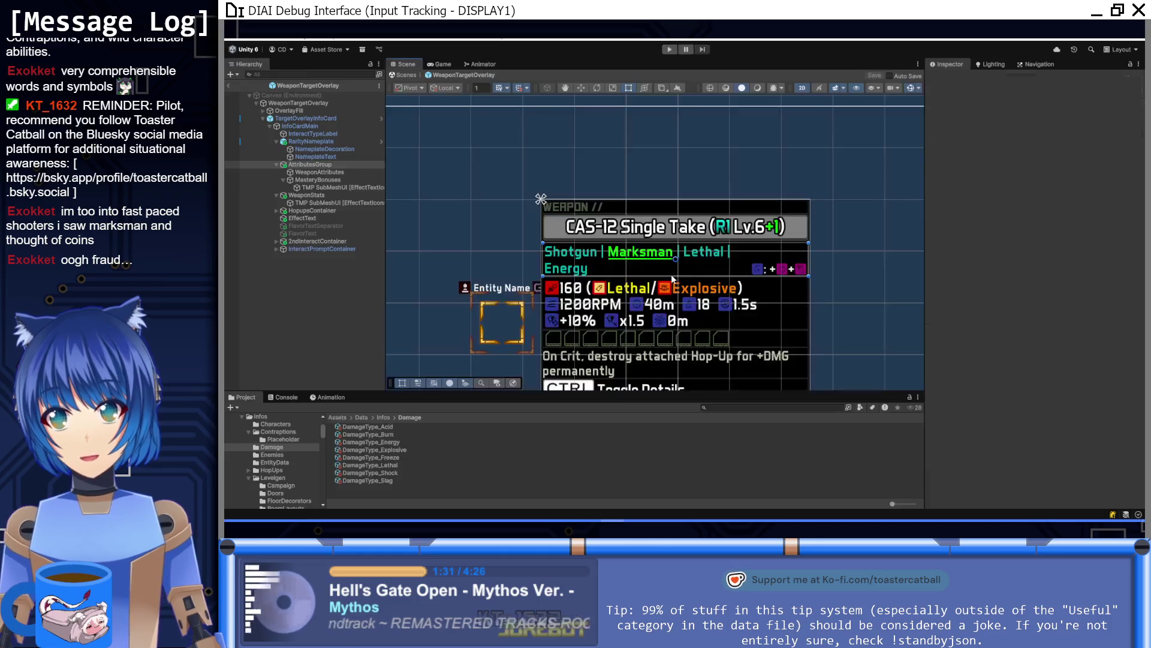
pyautogui.click(337, 105)
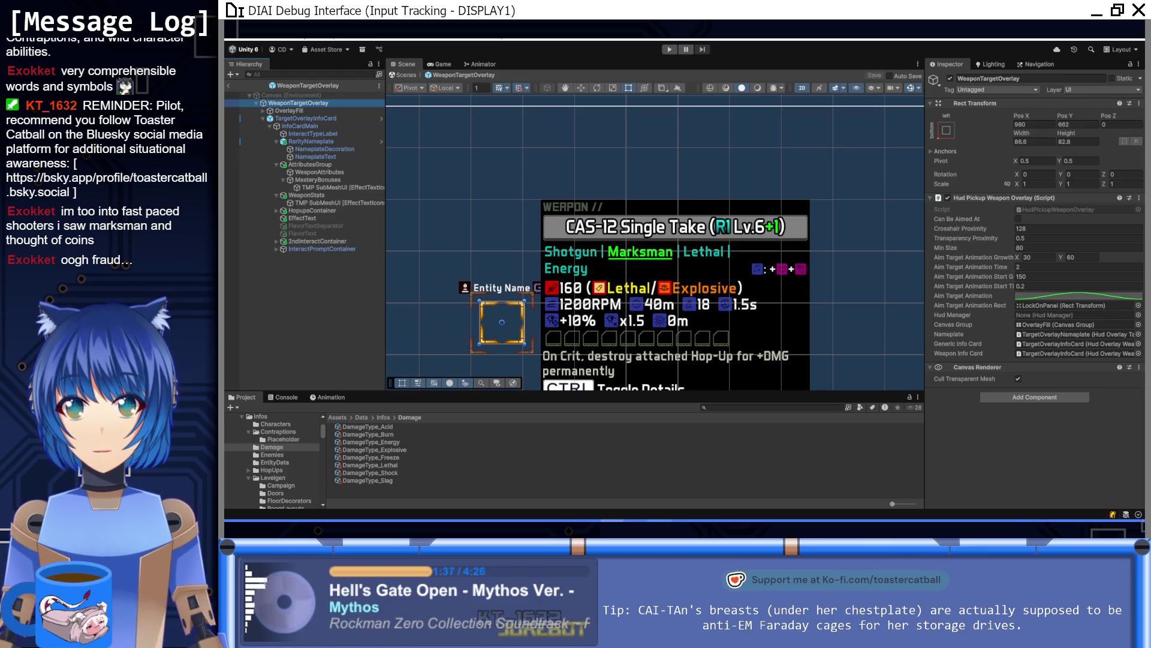
pyautogui.hotkey('alt', 'Tab')
# Change s_UseRoundsPerMinute from true to false in HudStyleData.cs and save the script
pyautogui.click(551, 340)
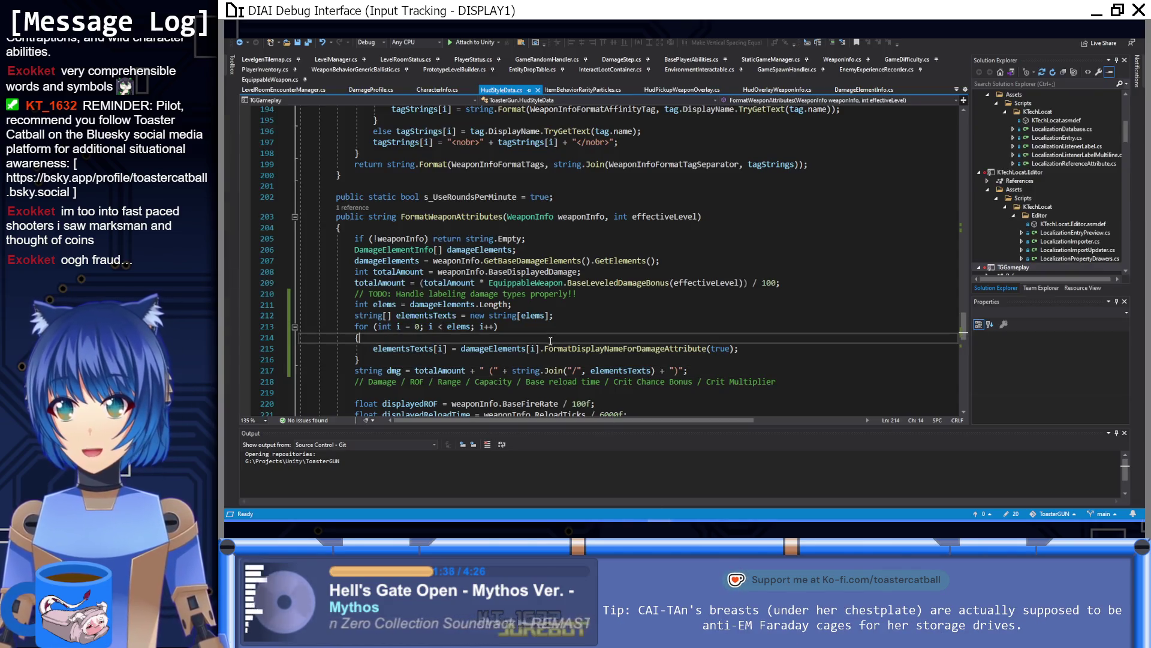
pyautogui.doubleClick(538, 198)
pyautogui.write('false')
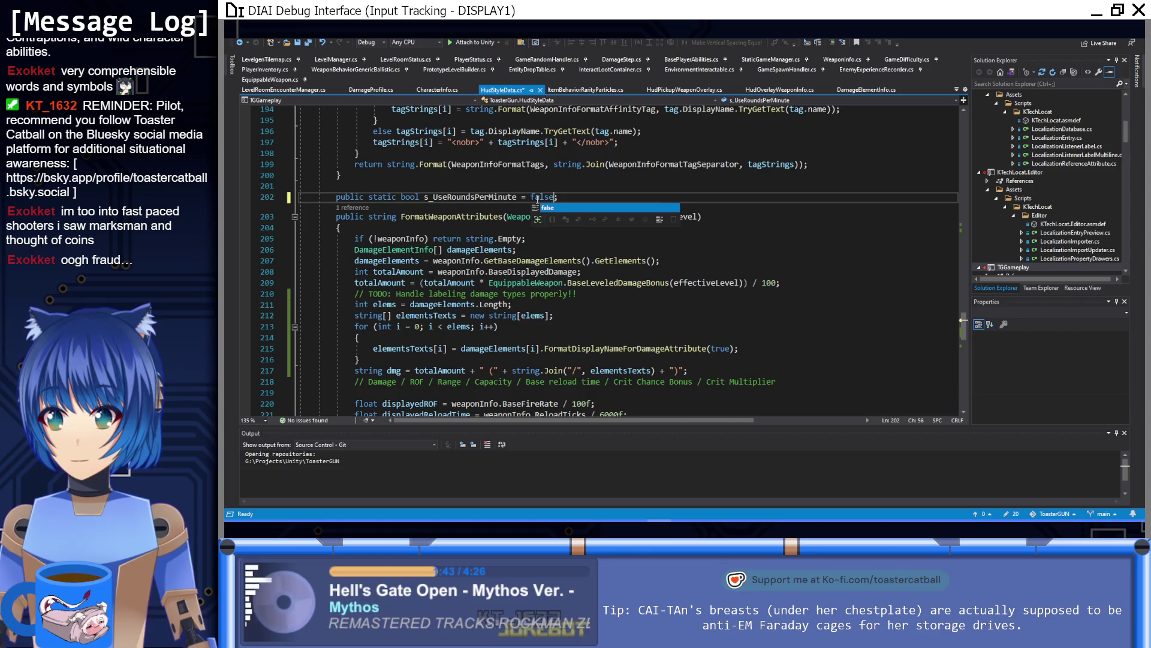
pyautogui.press('Escape')
pyautogui.hotkey('ctrl', 's')
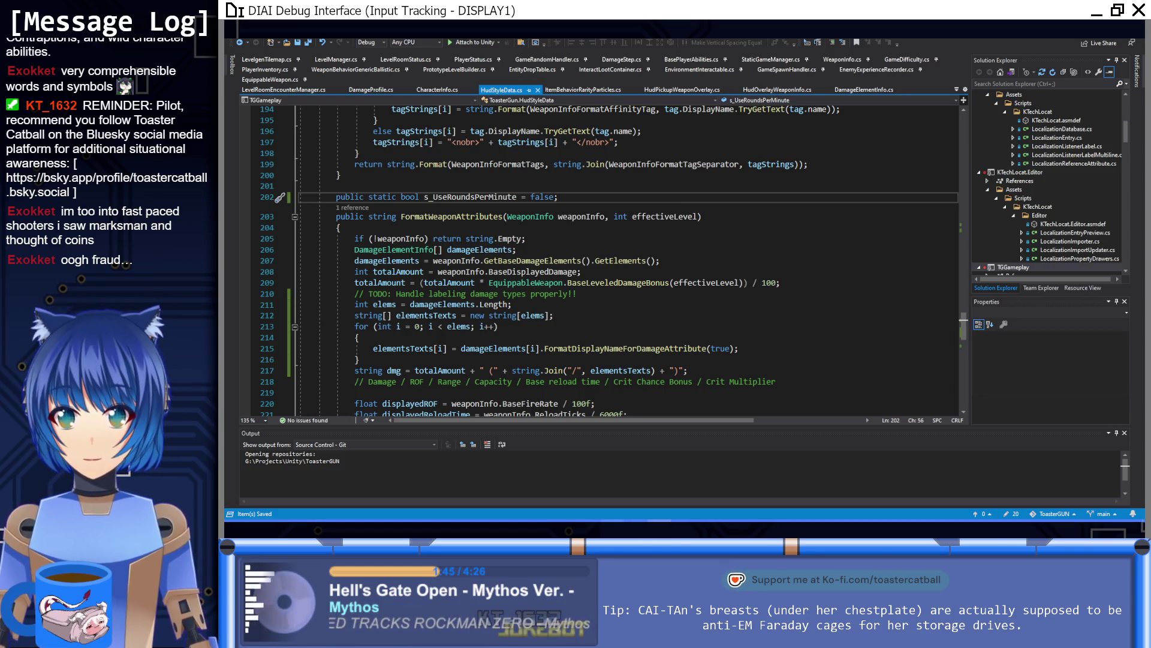
pyautogui.hotkey('alt', 'Tab')
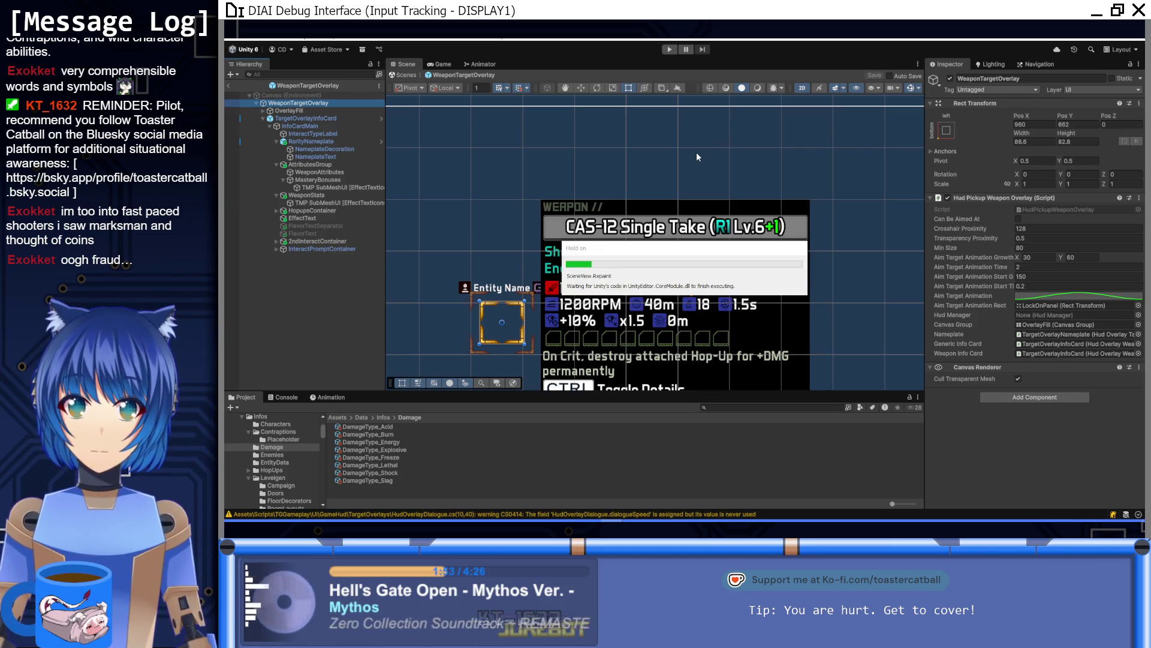
# Run the game and check the Ellie and Brick cards show 1.0/s and 3.0/s fire rates
pyautogui.click(670, 50)
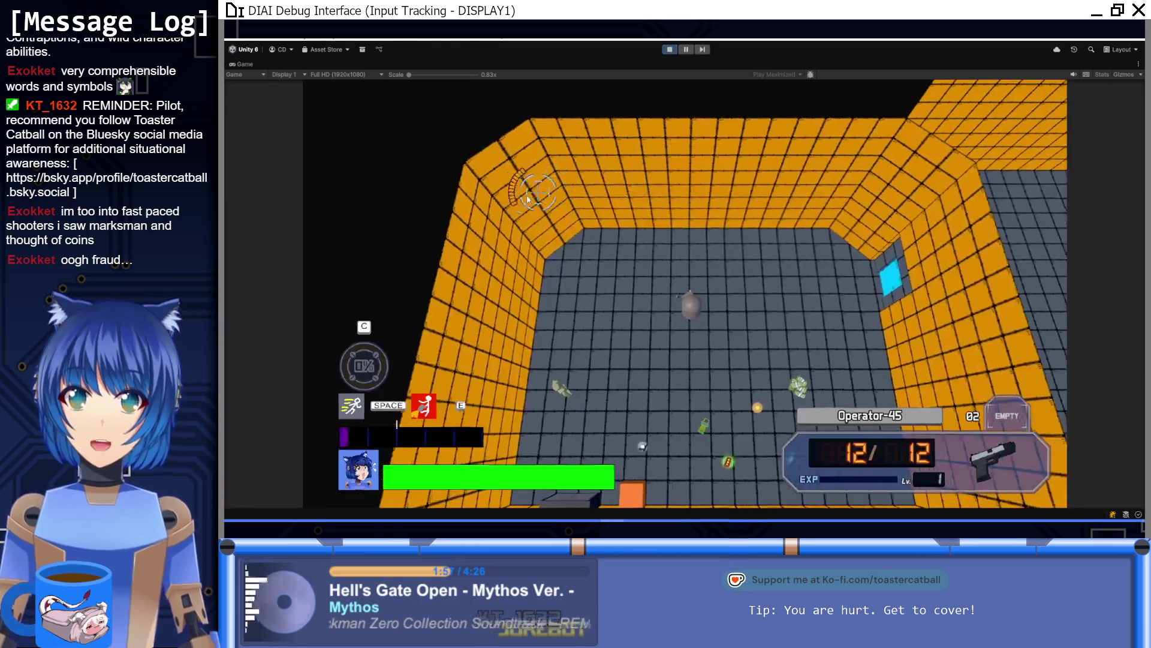
pyautogui.press('s')
pyautogui.press('d')
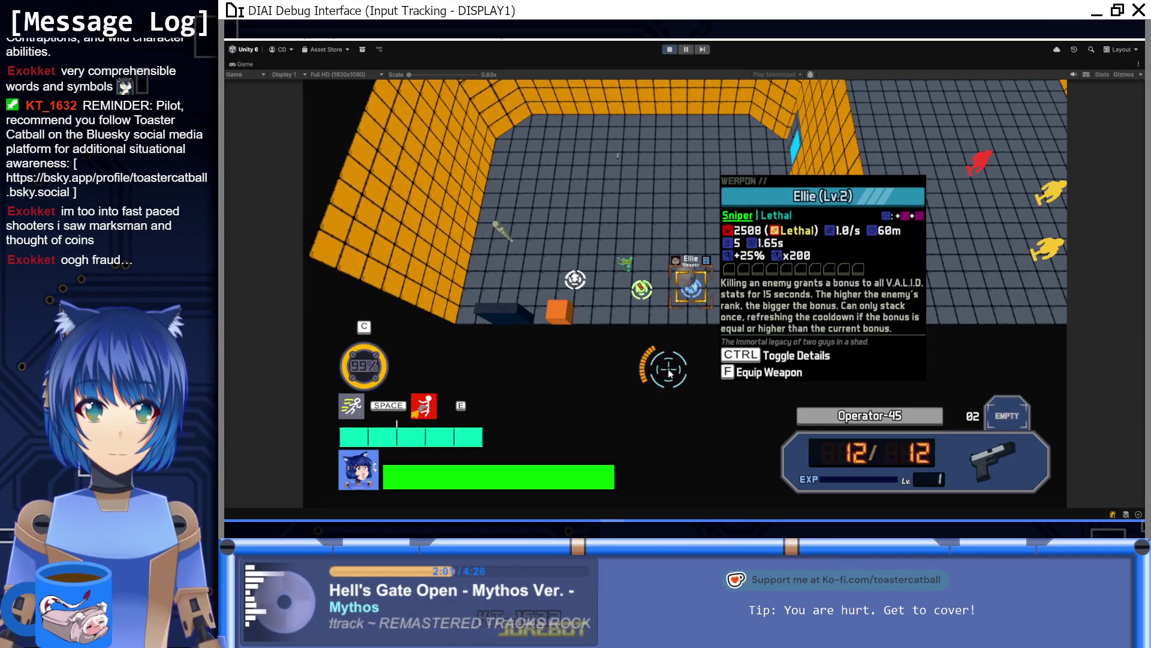
pyautogui.press('a')
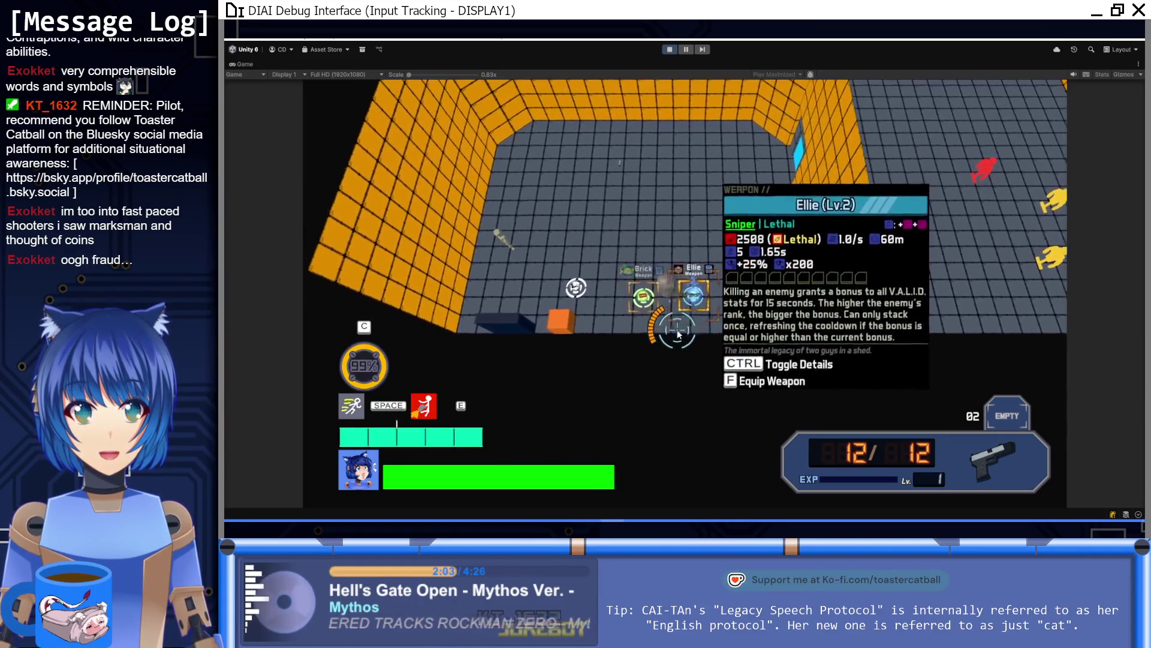
pyautogui.press('a')
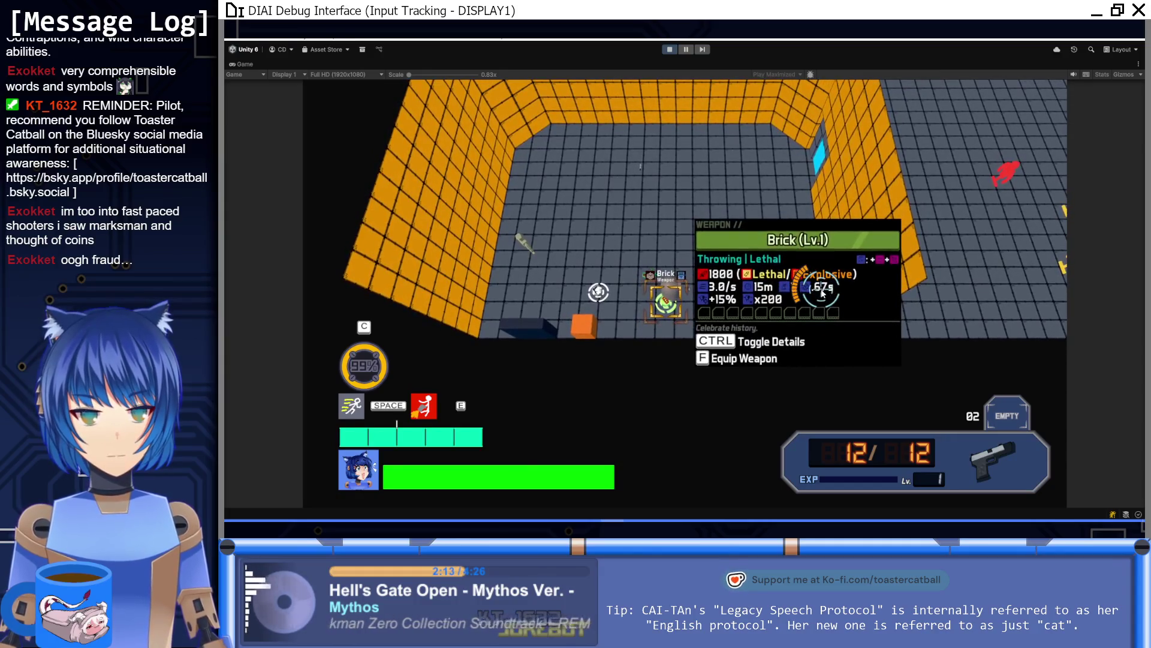
pyautogui.click(673, 53)
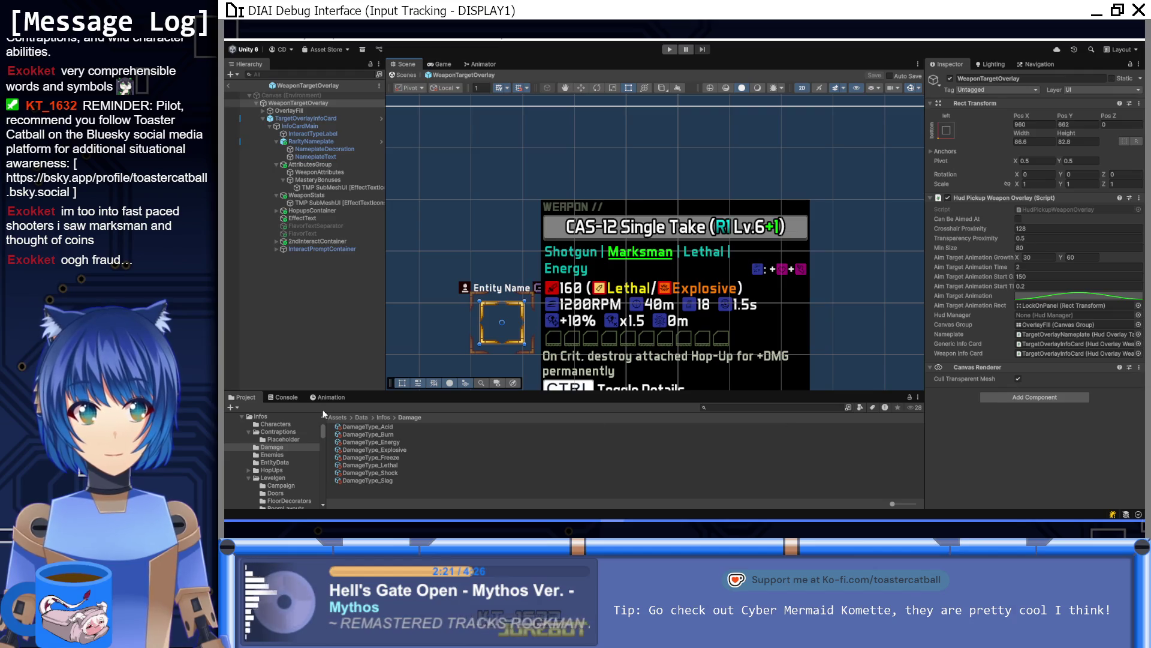
# Select HUDStyleData in Assets/Data/HUDStyle and click into its Weapon Info Format Attributes field
pyautogui.click(359, 417)
pyautogui.doubleClick(350, 434)
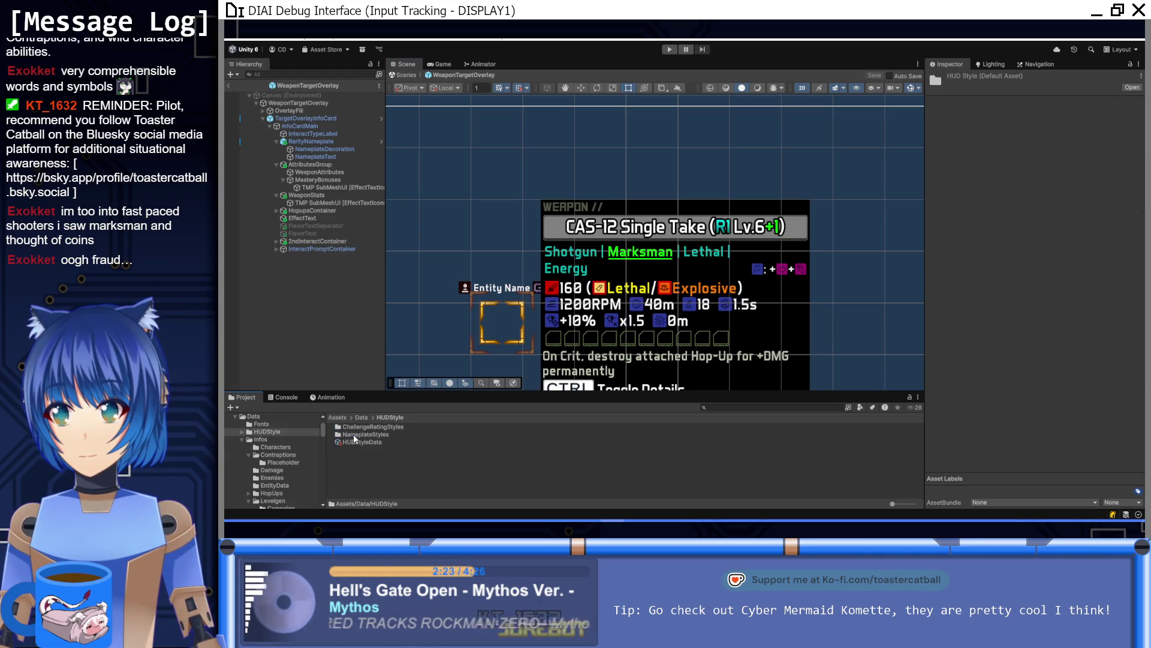
pyautogui.click(354, 442)
pyautogui.scroll(-5, 969, 353)
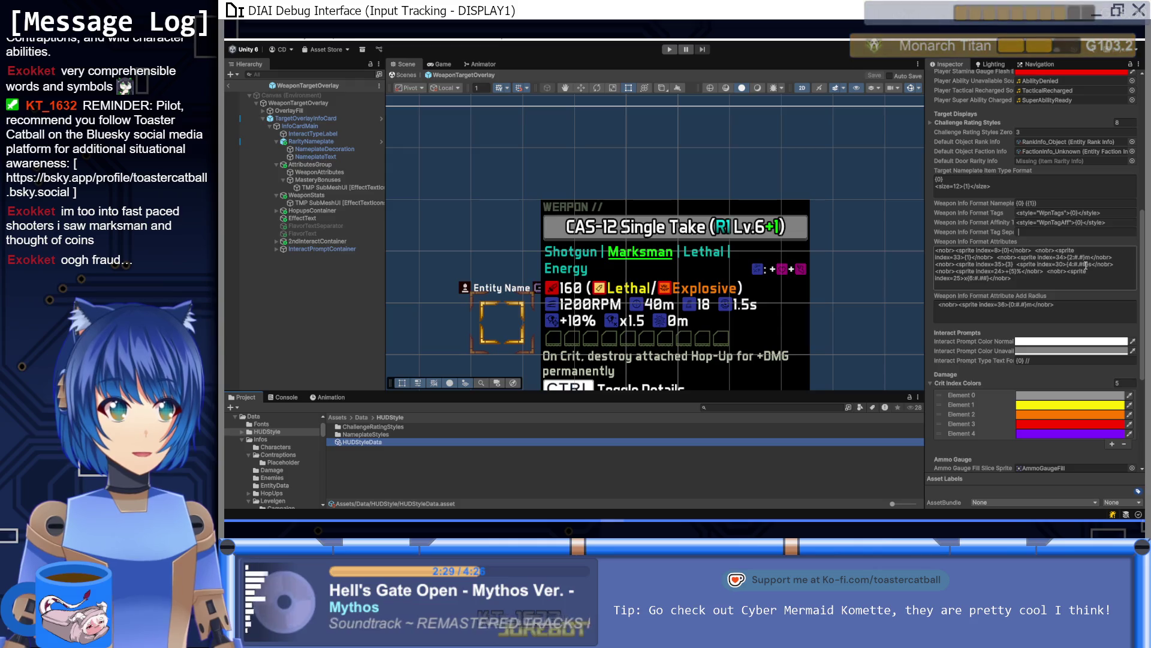
pyautogui.click(1079, 266)
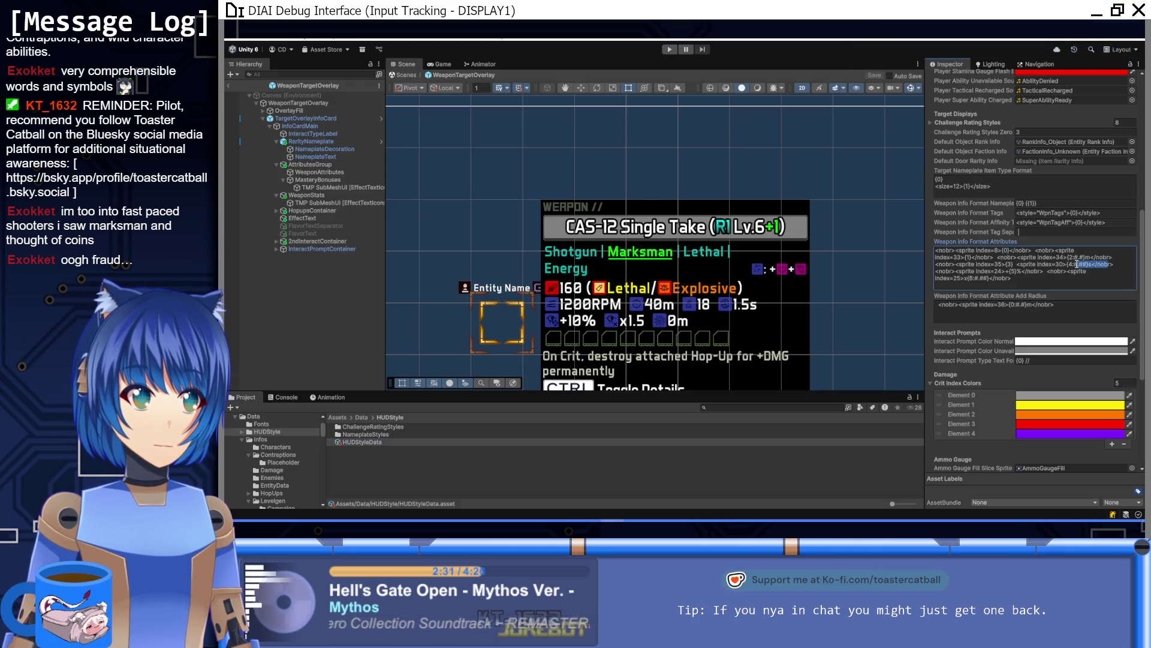
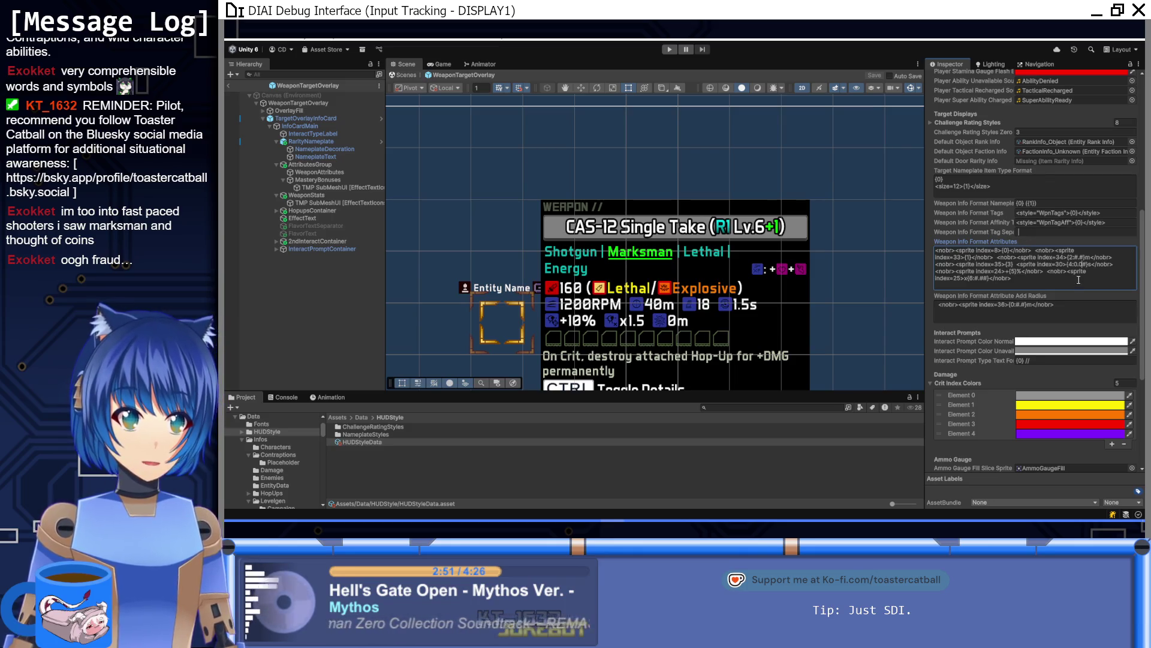
# Change the attribute radius format from {0:#.#}m to {0:0.0}m and enter Play mode
pyautogui.click(1017, 307)
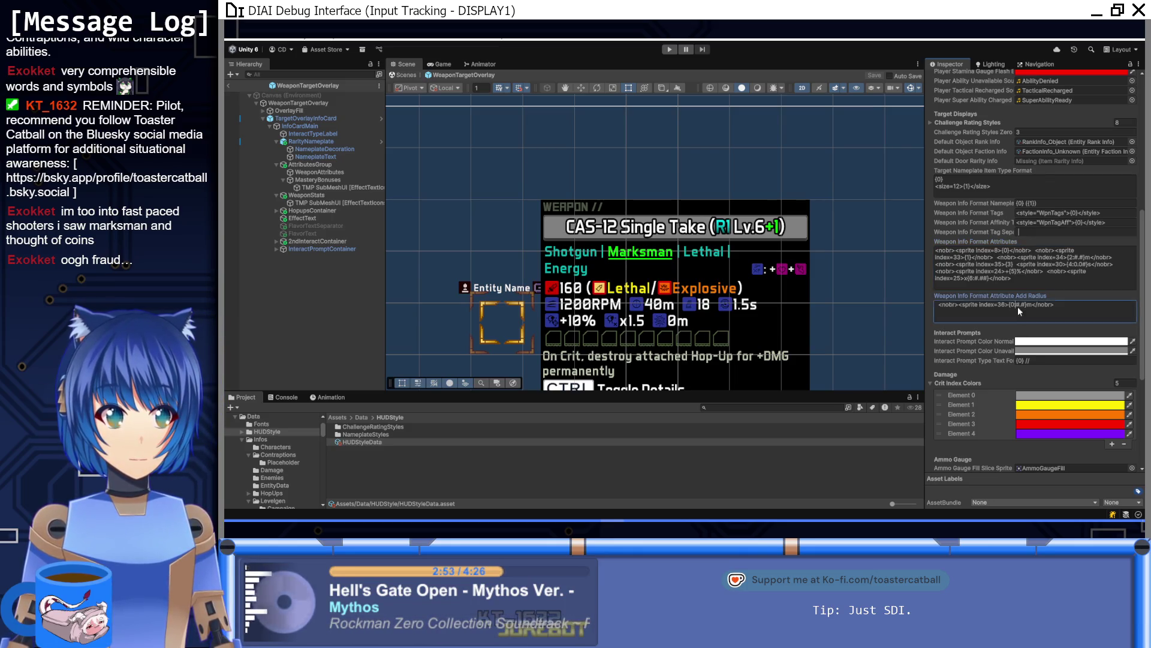
pyautogui.press('Left')
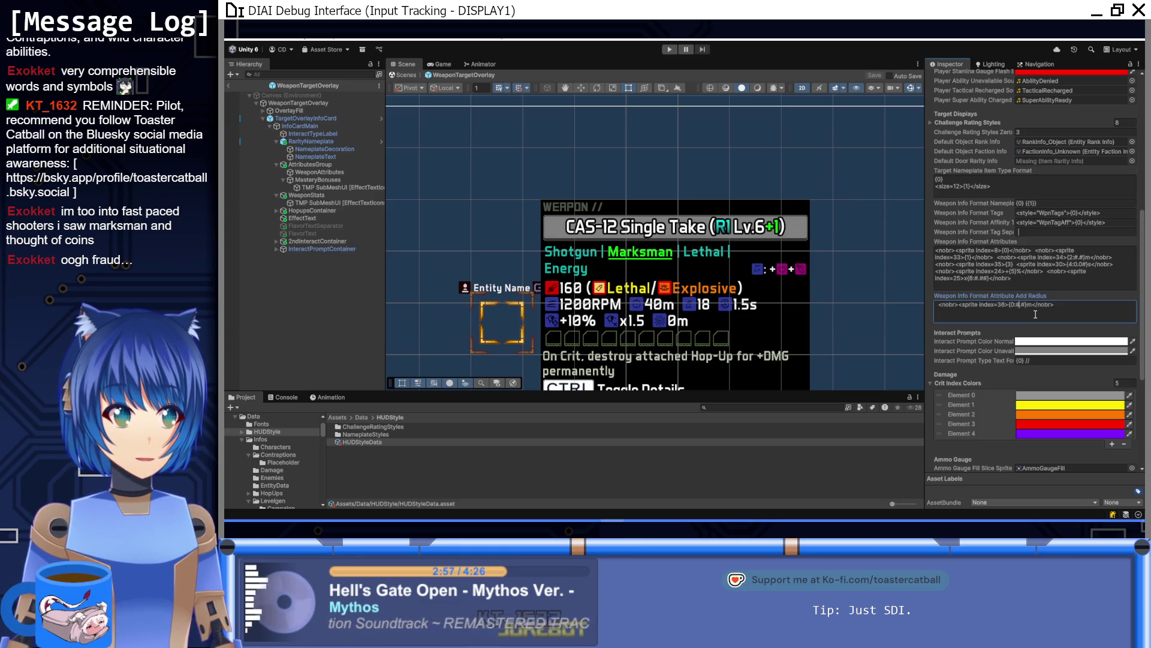
pyautogui.press('BackSpace')
pyautogui.write('0')
pyautogui.click(1055, 307)
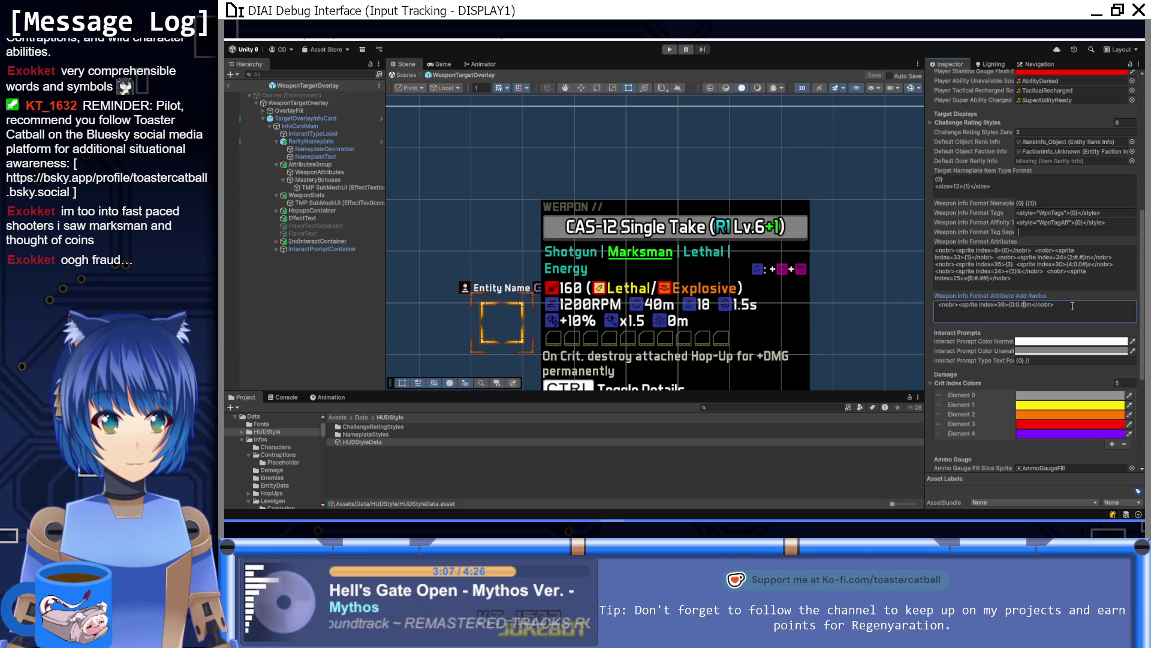
pyautogui.click(1070, 283)
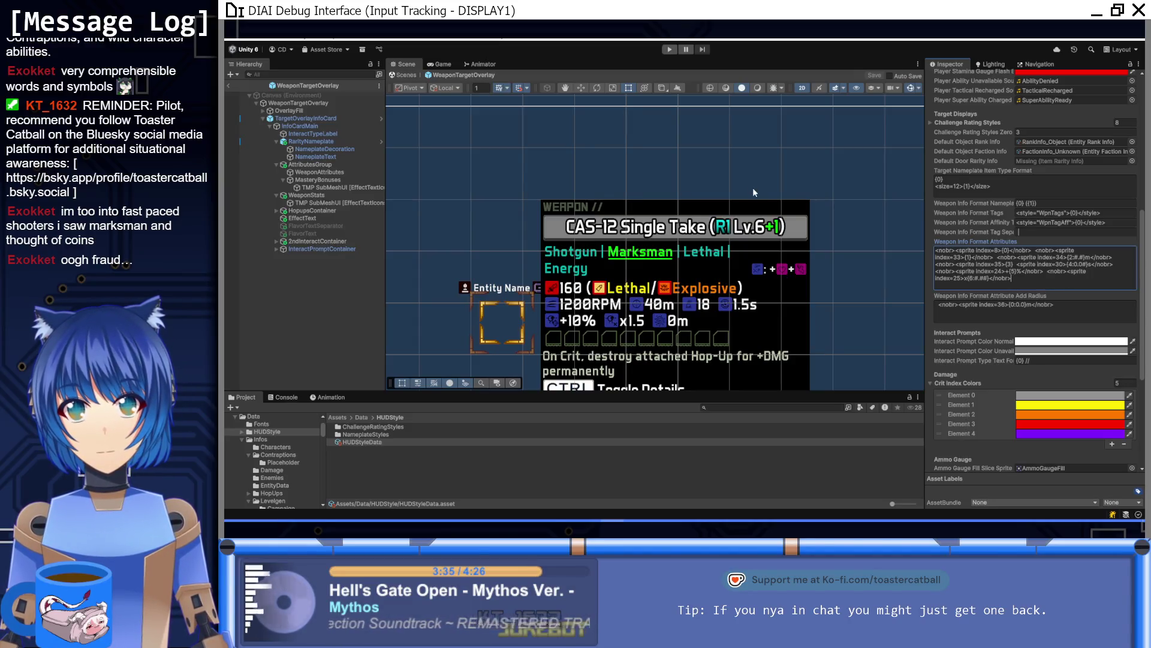
pyautogui.click(670, 50)
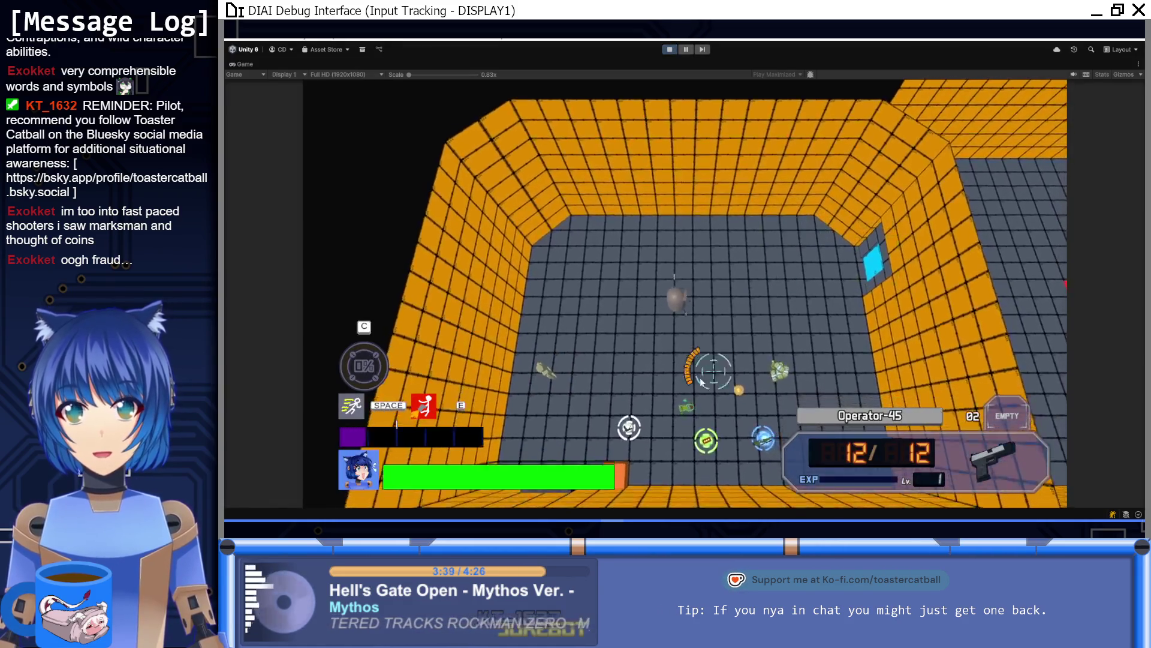
# Walk the player to the Brick and Volley Sidearm pickups to view their weapon info panels
pyautogui.press('s')
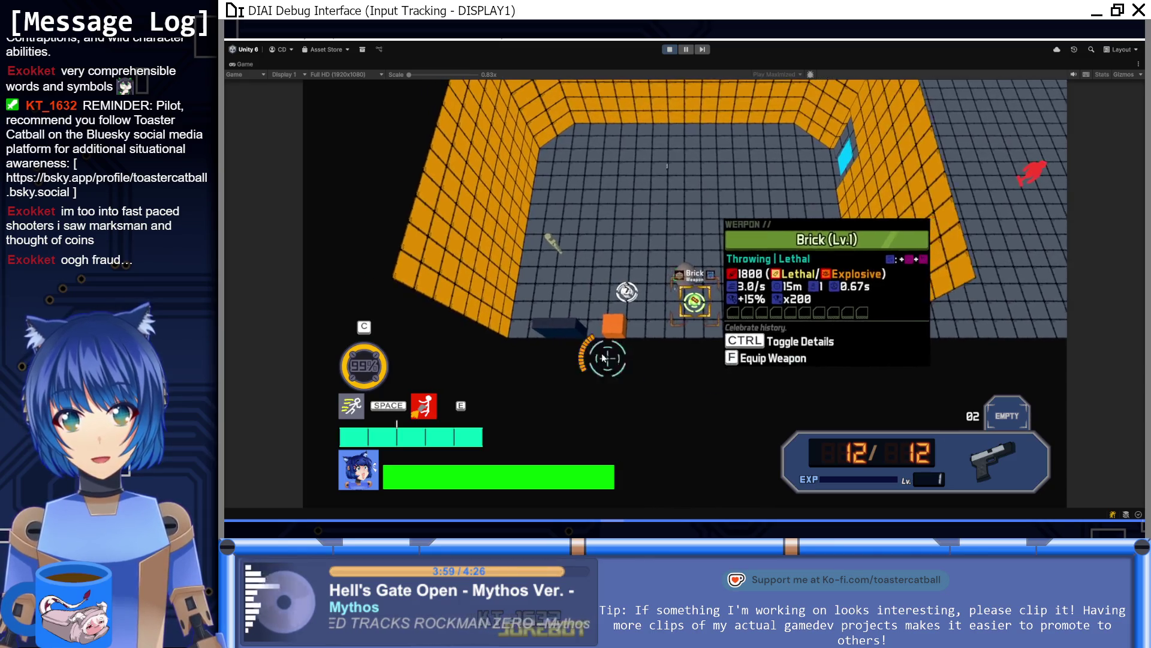
pyautogui.press('a')
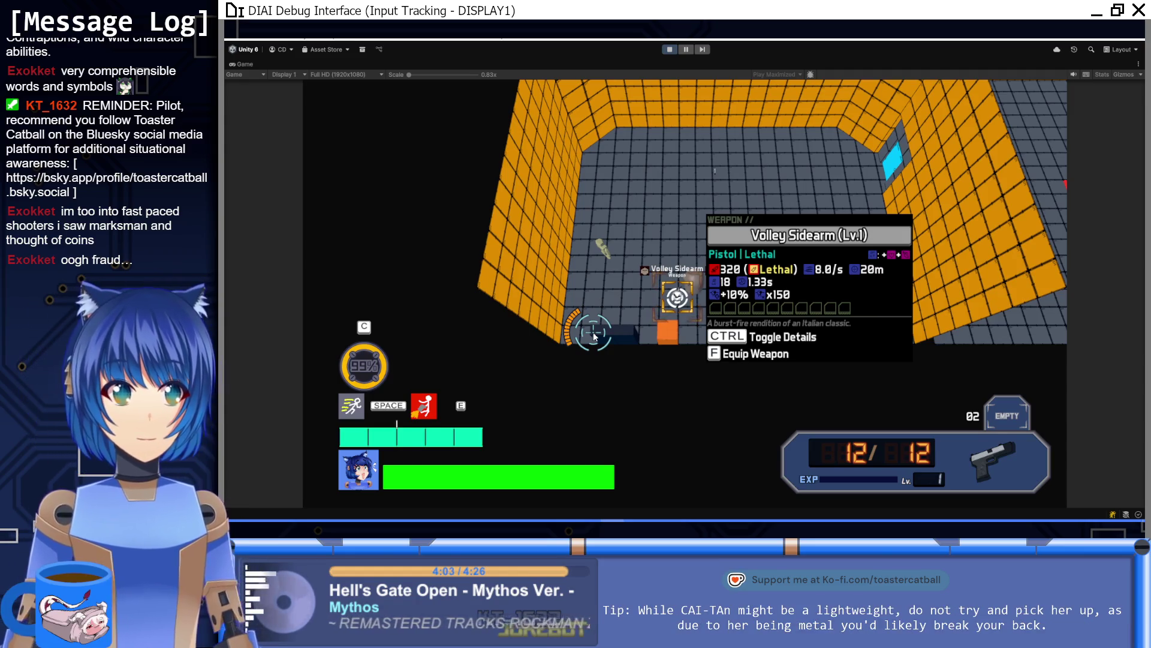
pyautogui.press('d')
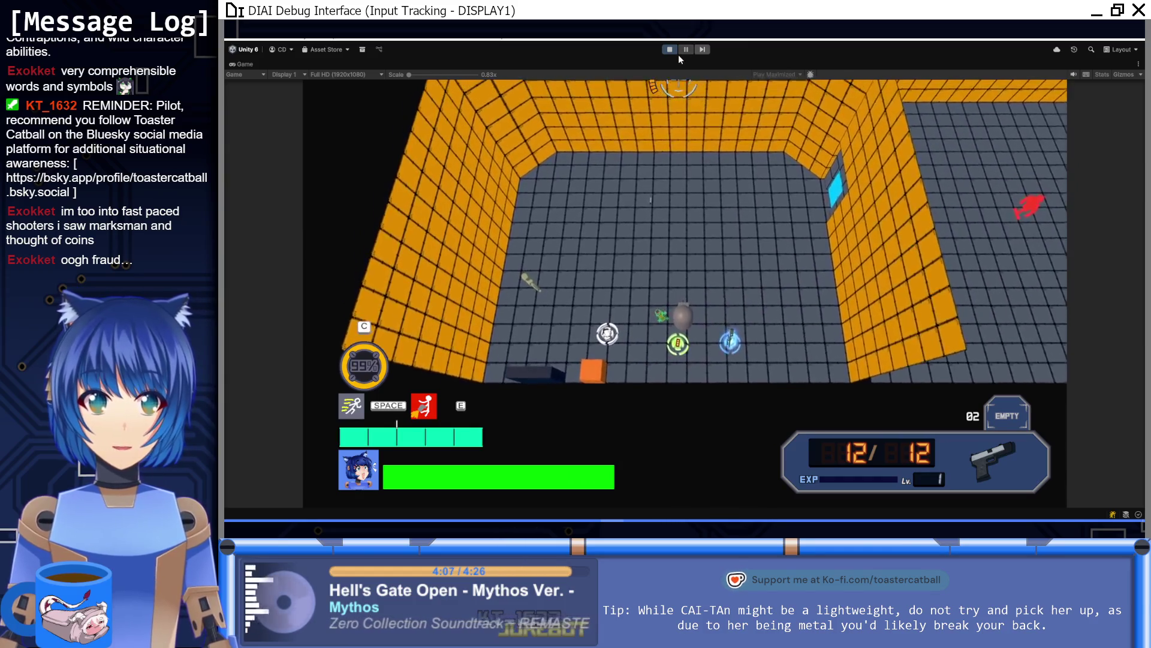
# Stop Play mode and switch to HudStyleData.cs in Visual Studio
pyautogui.click(673, 52)
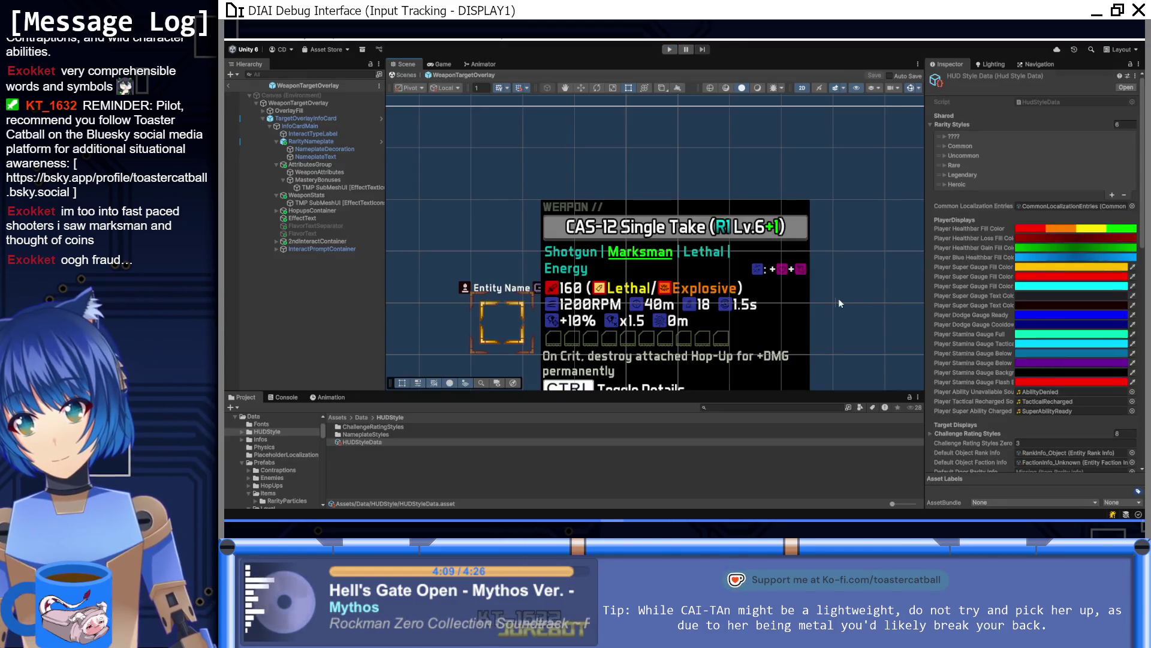
pyautogui.scroll(3, 784, 286)
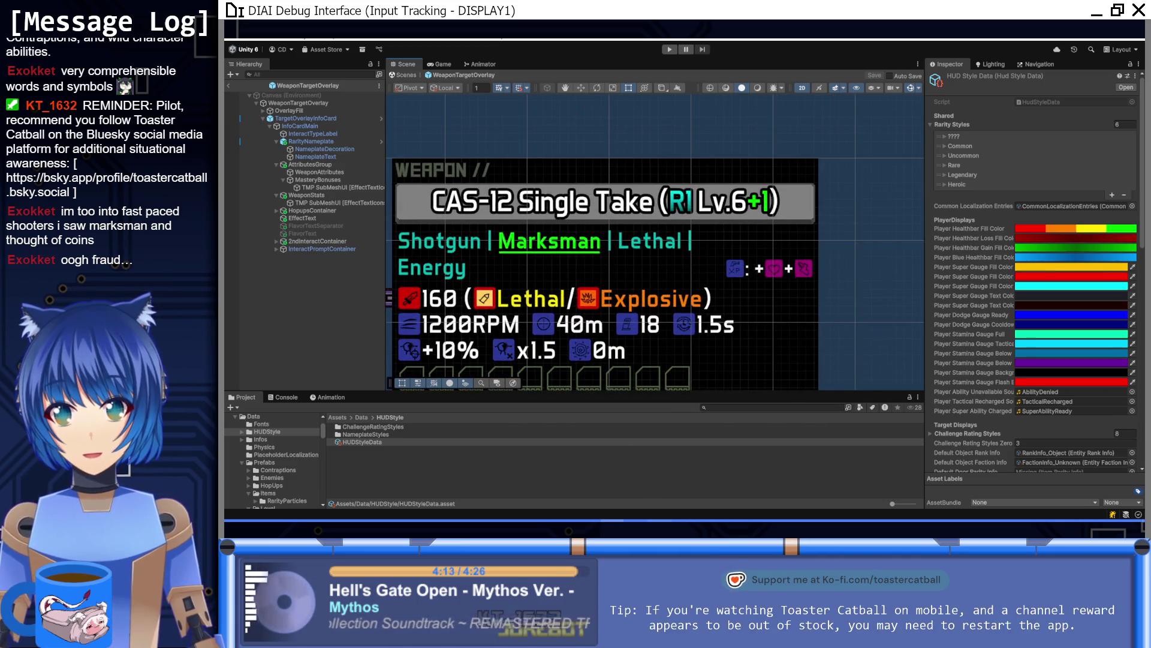
pyautogui.hotkey('alt', 'Tab')
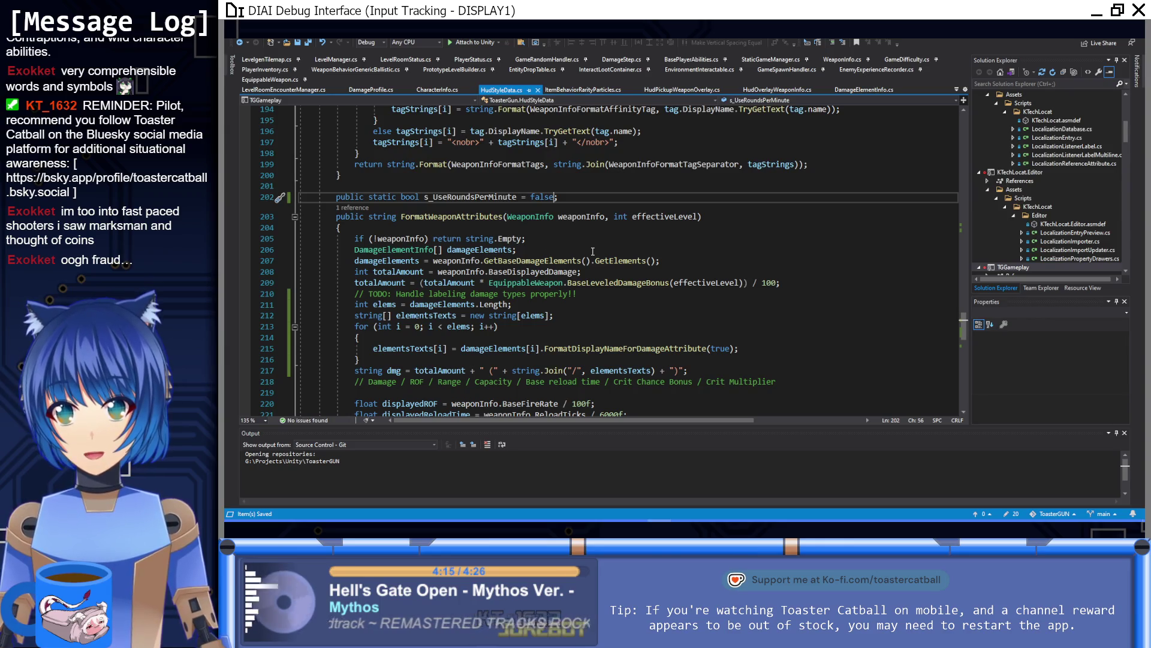
# Duplicate the attribute-add-radius format line on line 116
pyautogui.scroll(15, 593, 251)
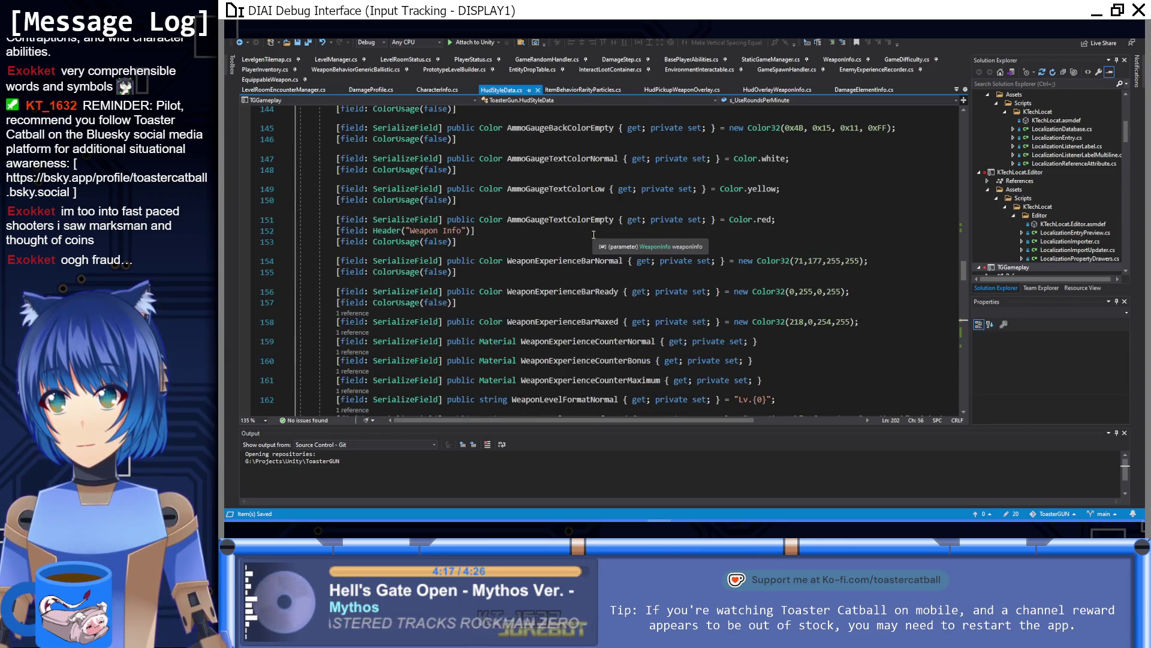
pyautogui.scroll(8, 635, 286)
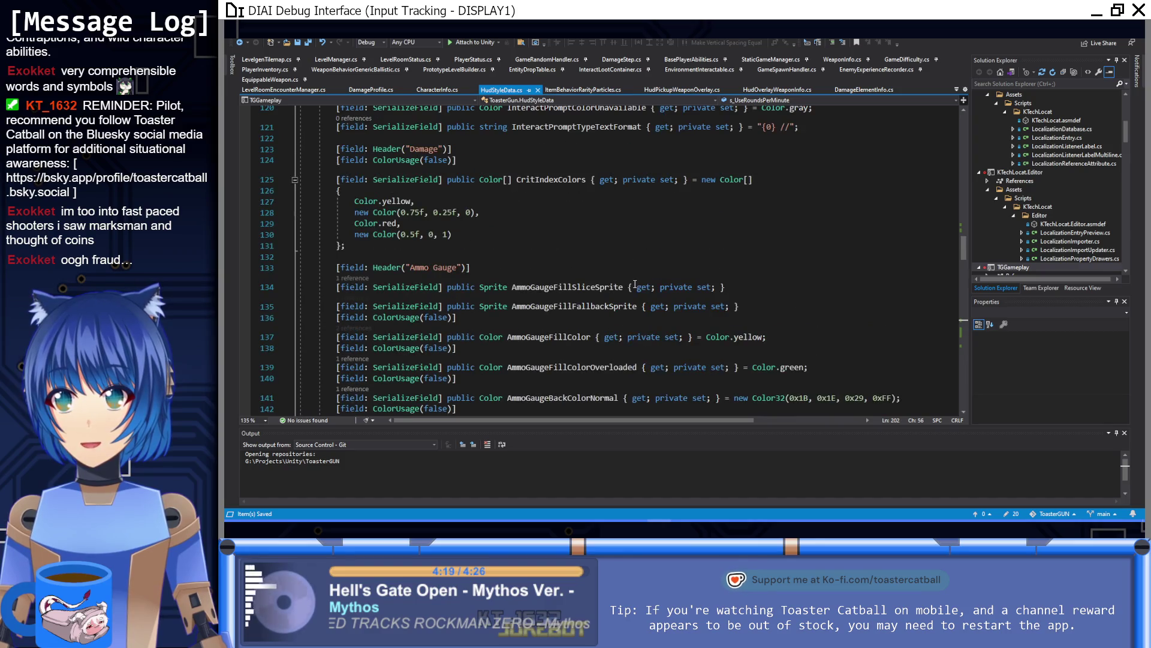
pyautogui.scroll(3, 635, 285)
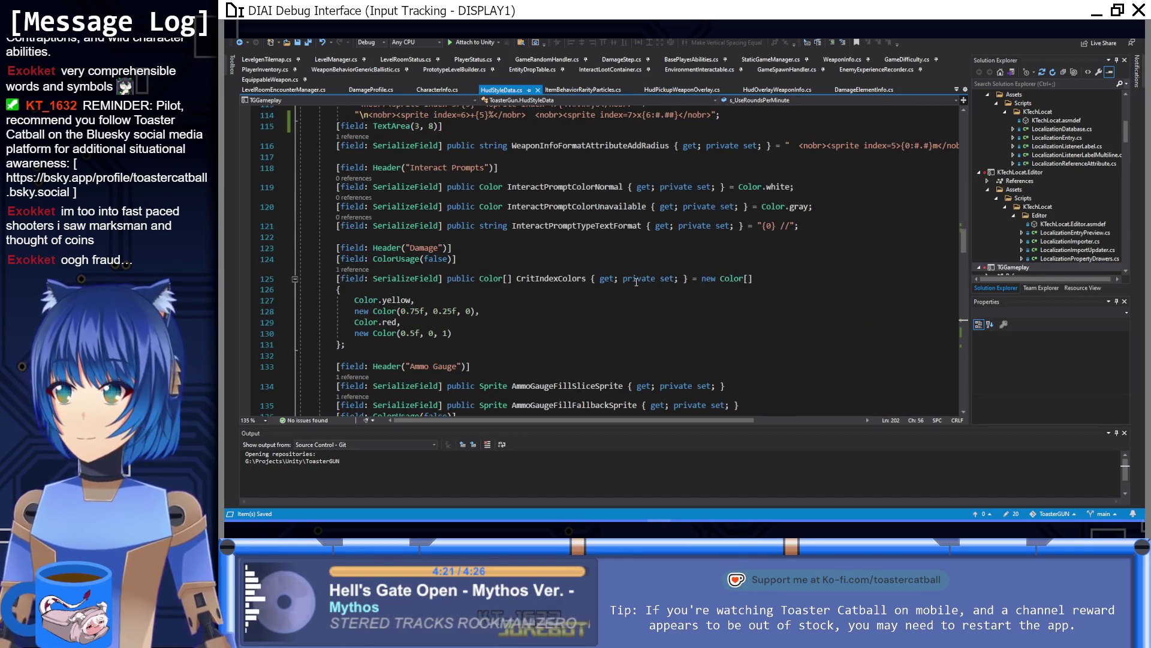
pyautogui.scroll(3, 636, 282)
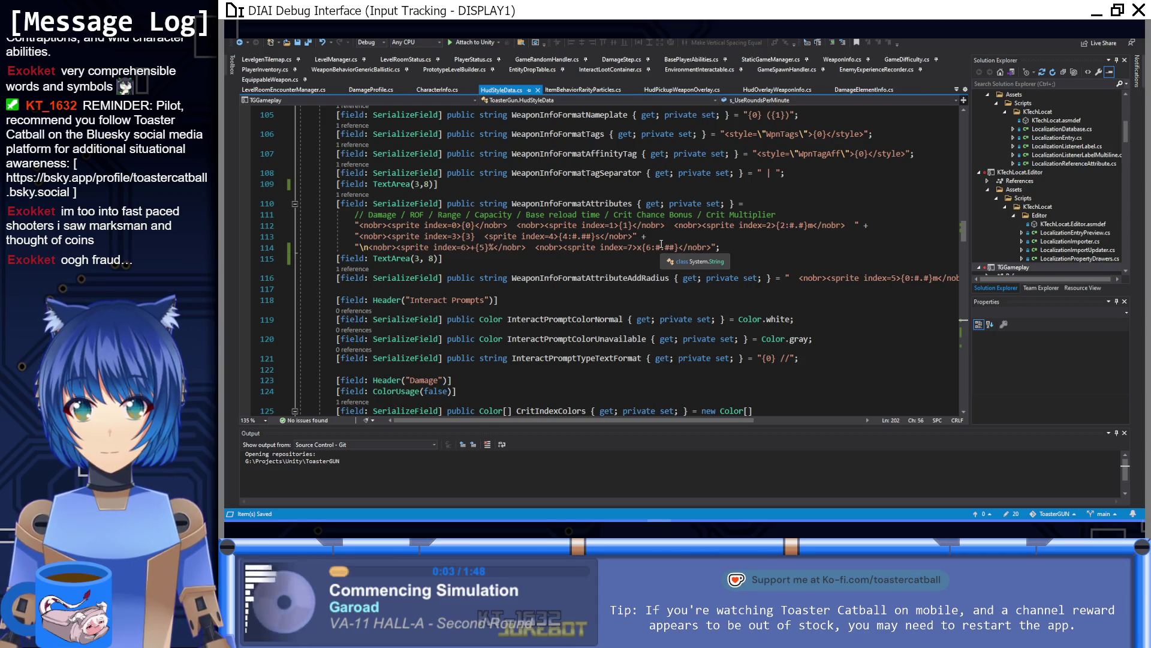
pyautogui.scroll(-2, 596, 310)
pyautogui.scroll(3, 541, 221)
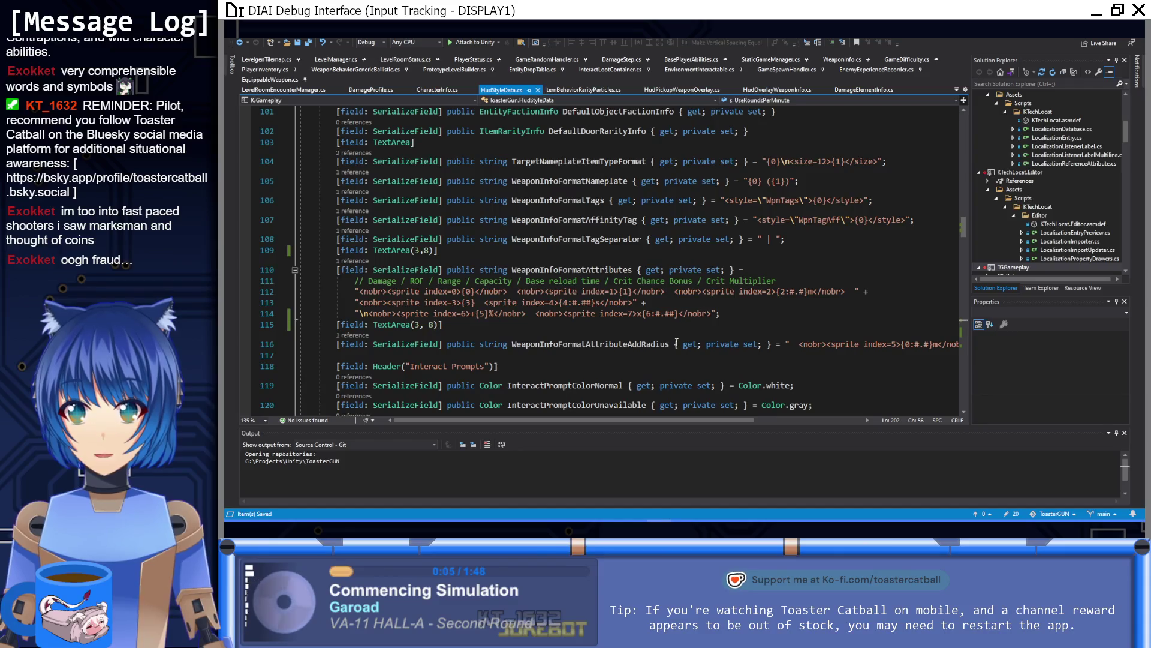
pyautogui.moveTo(518, 422); pyautogui.dragTo(623, 423)
pyautogui.click(801, 343)
pyautogui.hotkey('ctrl', 'd')
# Rename the copied property to WeaponInfoFormatMasteryBonuses
pyautogui.moveTo(758, 423); pyautogui.dragTo(587, 423)
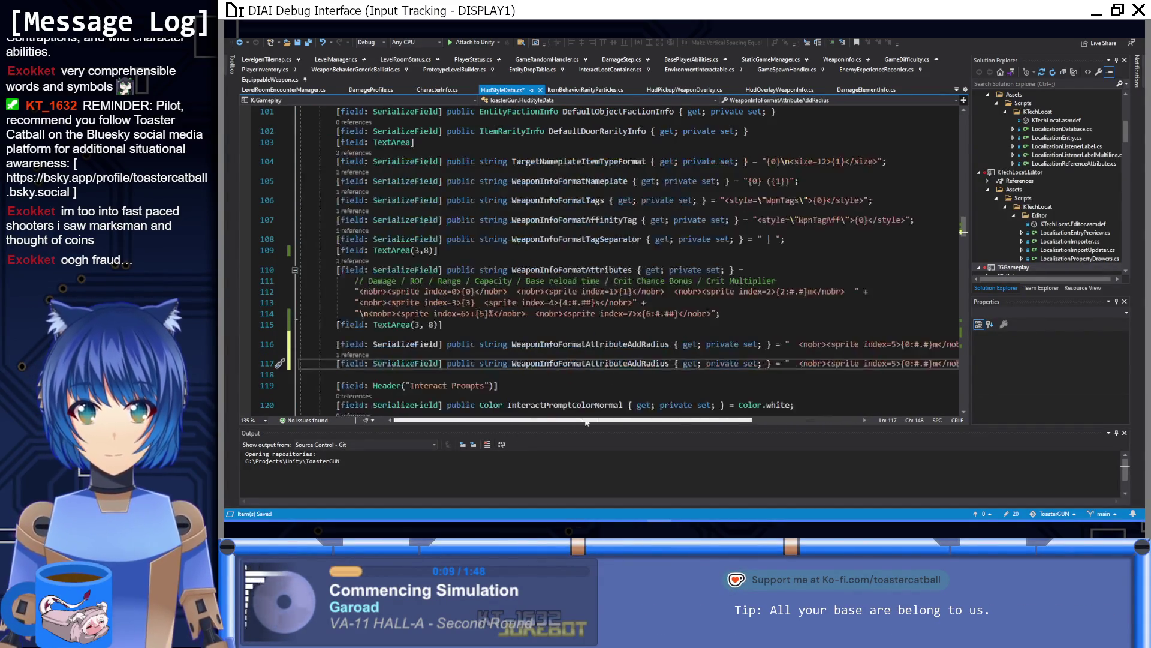
pyautogui.moveTo(541, 362)
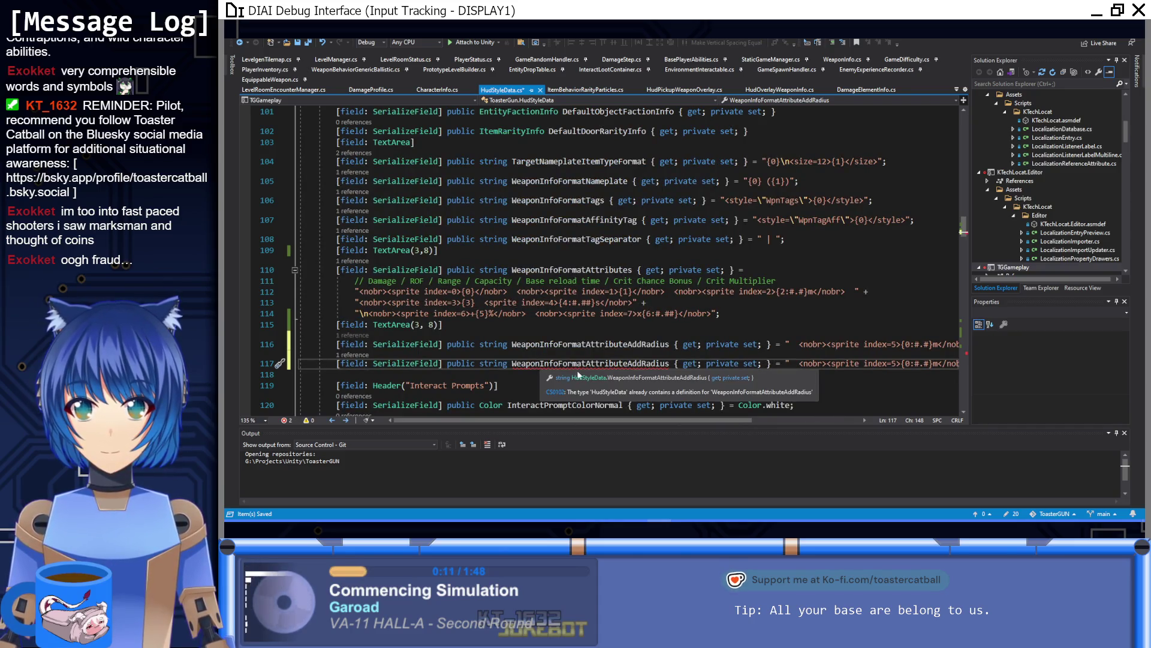
pyautogui.moveTo(669, 364); pyautogui.dragTo(584, 364)
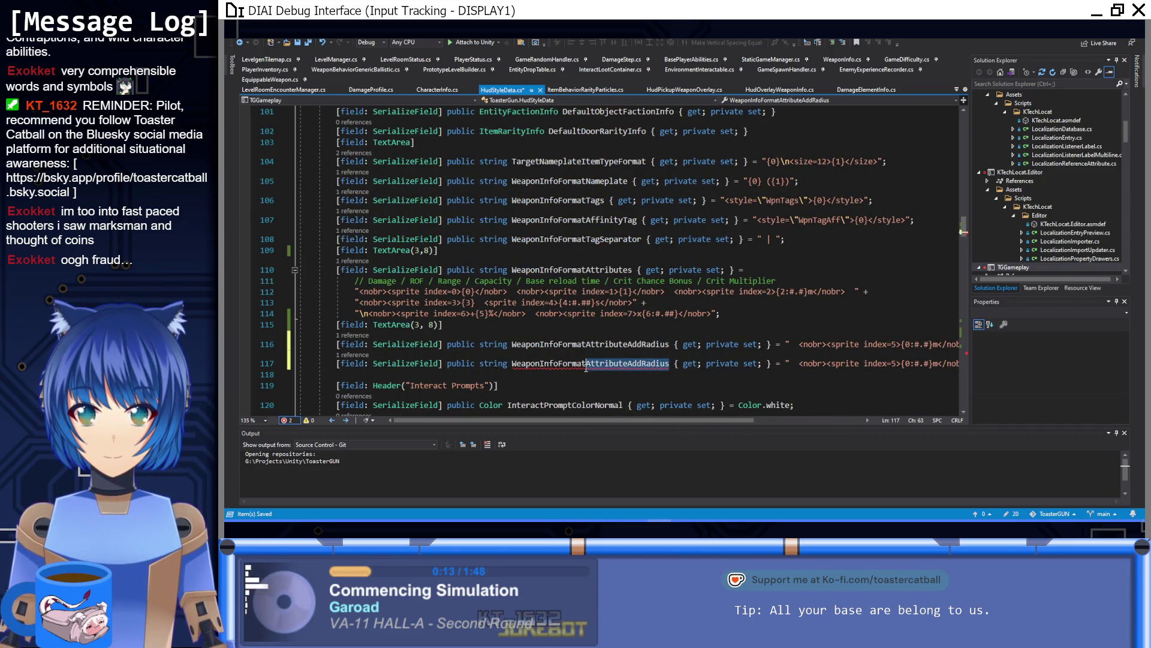
pyautogui.moveTo(586, 368)
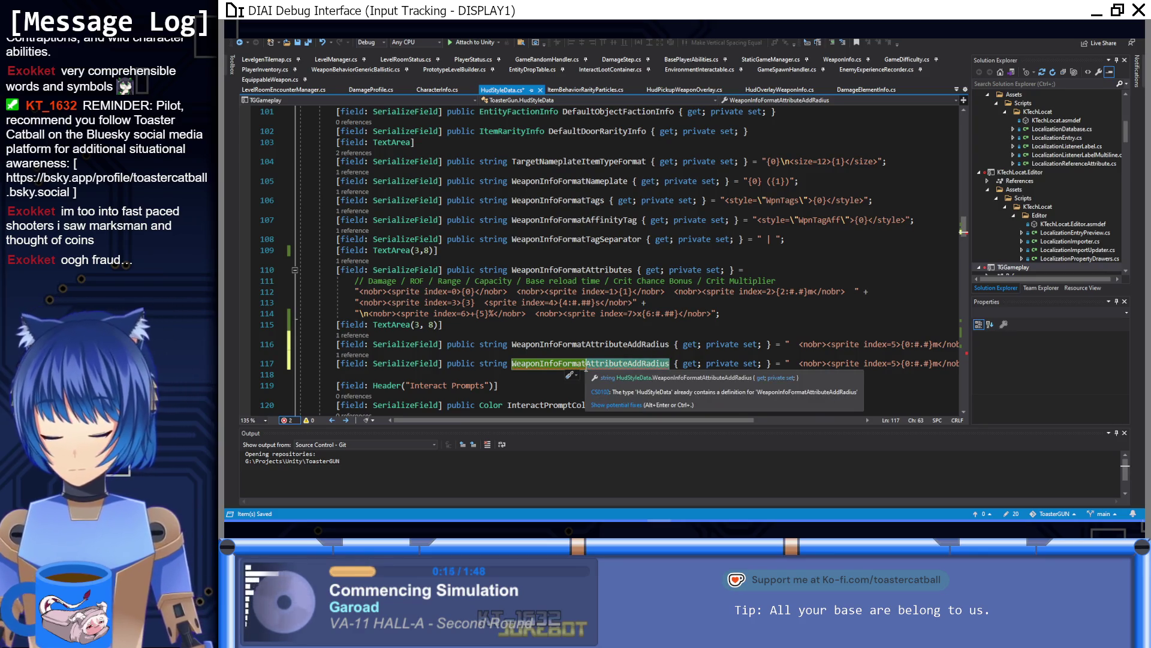
pyautogui.write('MasteryBonuse')
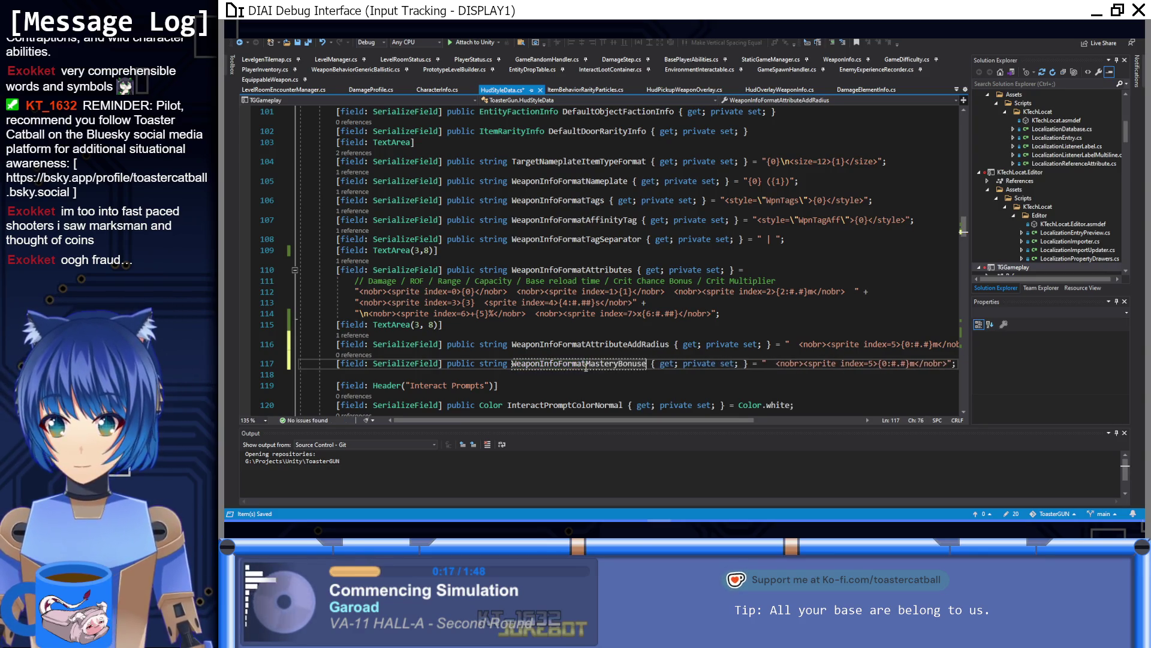
pyautogui.write('s')
pyautogui.hscroll(3, 749, 418)
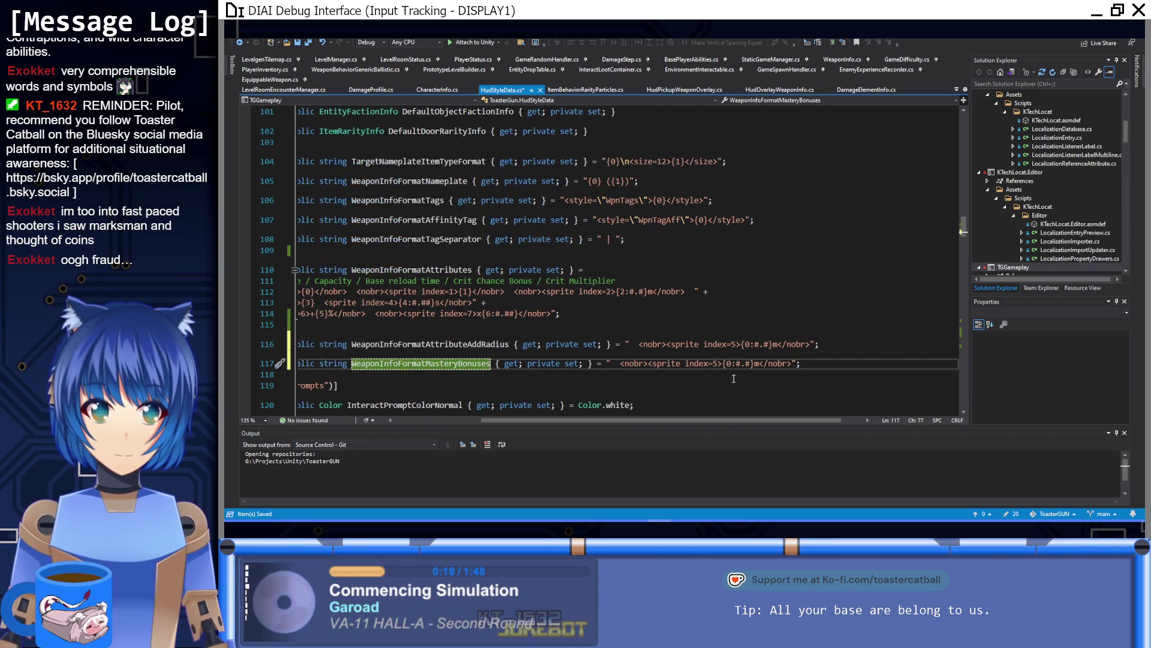
# Inspect the MasteryBonuses text object in Unity's weapon card, then return to the code
pyautogui.hotkey('alt', 'Tab')
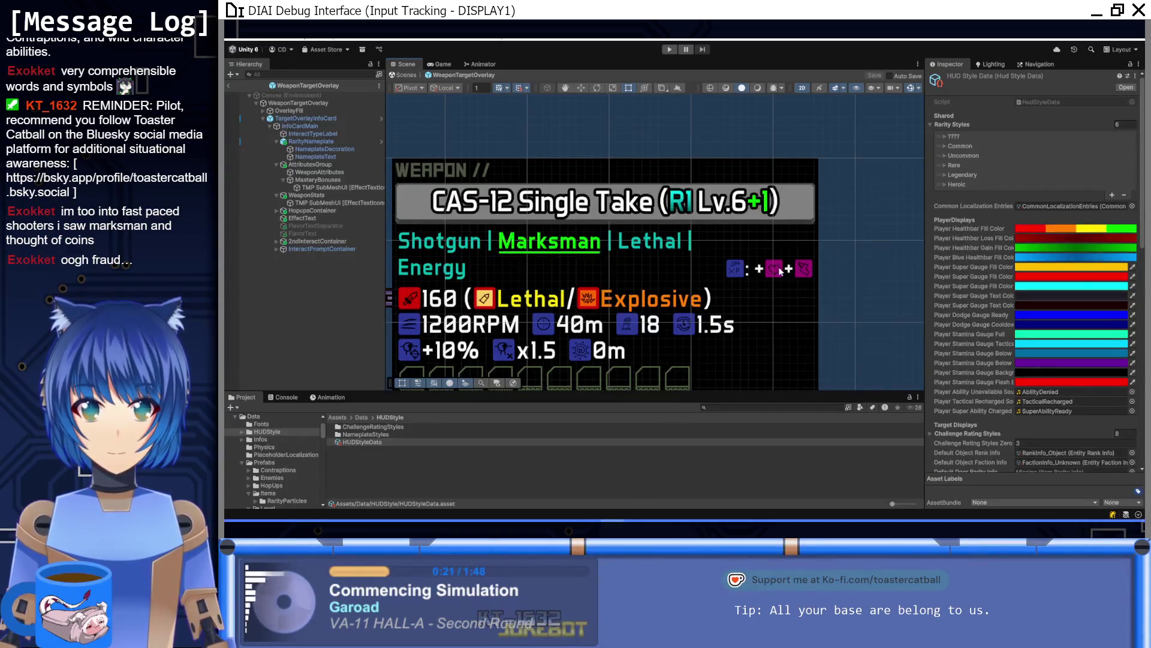
pyautogui.click(780, 271)
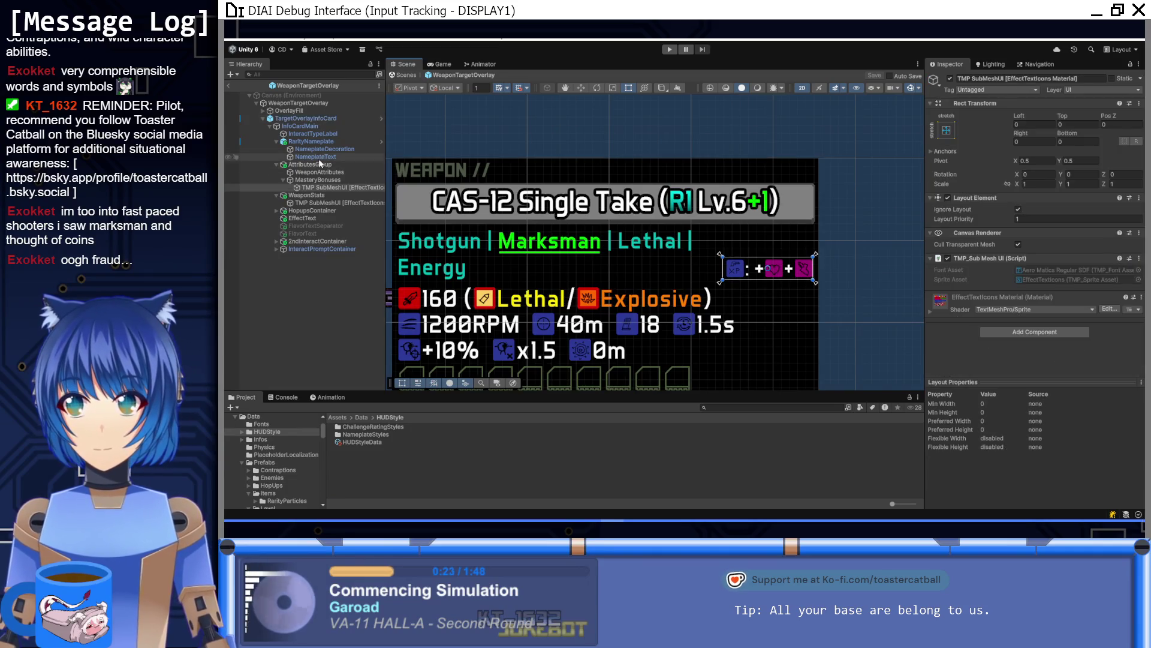
pyautogui.click(317, 179)
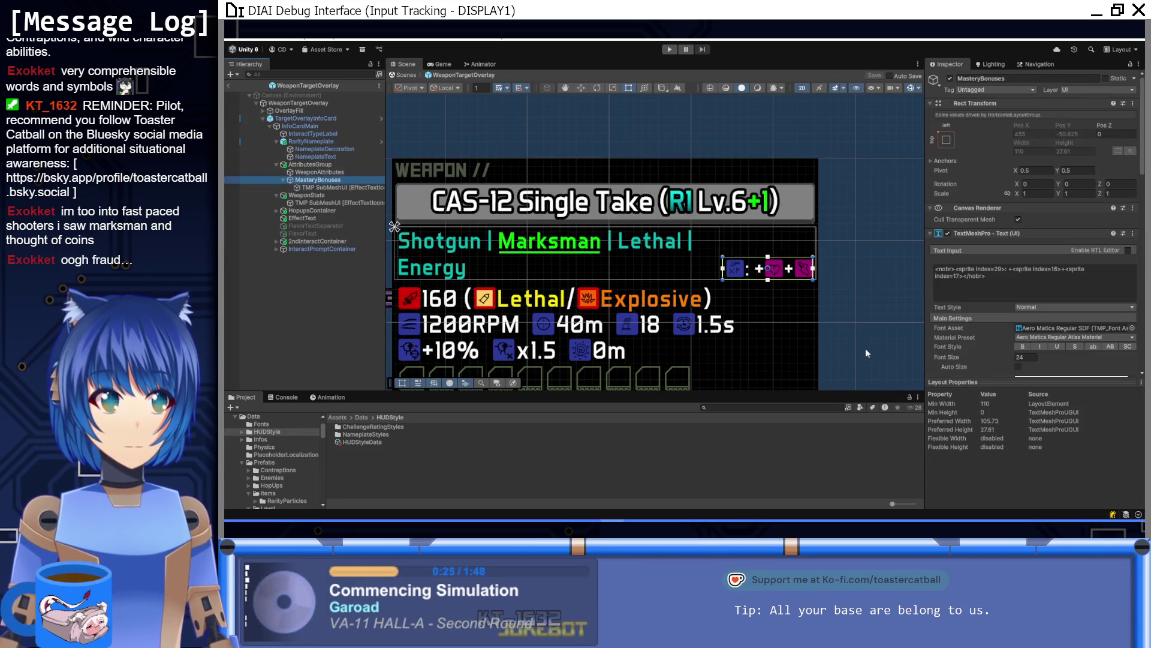
pyautogui.hotkey('alt', 'Tab')
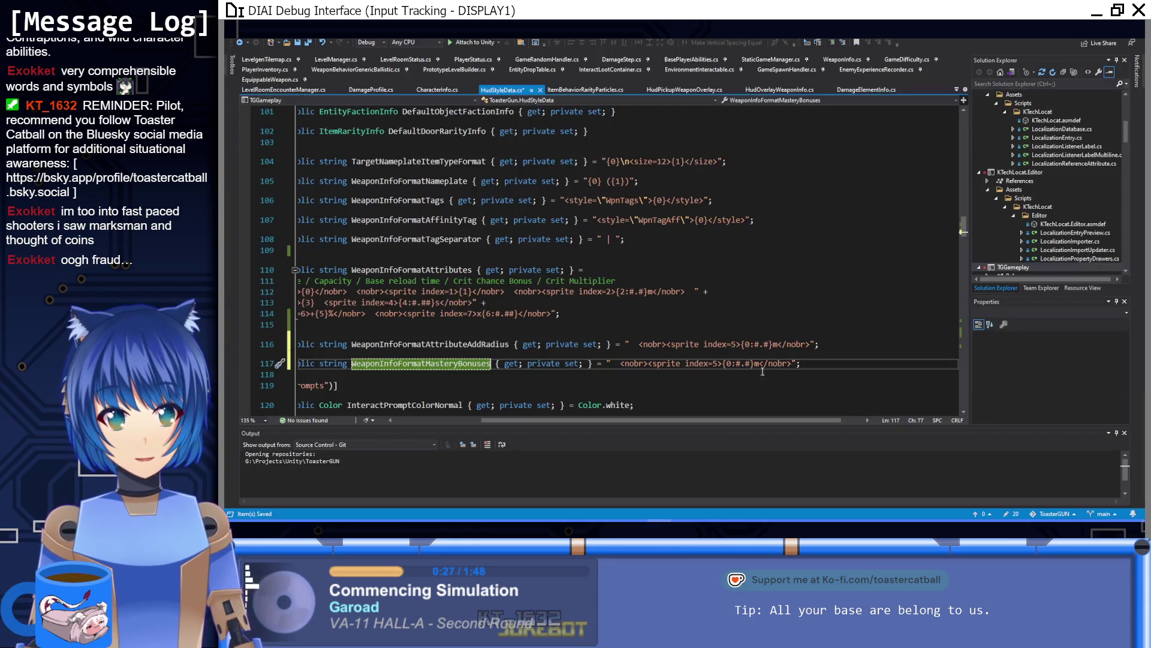
# Set the mastery bonuses format to "<nobr><sprite index=29>: {0}</nobr>", then duplicate the line
pyautogui.click(715, 363)
pyautogui.write('29')
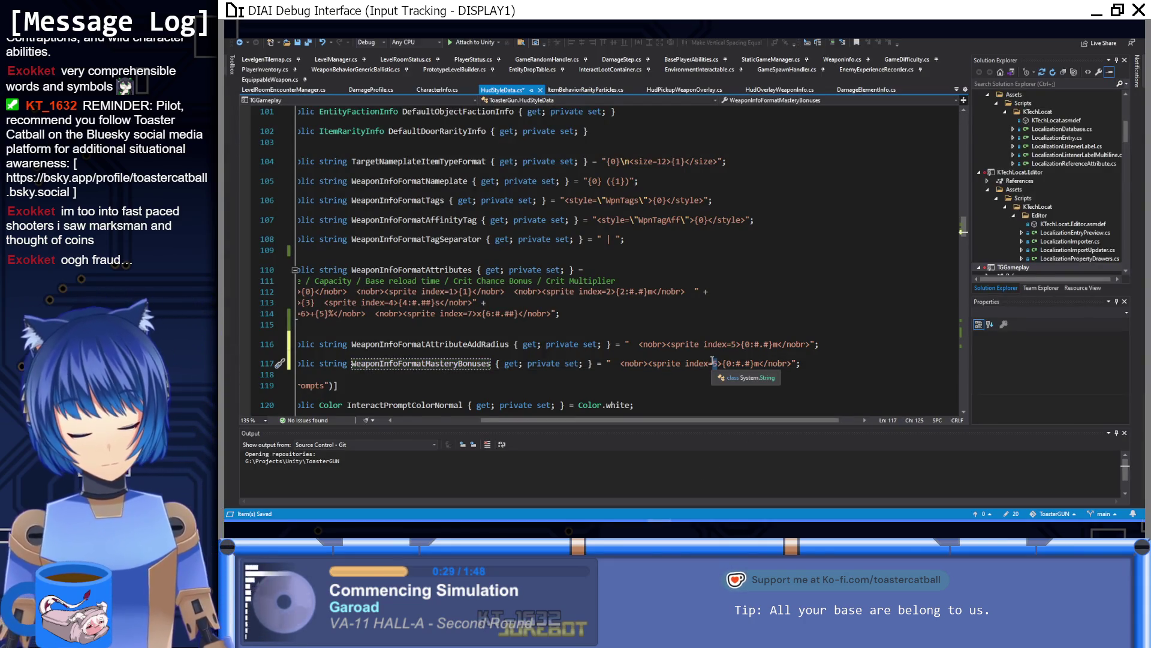
pyautogui.hotkey('shift', 'Right')
pyautogui.hotkey('shift', 'Right')
pyautogui.hotkey('shift', 'Right')
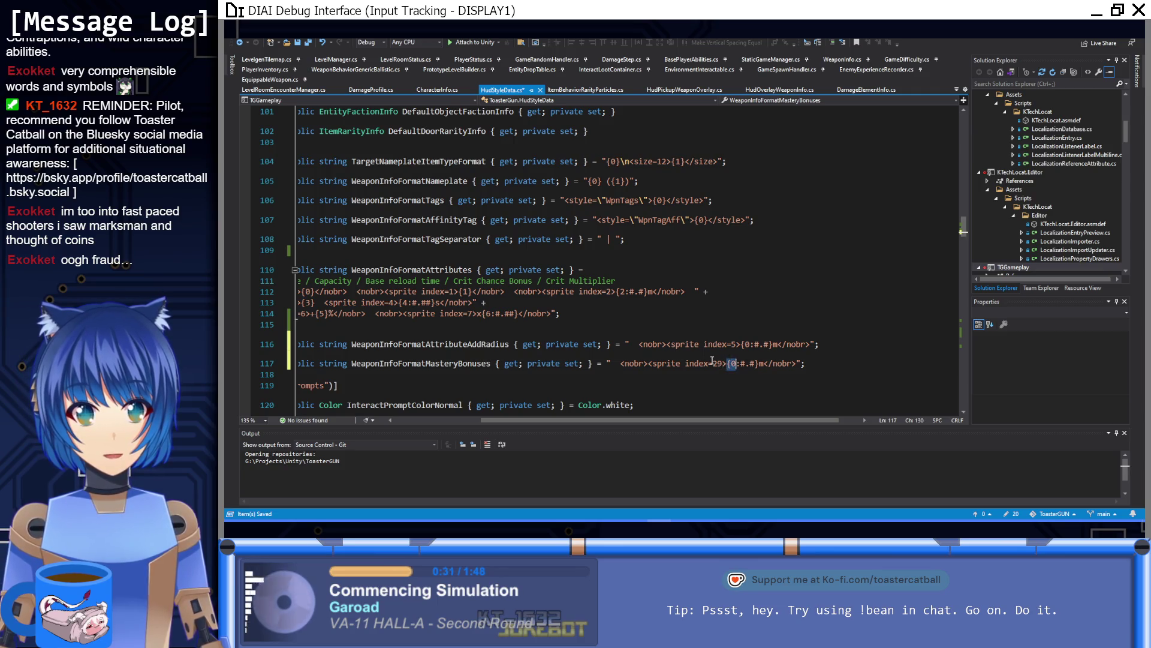
pyautogui.press('BackSpace')
pyautogui.write(':')
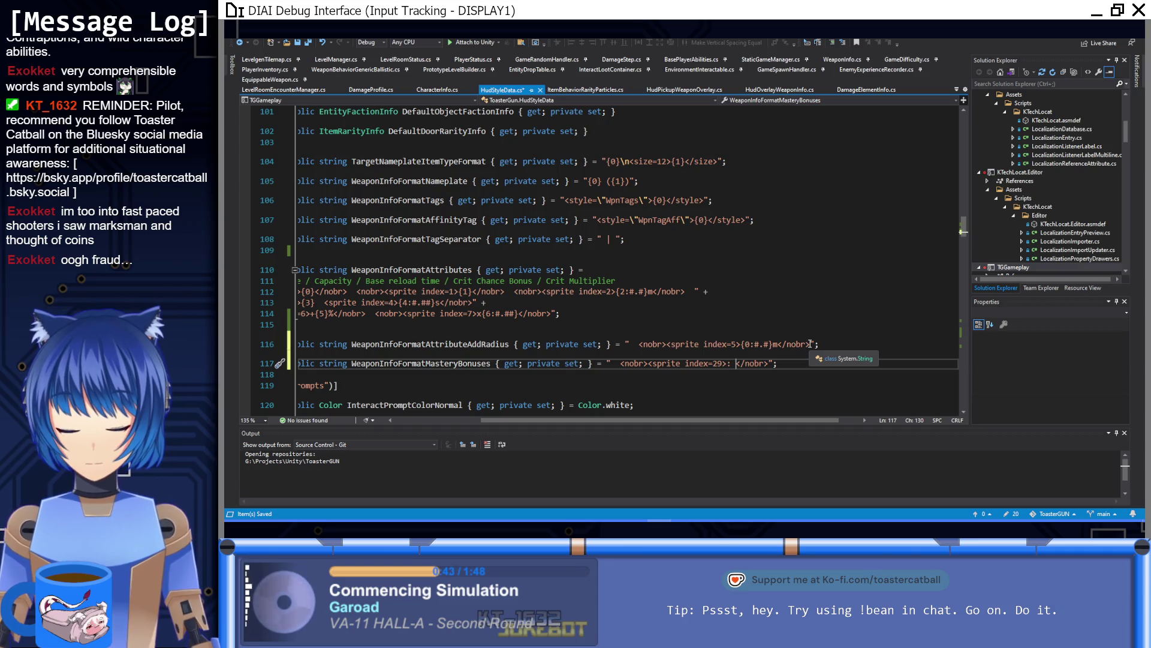
pyautogui.write('{}')
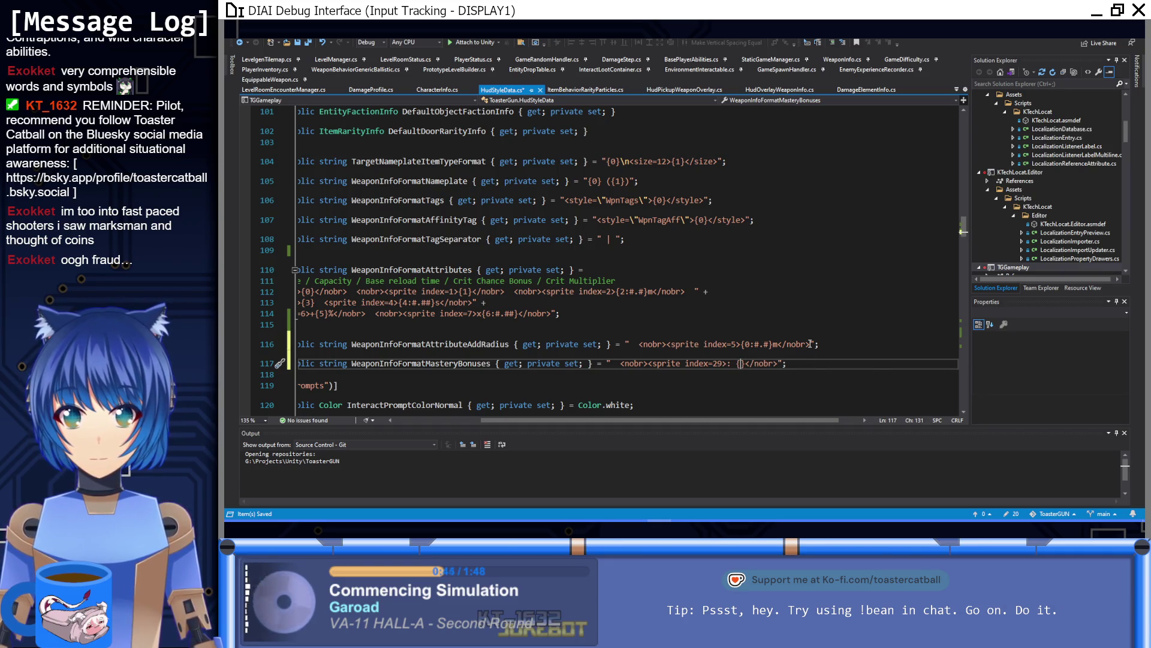
pyautogui.write('0')
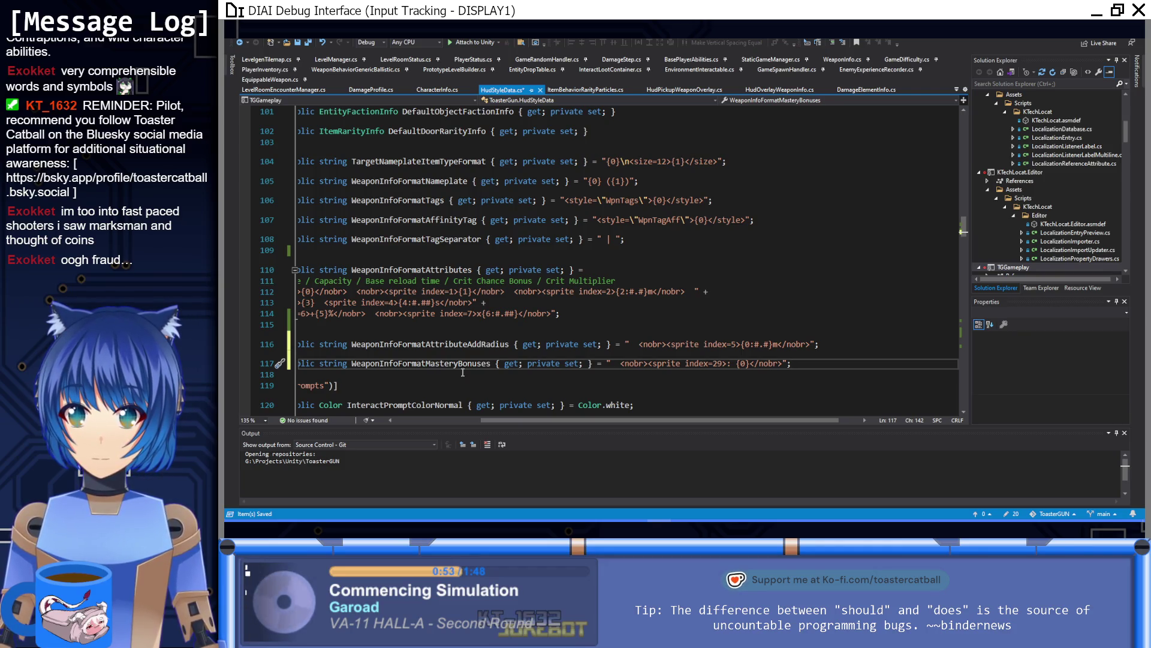
pyautogui.hotkey('ctrl', 'd')
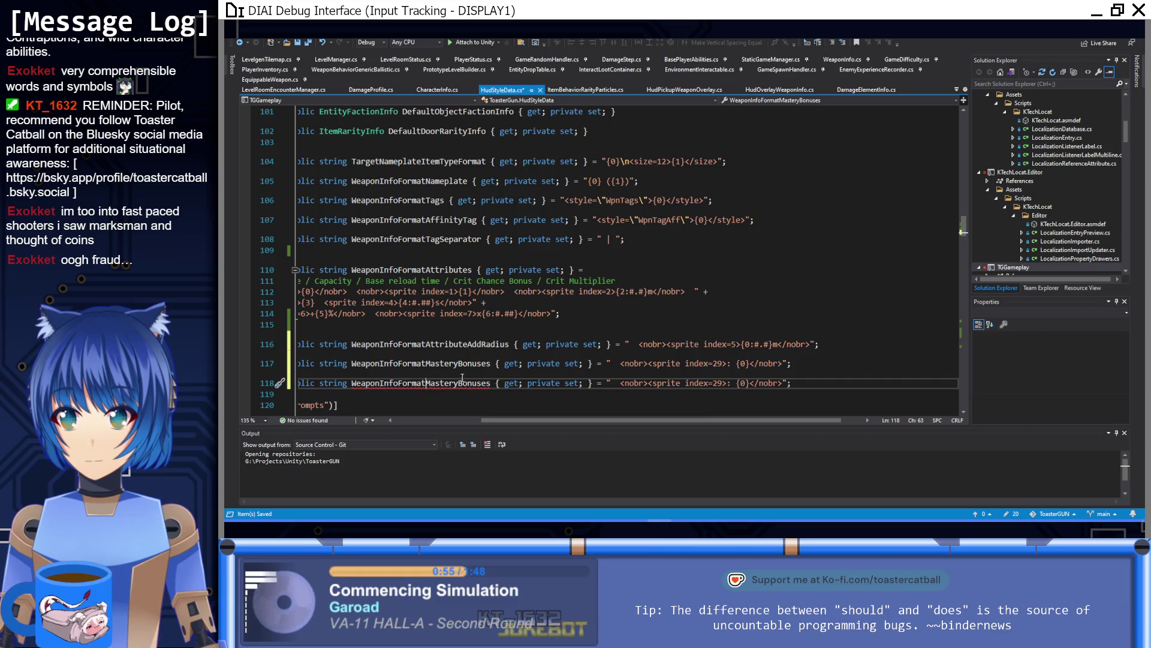
# Rename the line 118 property to WeaponInfoFormatMasteryBonusStat
pyautogui.doubleClick(425, 384)
pyautogui.click(491, 384)
pyautogui.press('BackSpace')
pyautogui.press('BackSpace')
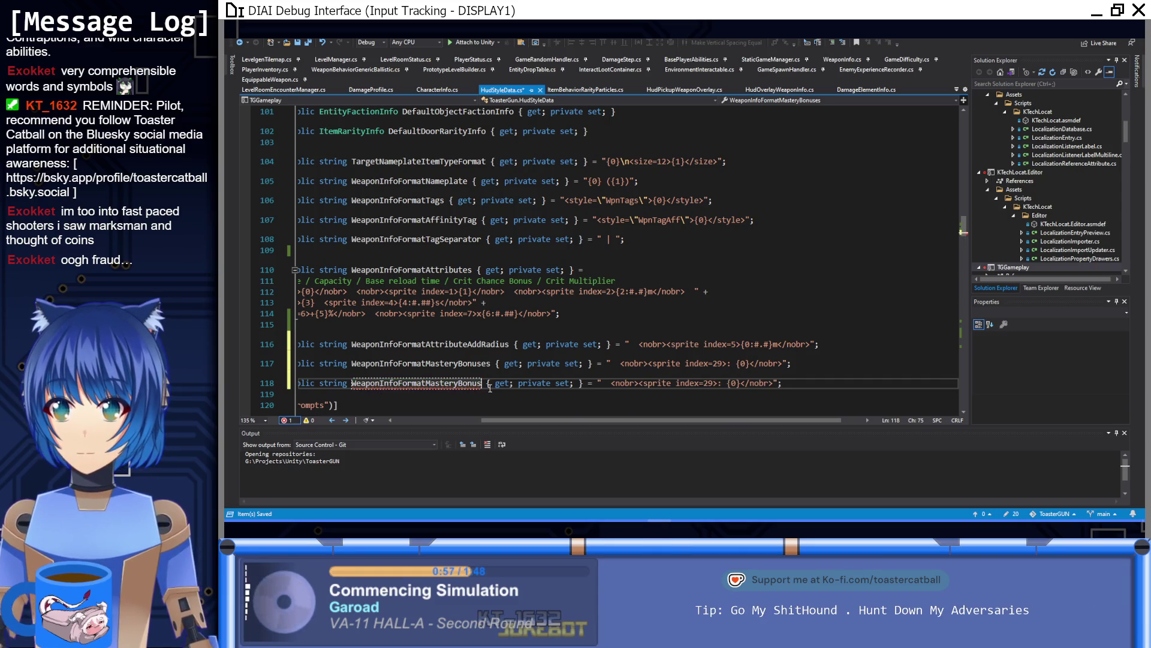
pyautogui.write('Stat')
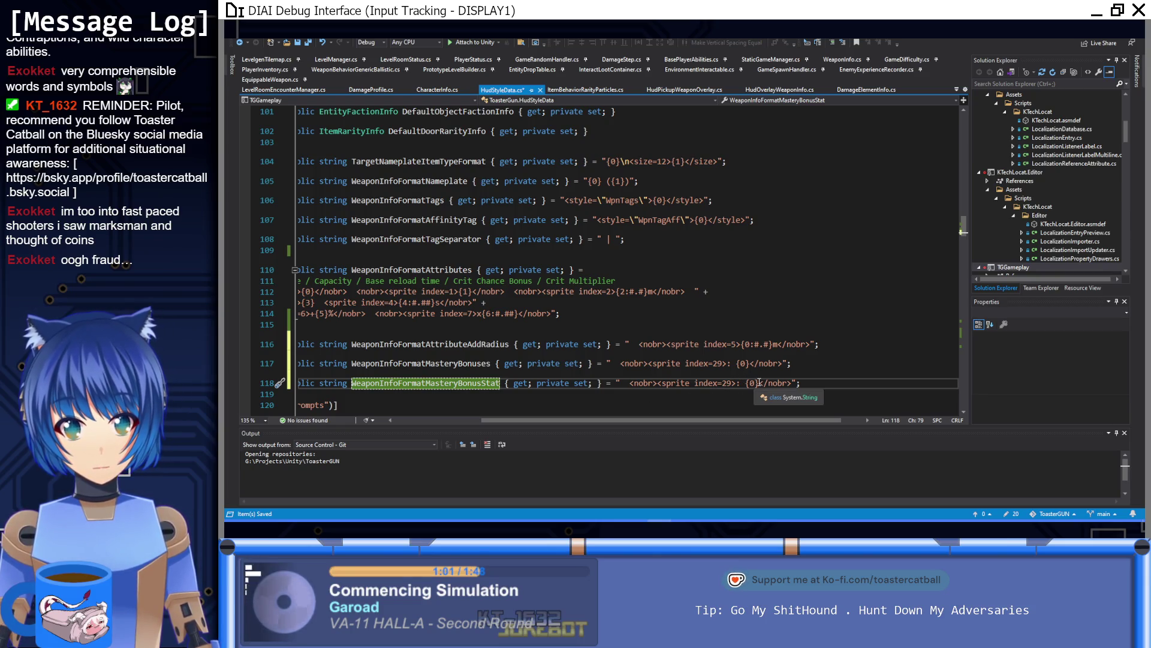
# Set its value to "+<sprite index={0}>" and save HudStyleData.cs
pyautogui.moveTo(790, 383)
pyautogui.mouseDown()
pyautogui.moveTo(747, 384)
pyautogui.moveTo(761, 387)
pyautogui.mouseUp()
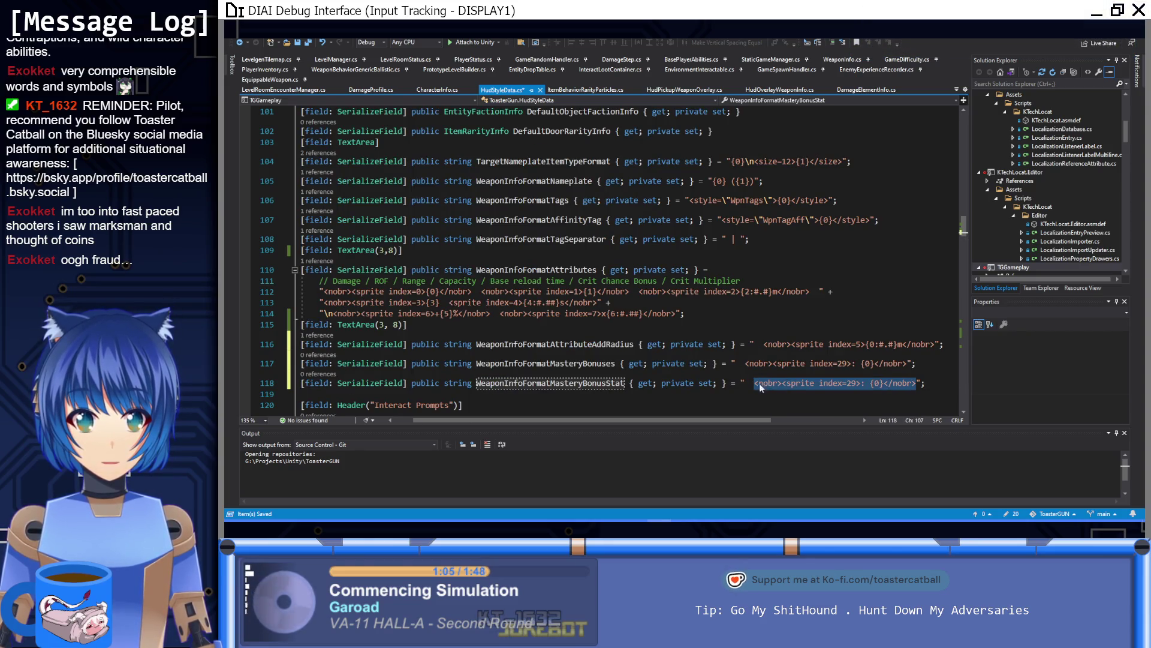
pyautogui.press('BackSpace')
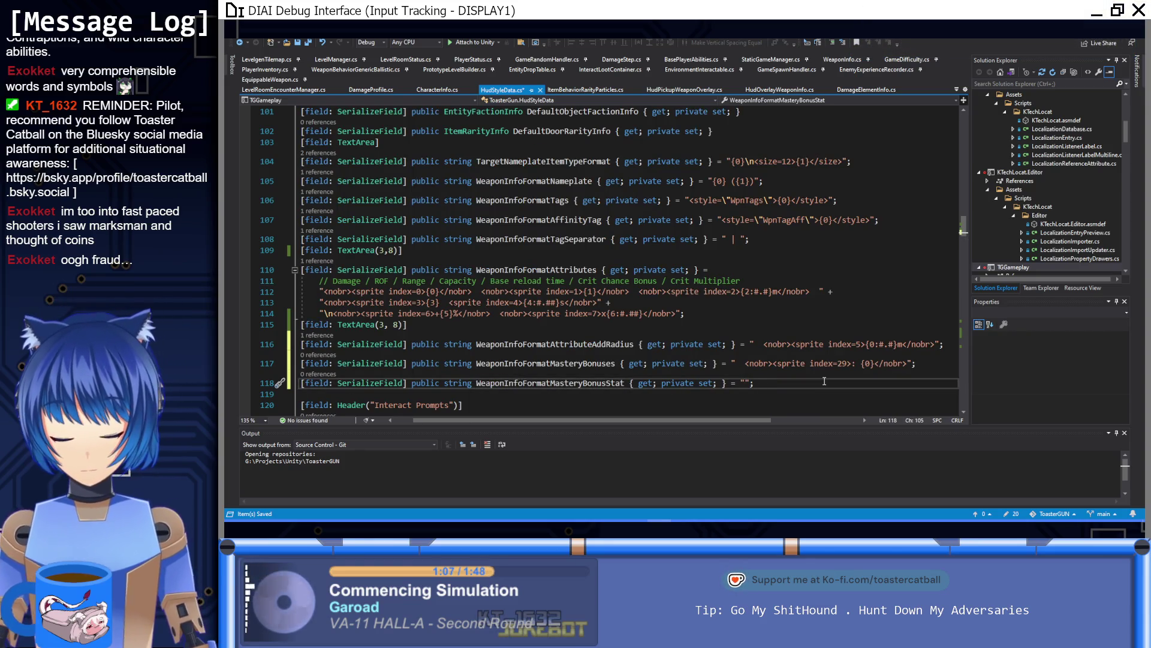
pyautogui.write('<sprite-i')
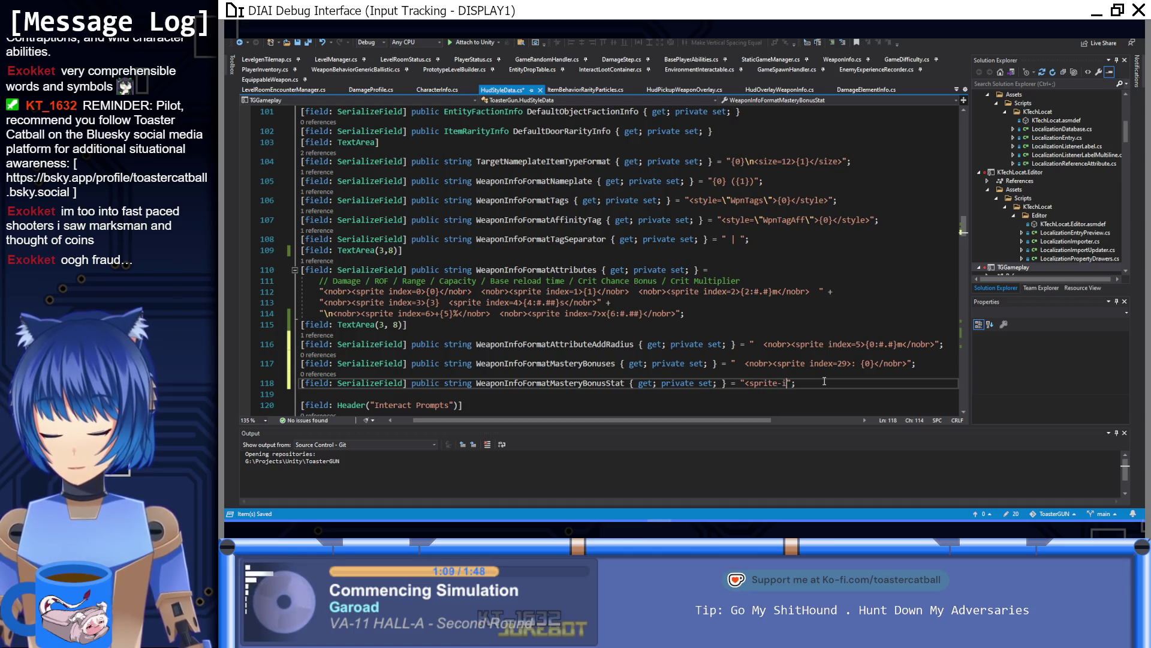
pyautogui.write('ndex')
pyautogui.press('BackSpace')
pyautogui.press('BackSpace')
pyautogui.press('BackSpace')
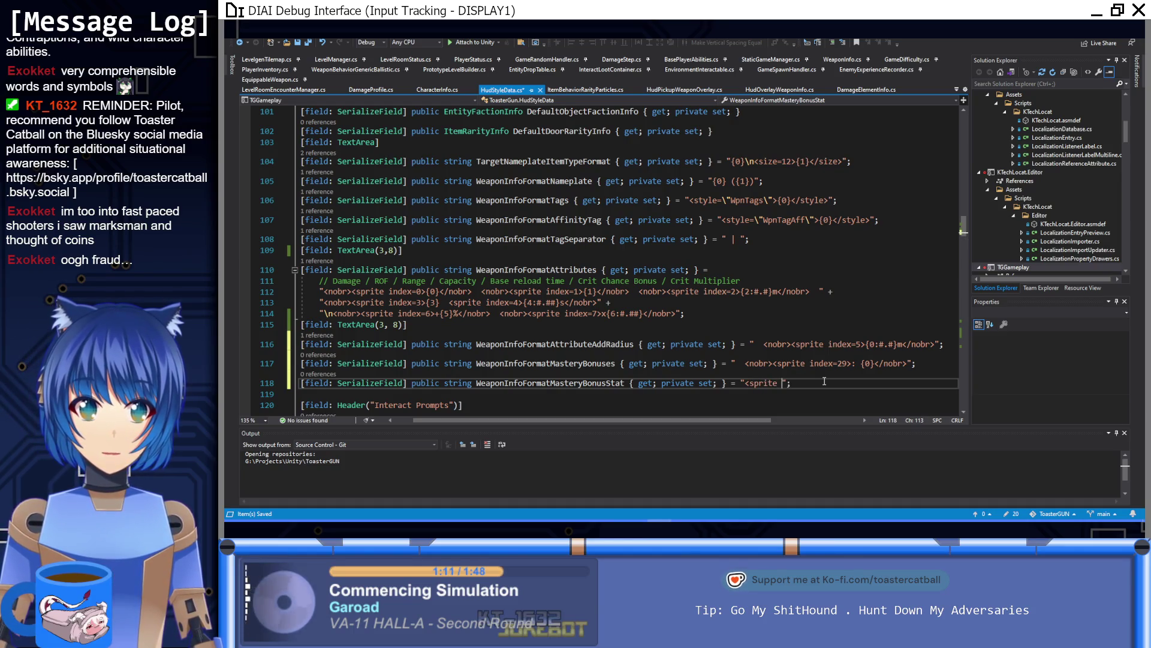
pyautogui.write('index=')
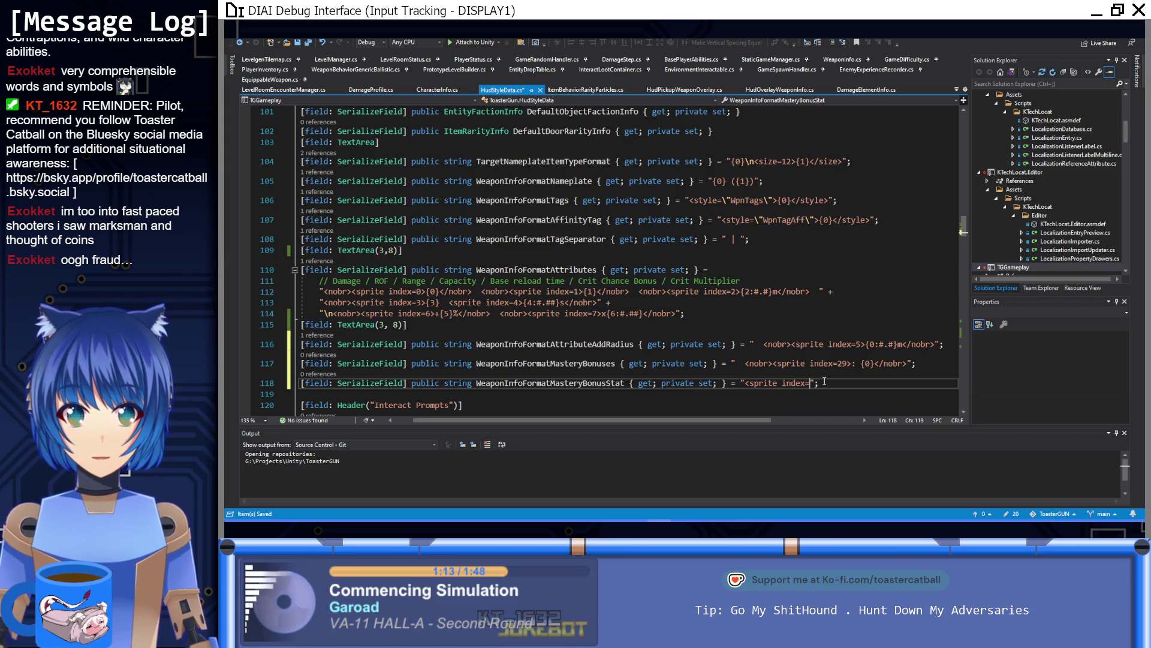
pyautogui.write('{}0')
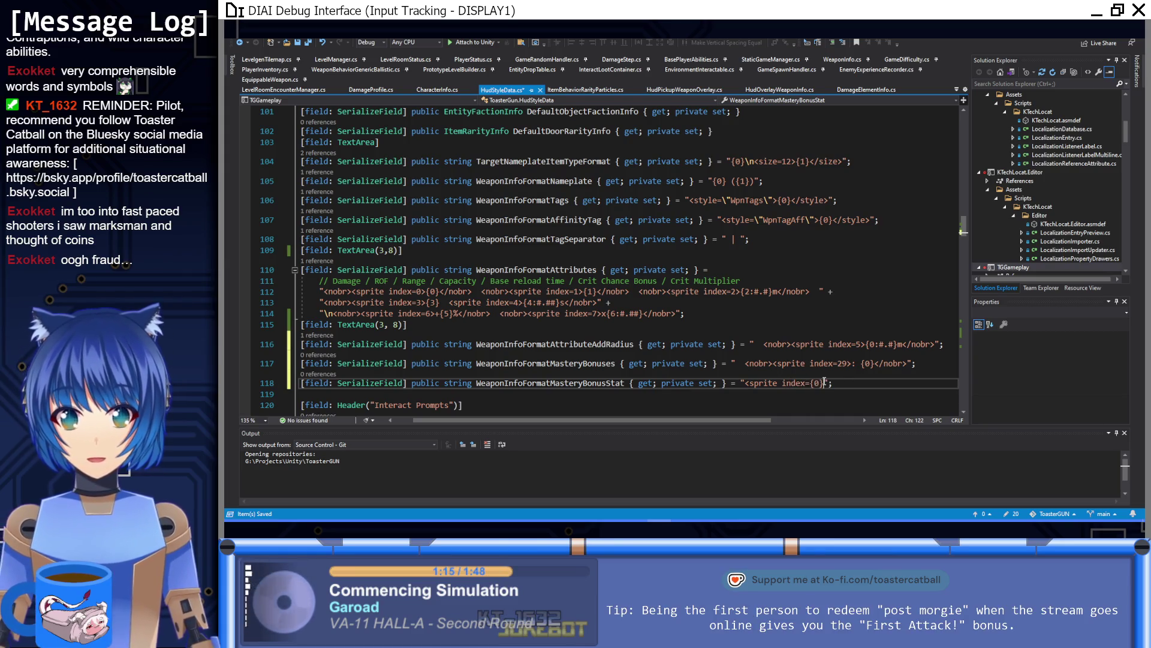
pyautogui.write('>')
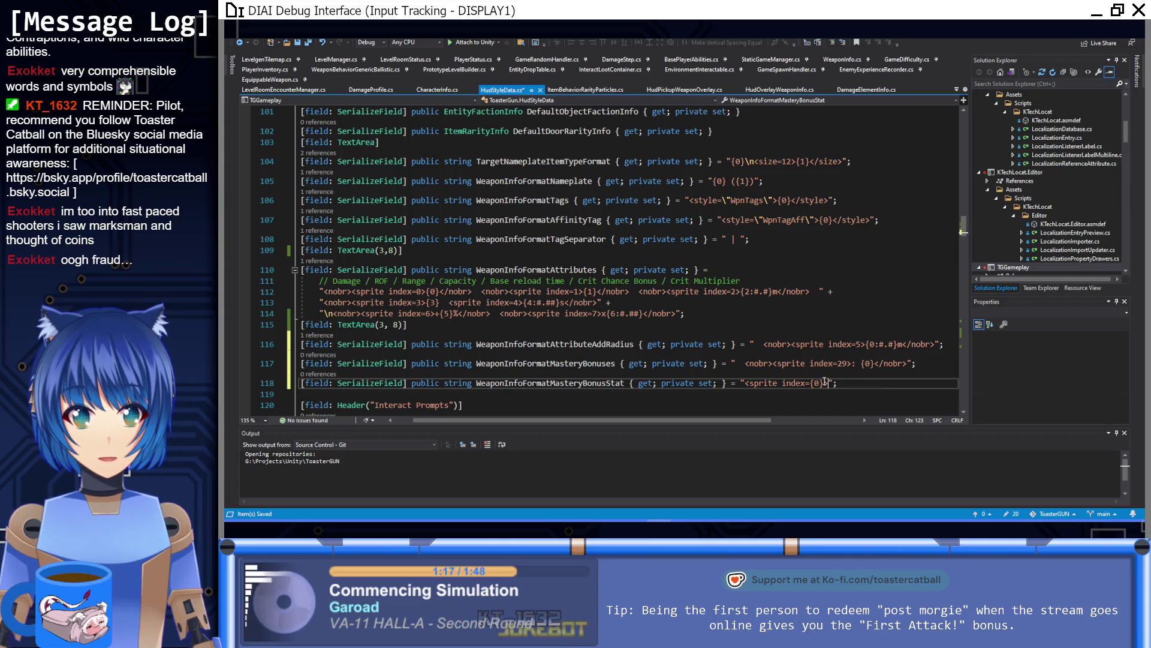
pyautogui.write('<')
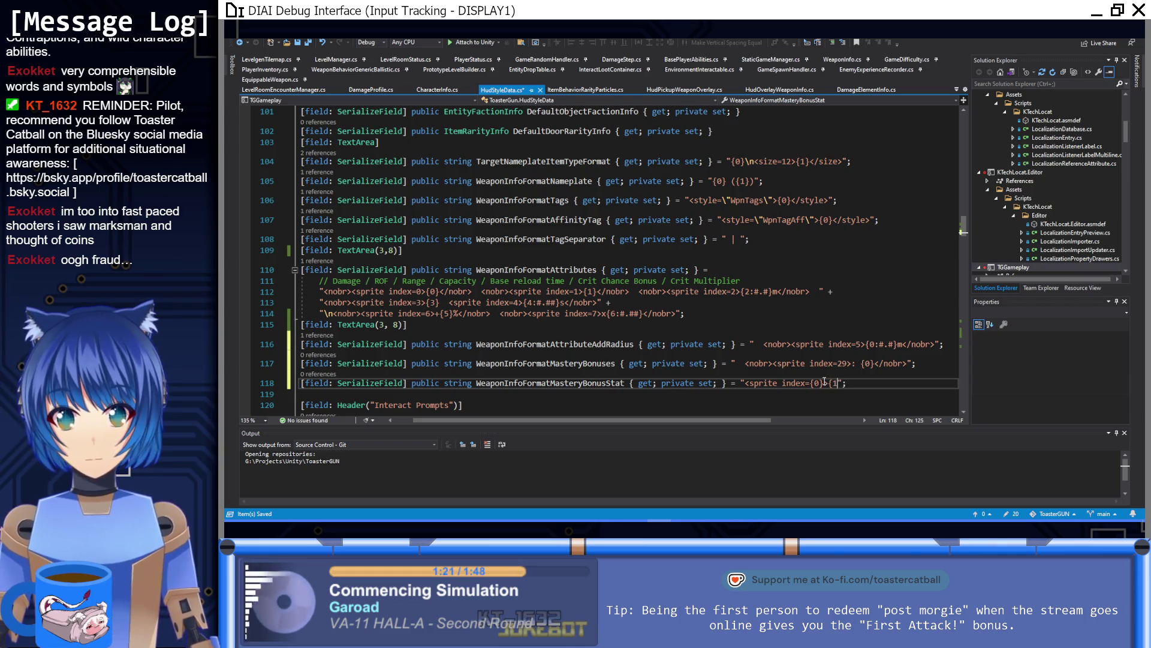
pyautogui.press('BackSpace')
pyautogui.press('BackSpace')
pyautogui.press('Left')
pyautogui.press('Left')
pyautogui.press('Left')
pyautogui.hotkey('ctrl', 'Left')
pyautogui.hotkey('ctrl', 'Left')
pyautogui.hotkey('ctrl', 'Left')
pyautogui.write('+')
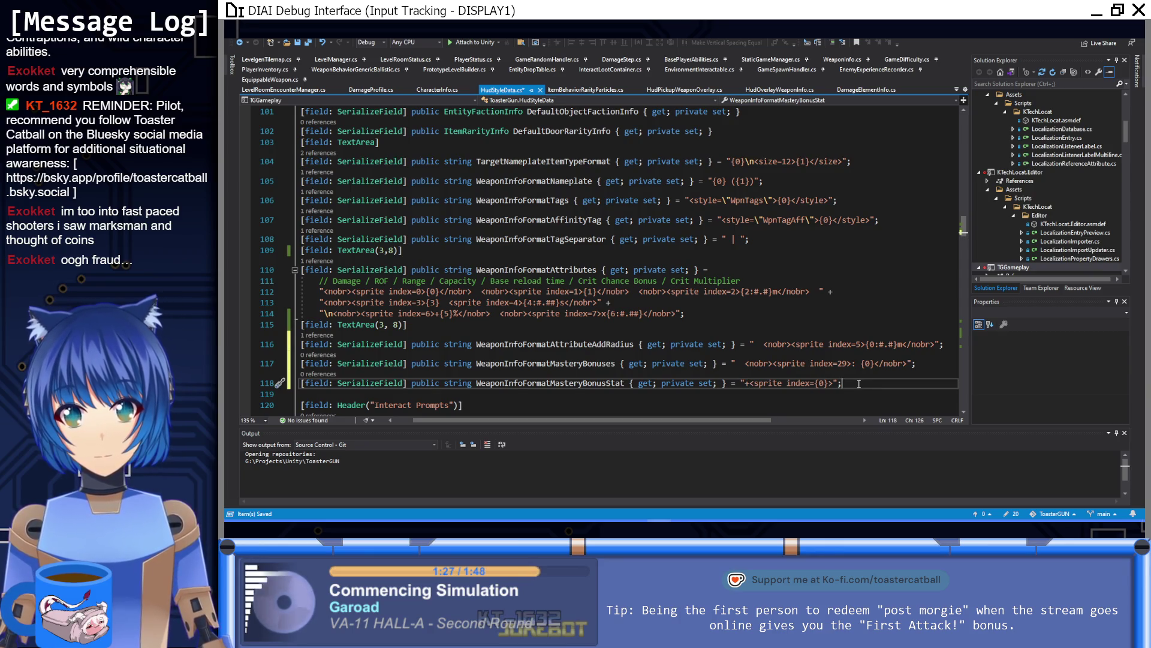
pyautogui.hotkey('ctrl', 's')
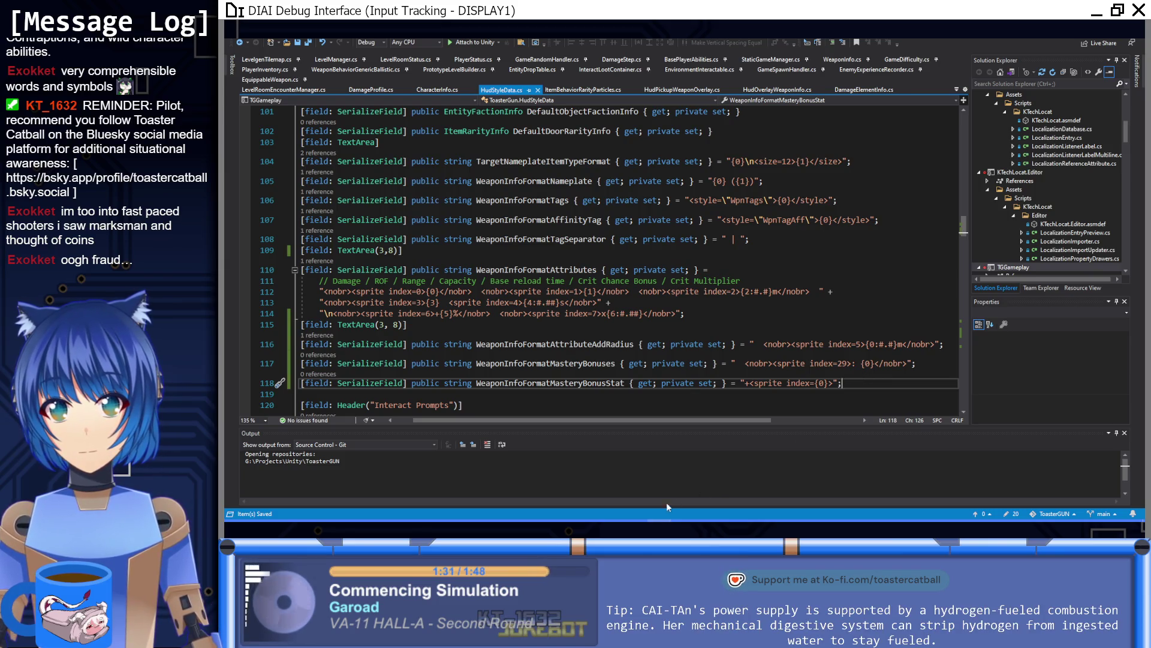
pyautogui.hotkey('alt', 'Tab')
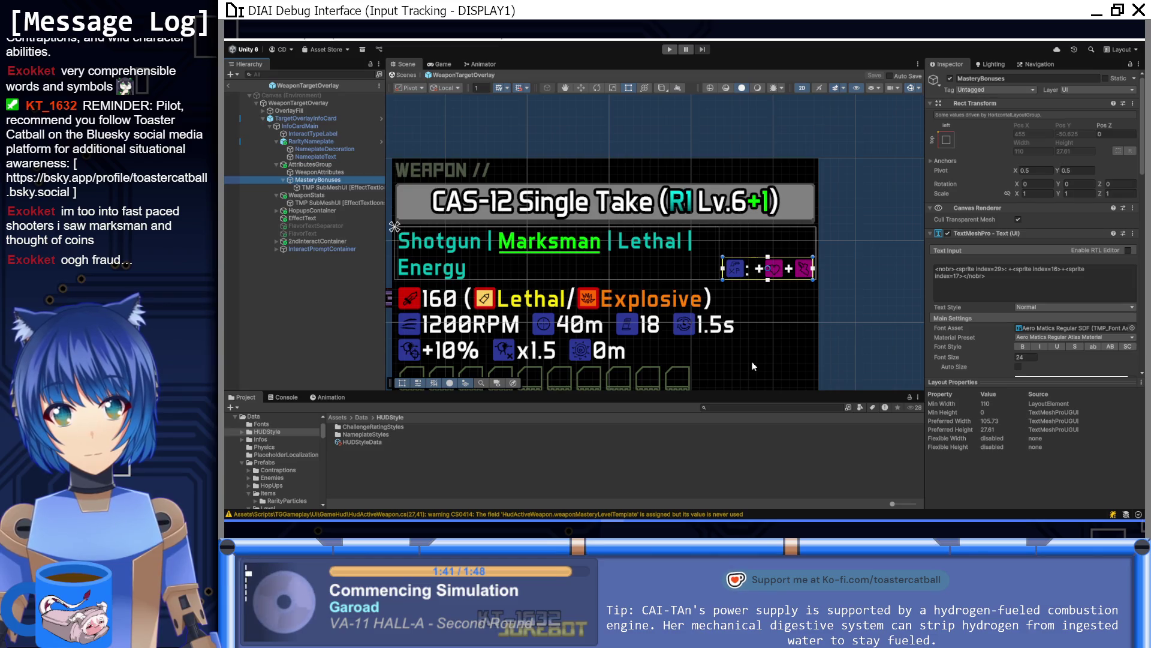
# Edit the MasteryBonuses label text: plus after the colon, no plus between the bonus icons
pyautogui.click(1014, 269)
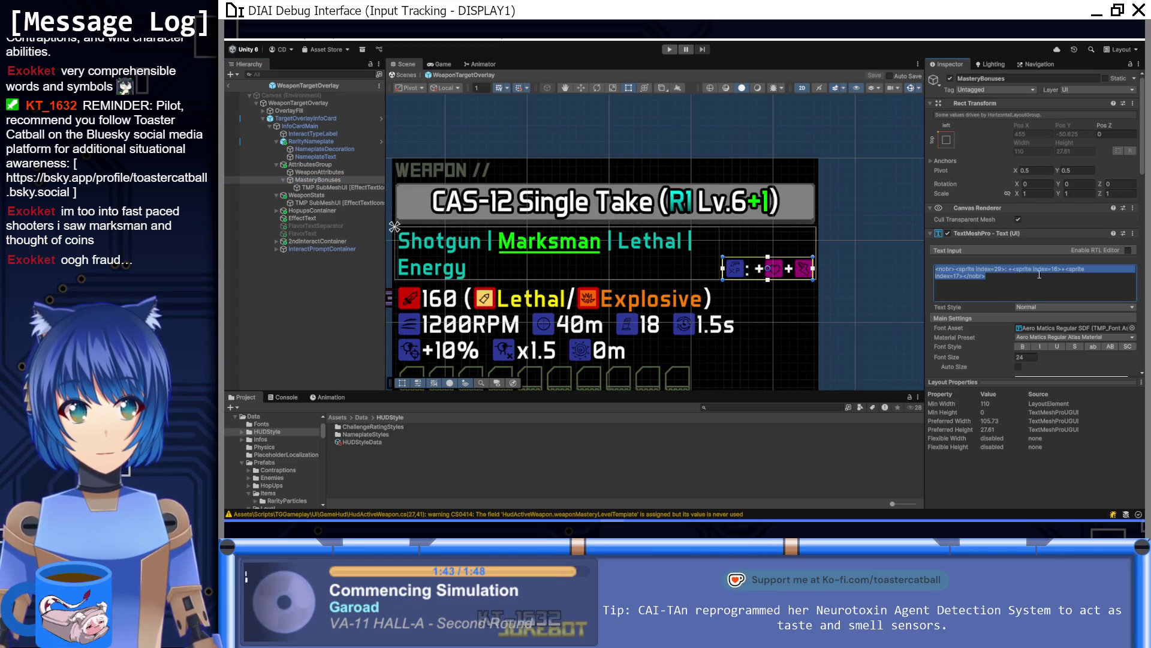
pyautogui.press('BackSpace')
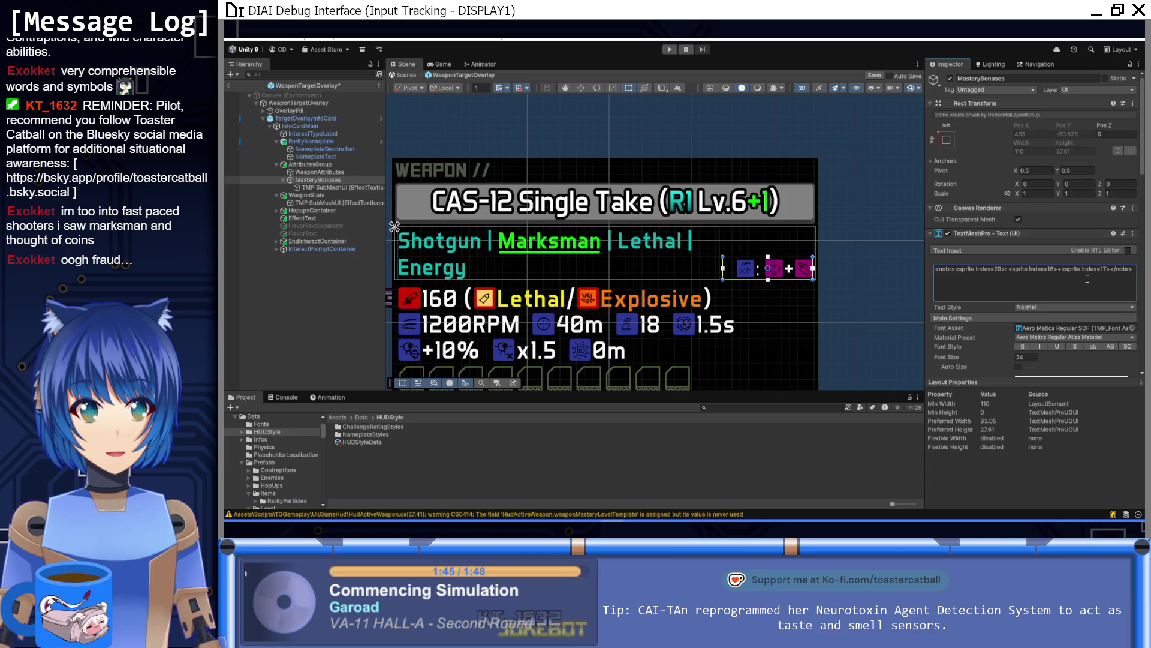
pyautogui.write('+')
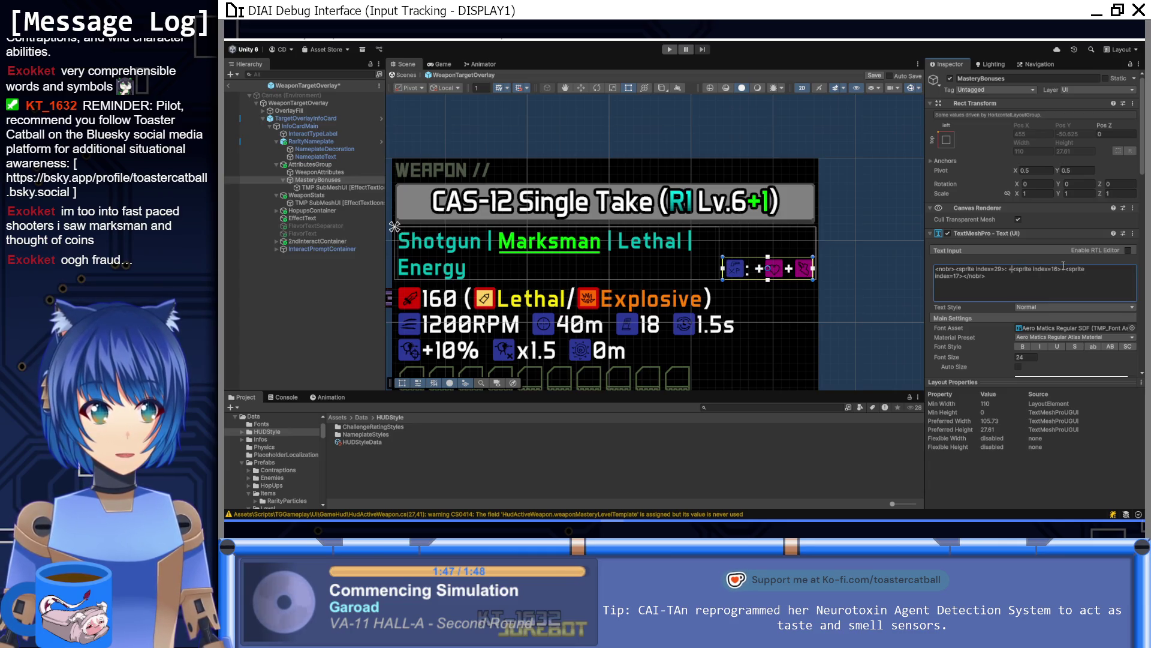
pyautogui.press('BackSpace')
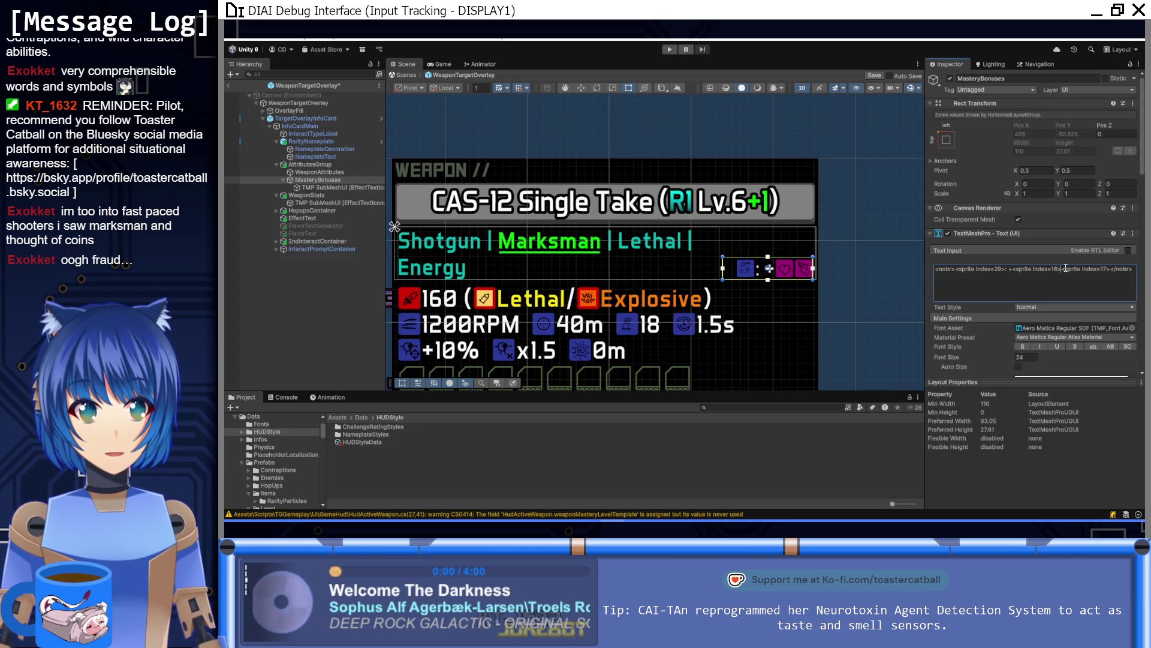
pyautogui.click(858, 282)
pyautogui.scroll(-4, 858, 282)
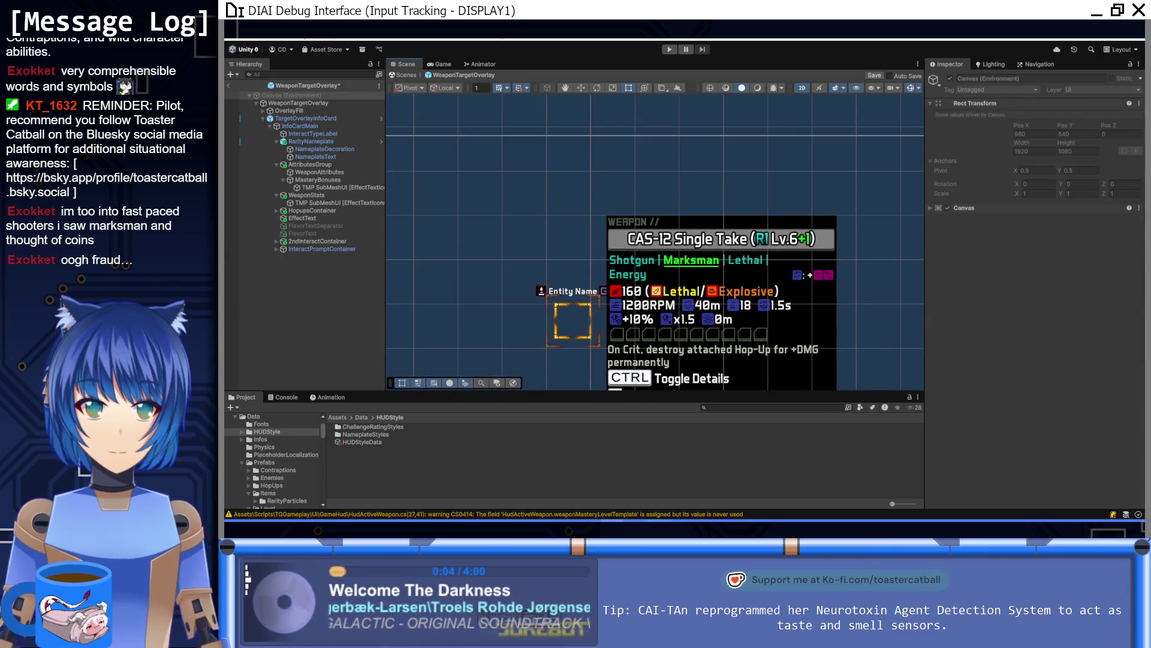
pyautogui.hotkey('alt', 'Tab')
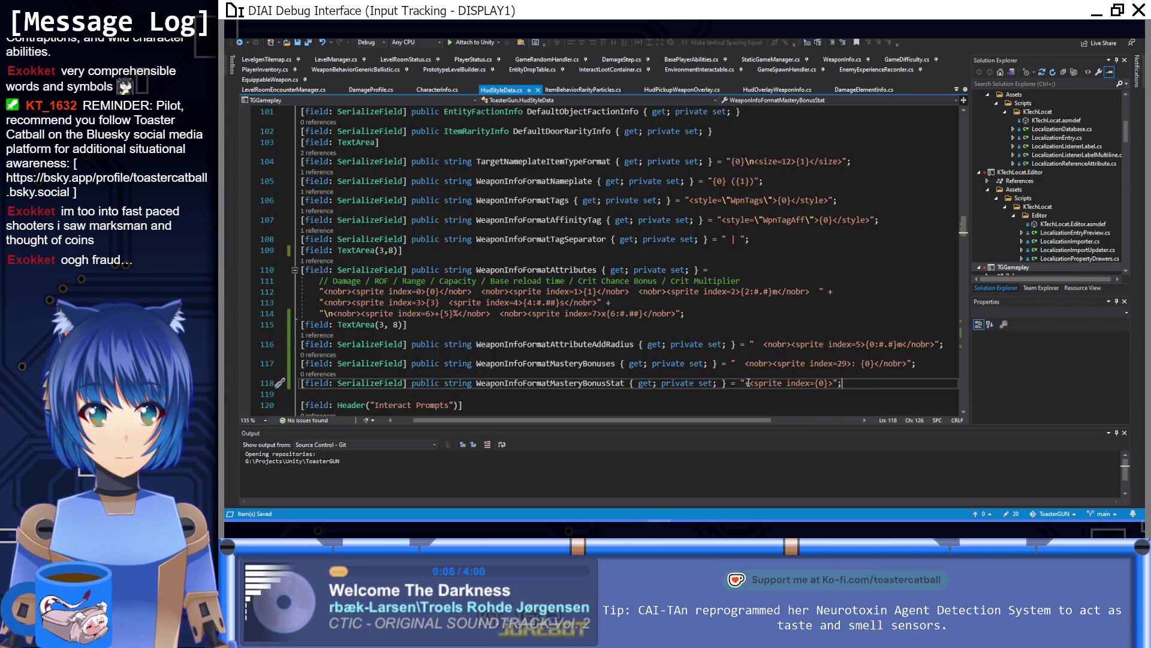
# Move the + from MasteryBonusStat's string to before {0} in the MasteryBonuses format, and save
pyautogui.click(748, 382)
pyautogui.press('BackSpace')
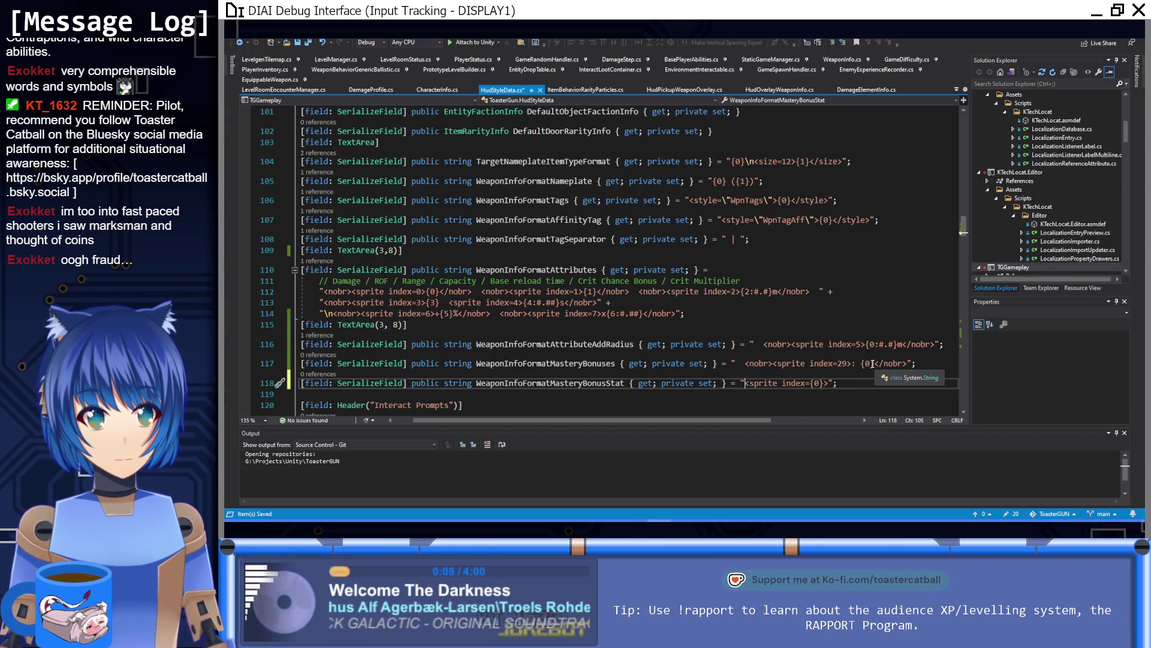
pyautogui.click(862, 363)
pyautogui.write('+')
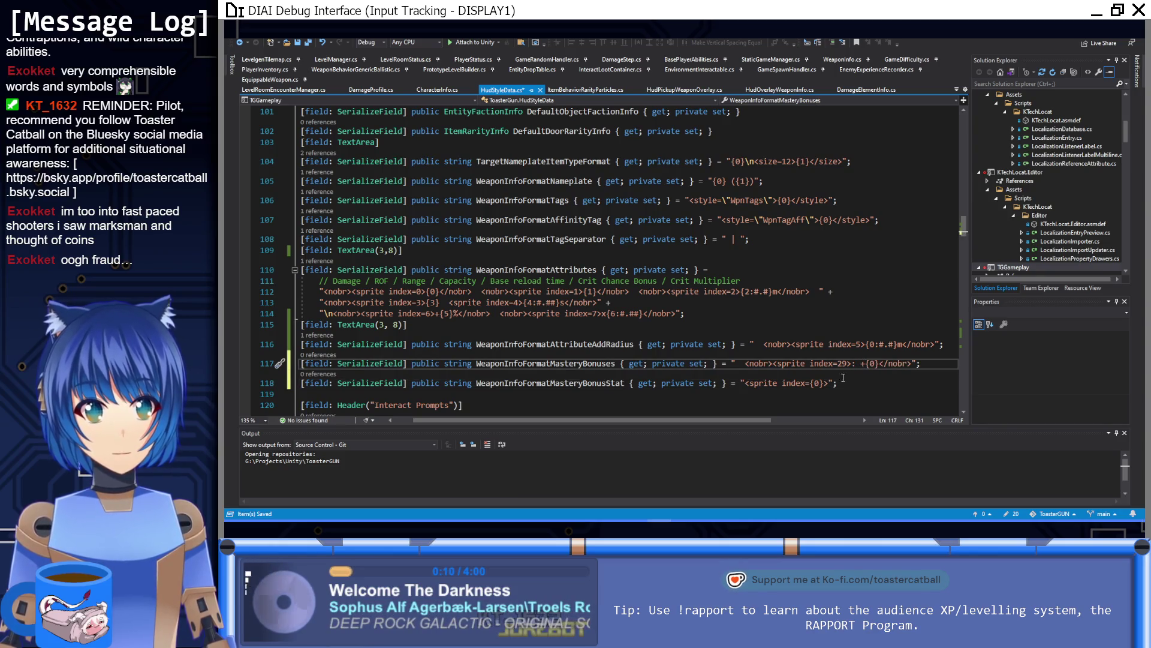
pyautogui.click(867, 382)
pyautogui.hotkey('ctrl', 's')
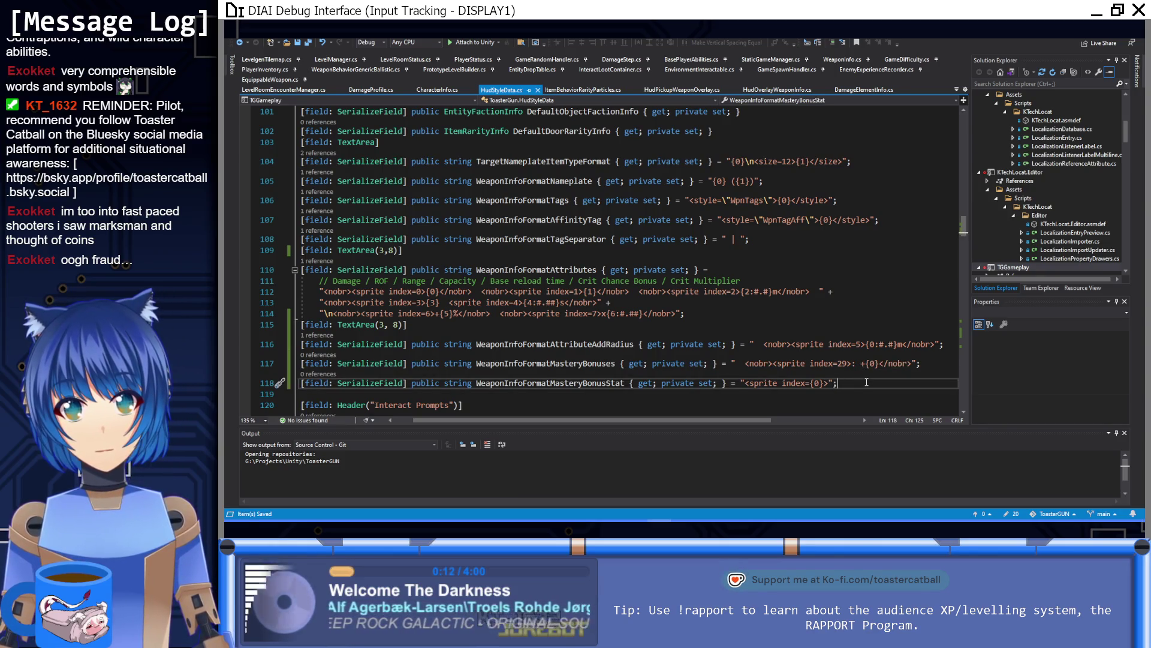
pyautogui.hscroll(-2, 696, 422)
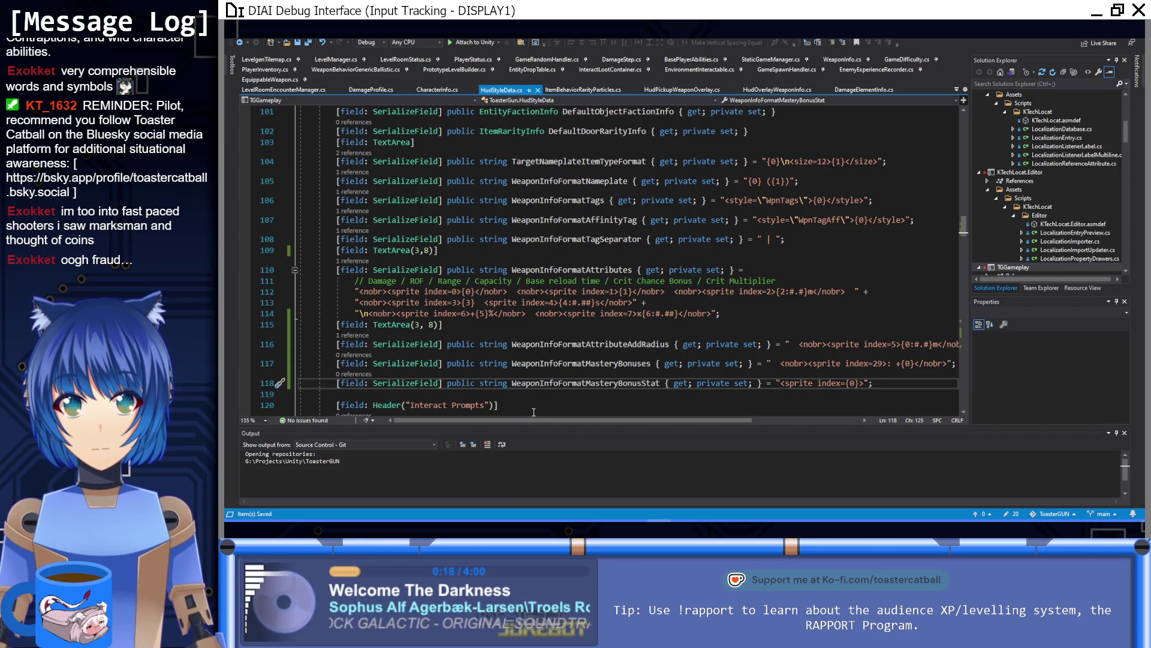
# In HudOverlayWeaponInfo.cs, duplicate the WeaponEffectText field as WeaponMasteryBonusText
pyautogui.click(759, 90)
pyautogui.scroll(10, 778, 208)
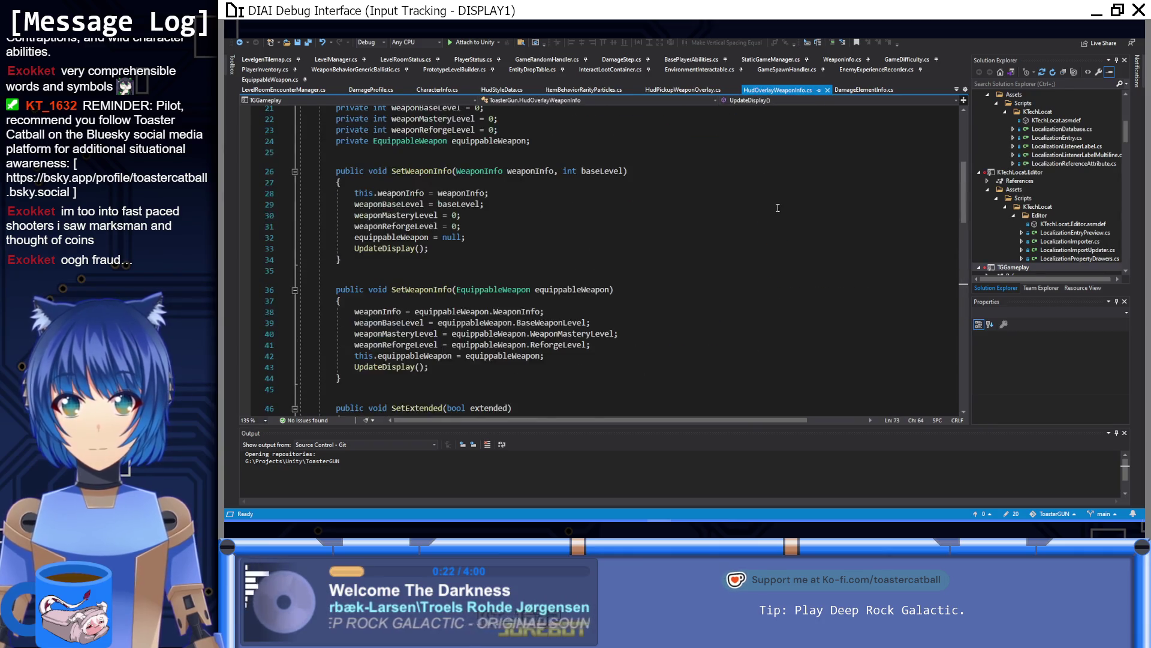
pyautogui.scroll(7, 778, 208)
pyautogui.click(582, 262)
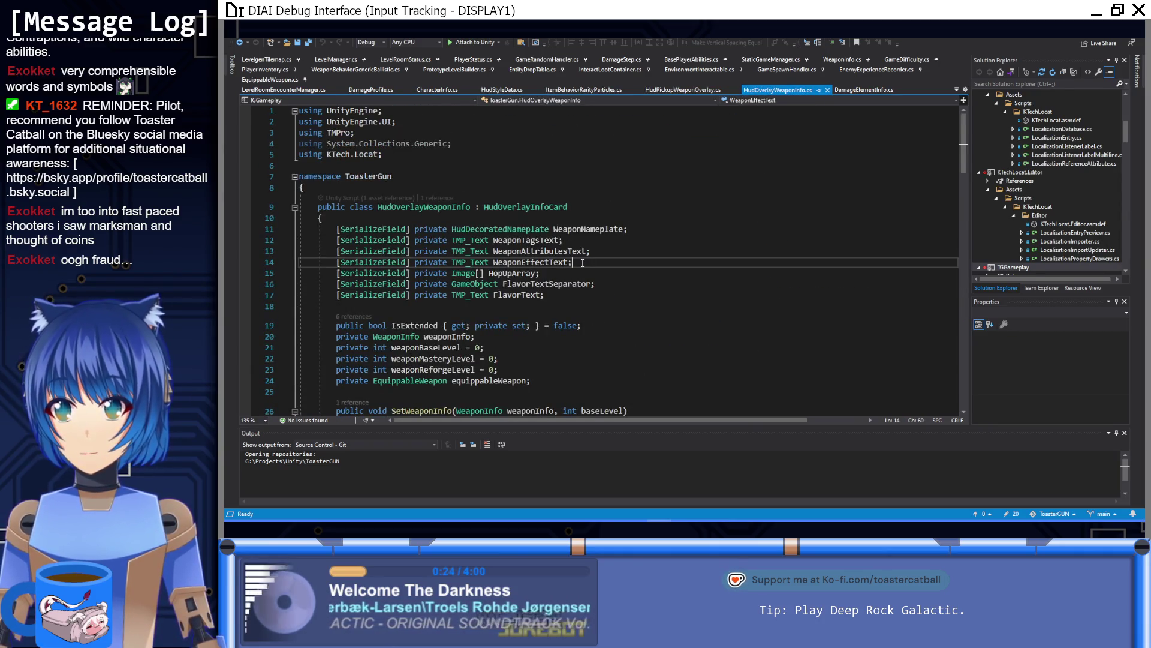
pyautogui.hotkey('ctrl', 'd')
pyautogui.moveTo(520, 273); pyautogui.dragTo(548, 273)
pyautogui.write('MasteryBonus')
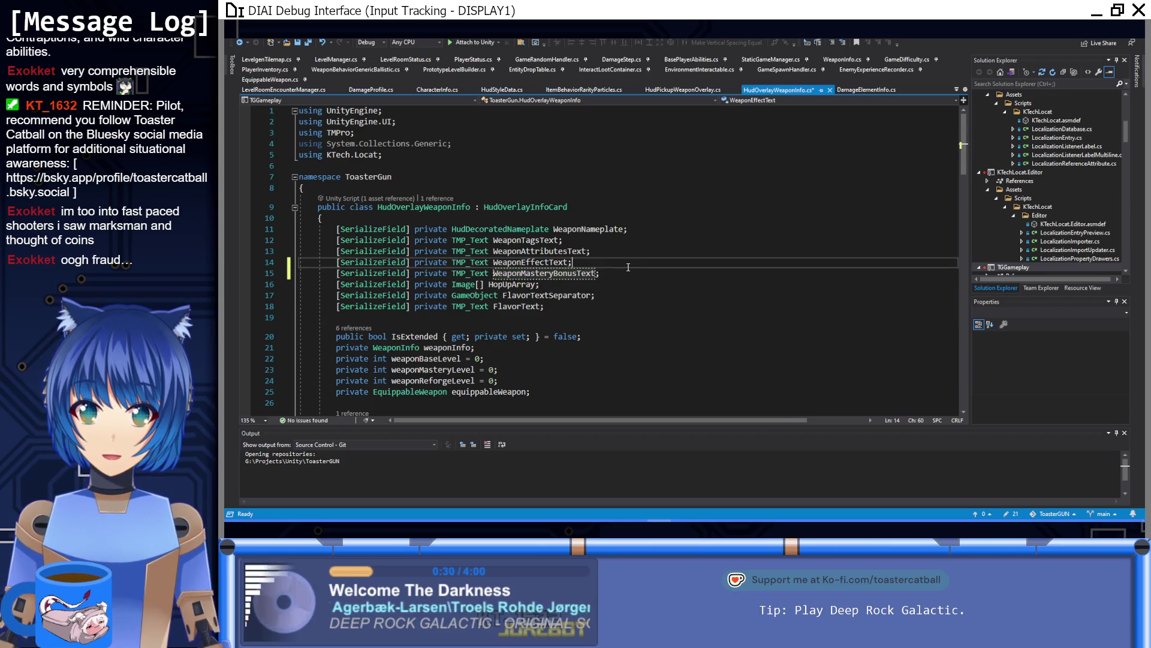
# Insert a blank line after the WeaponTagsText assignment in UpdateDisplay
pyautogui.scroll(-4, 672, 294)
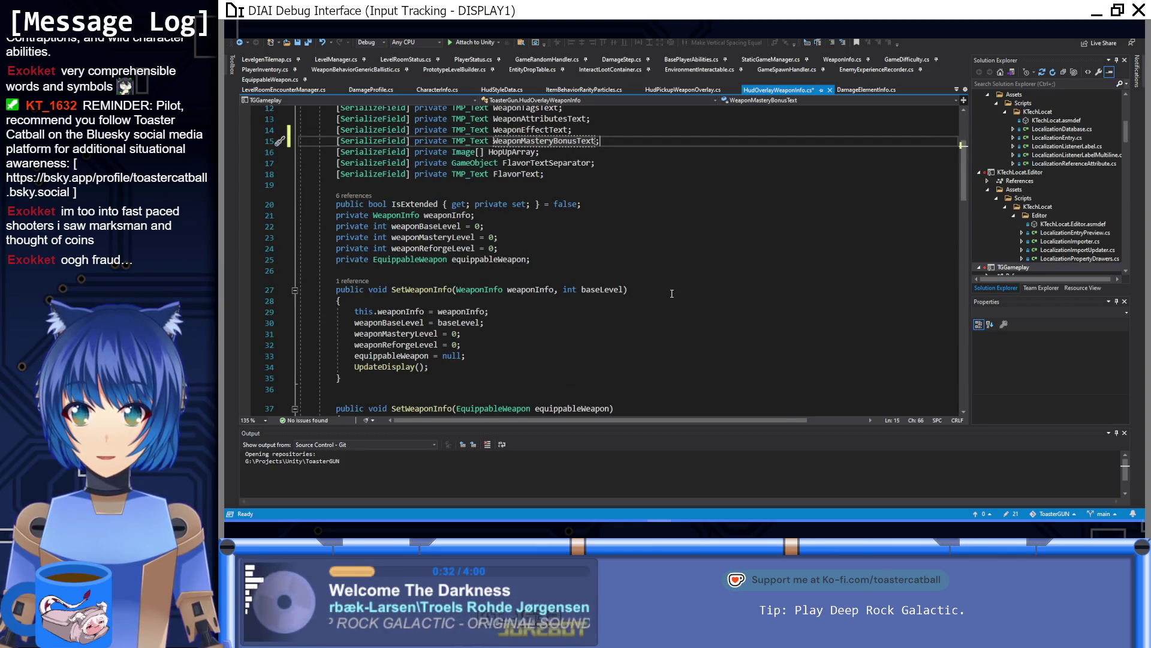
pyautogui.scroll(-5, 672, 293)
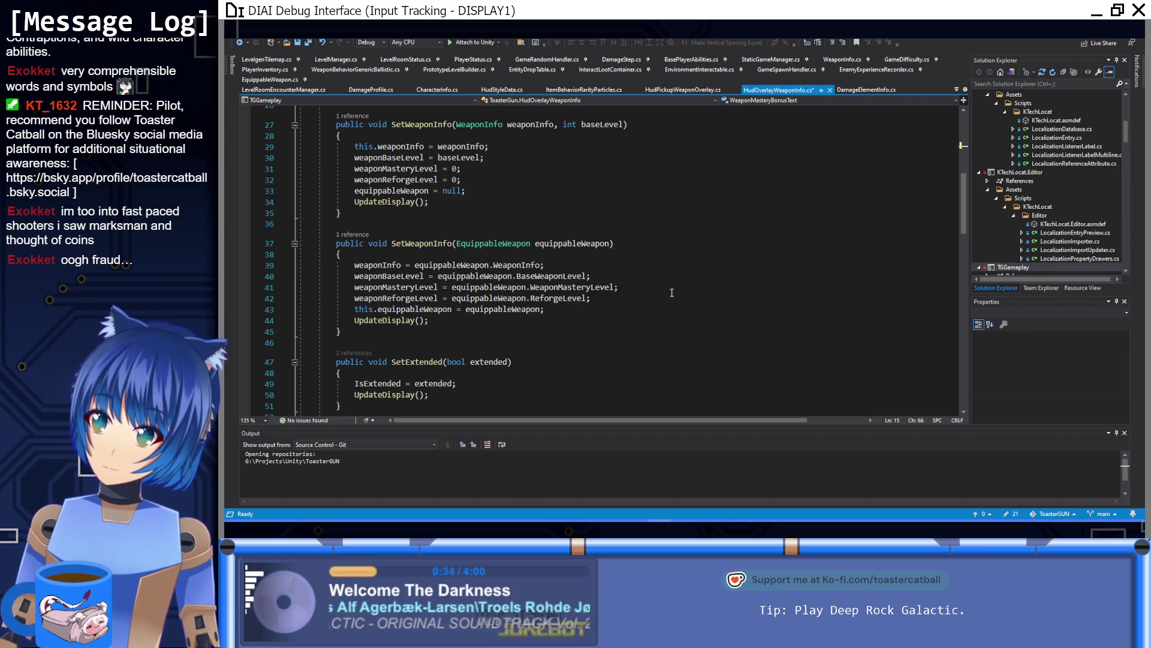
pyautogui.scroll(-7, 671, 293)
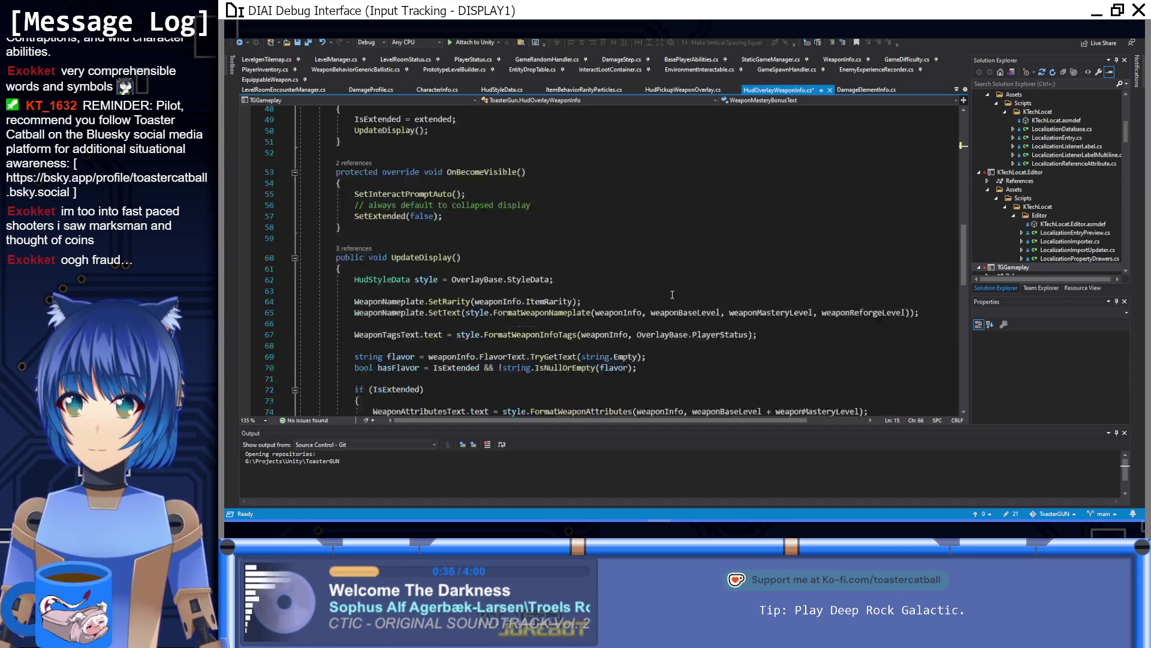
pyautogui.scroll(-1, 673, 295)
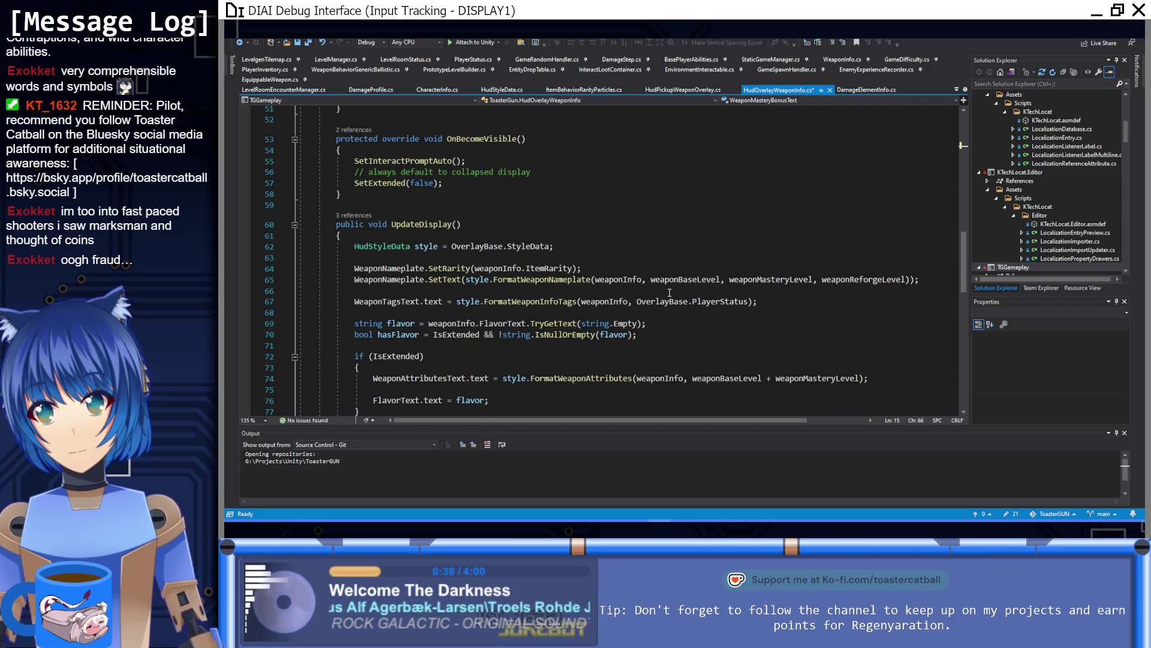
pyautogui.scroll(-6, 669, 293)
pyautogui.scroll(2, 652, 259)
pyautogui.click(621, 300)
pyautogui.scroll(1, 621, 300)
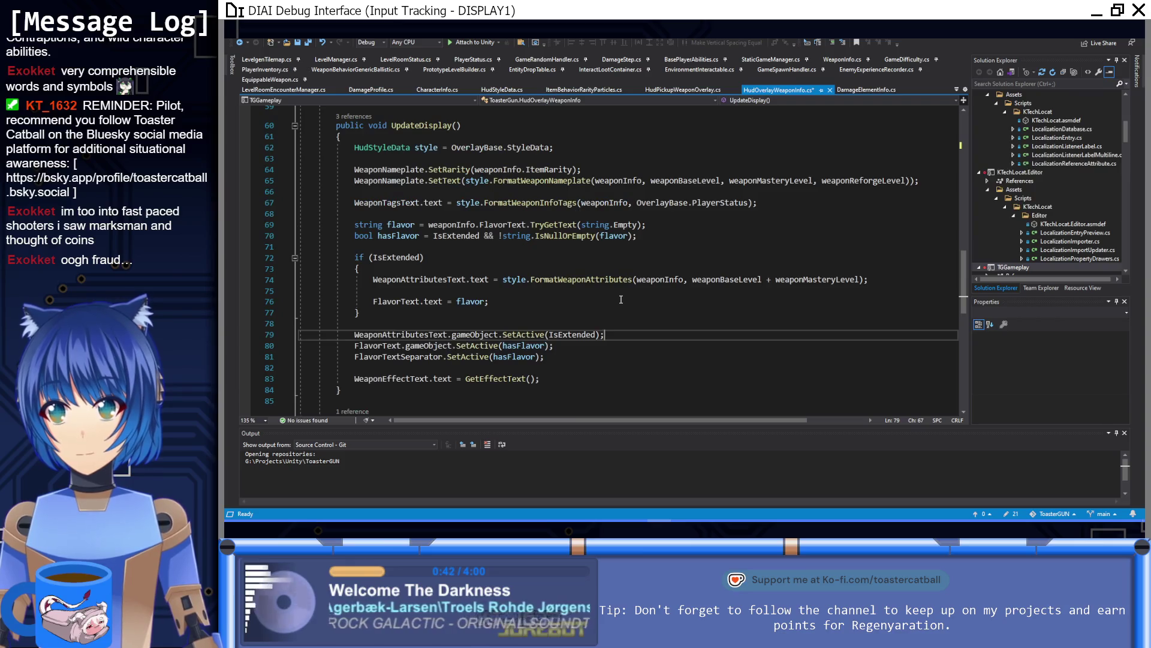
pyautogui.scroll(2, 746, 206)
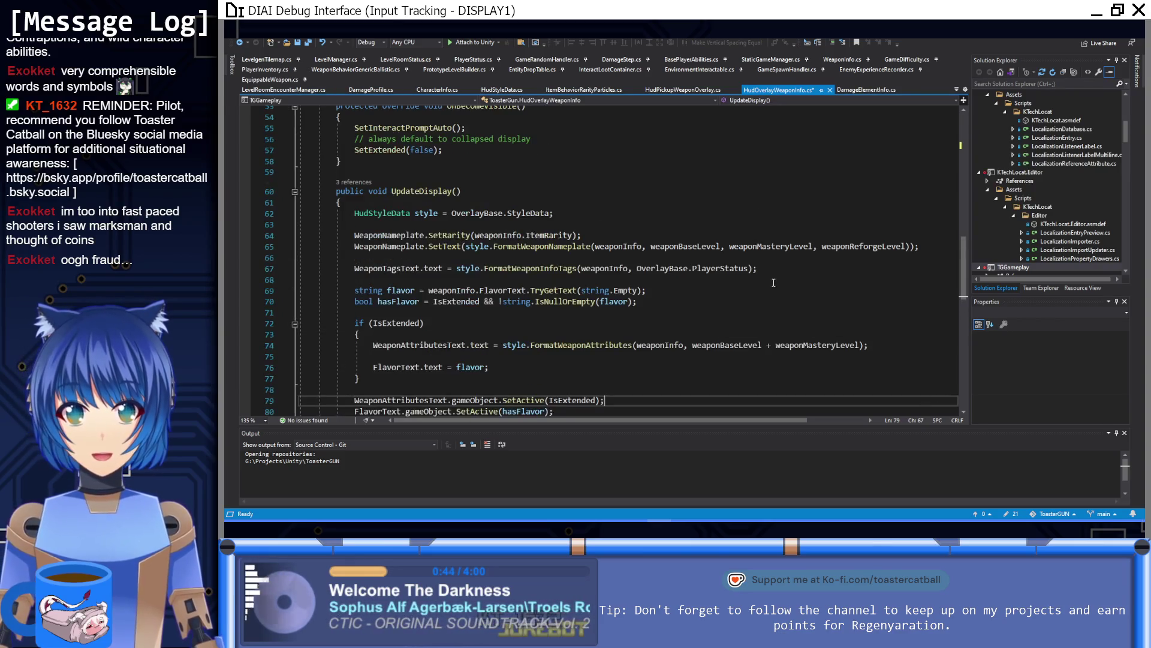
pyautogui.click(760, 271)
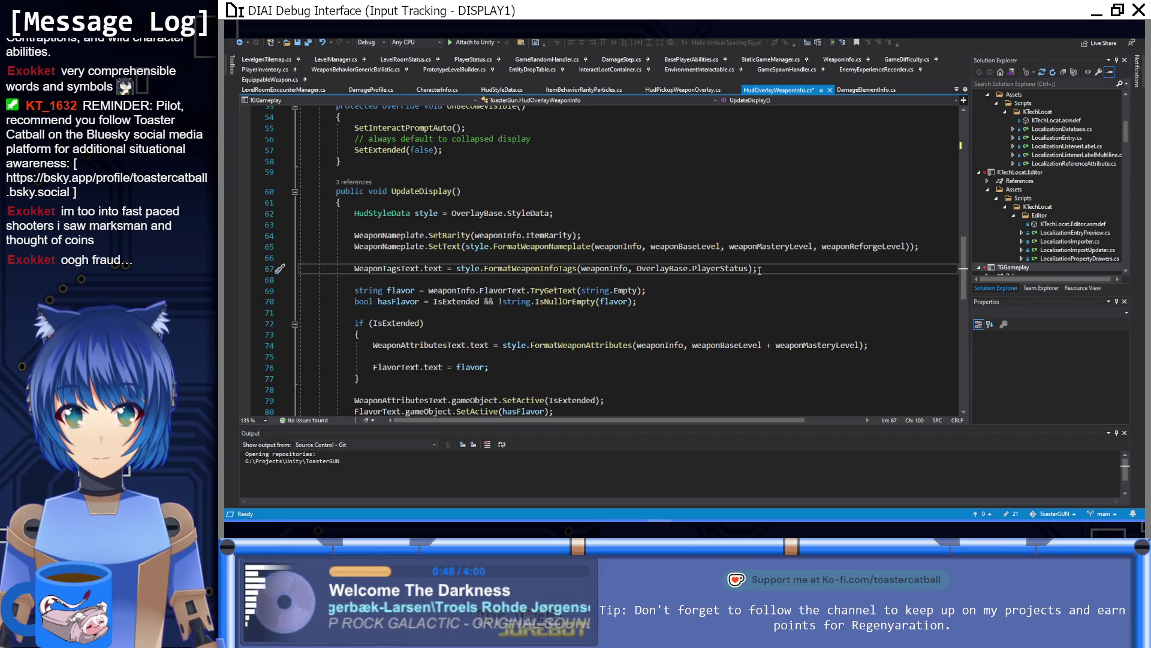
pyautogui.press('Return')
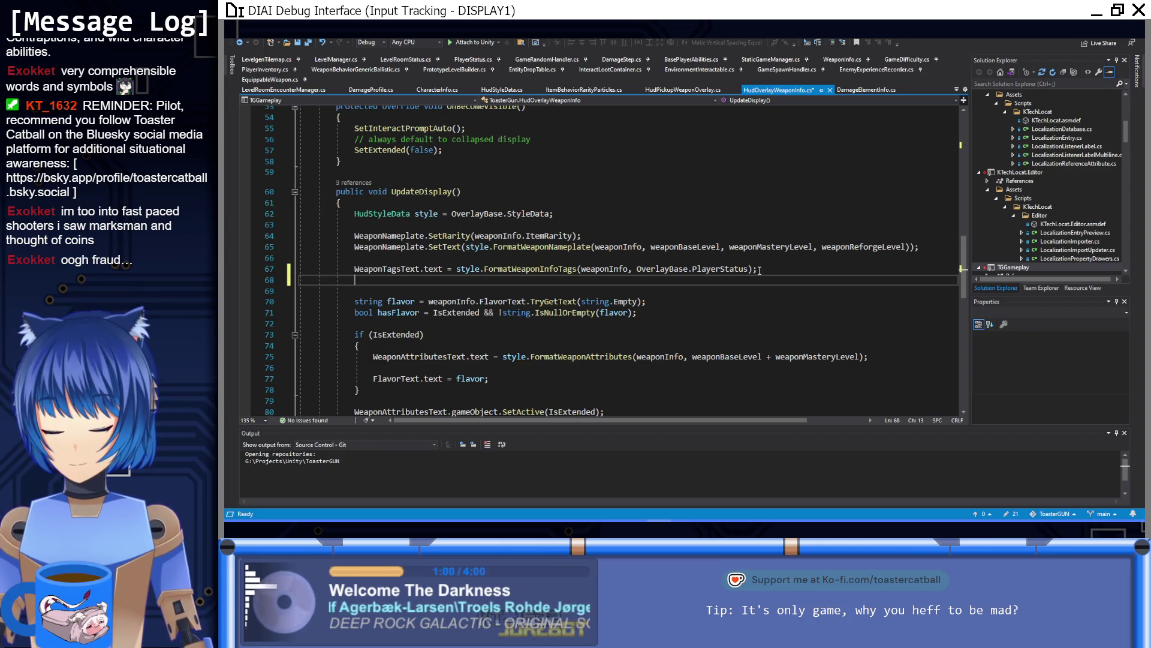
# Write WeaponMasteryBonusText.text = string.Format(style.WeaponInfoFormatMasteryBonuses, string) with a blank line above
pyautogui.write('WeM')
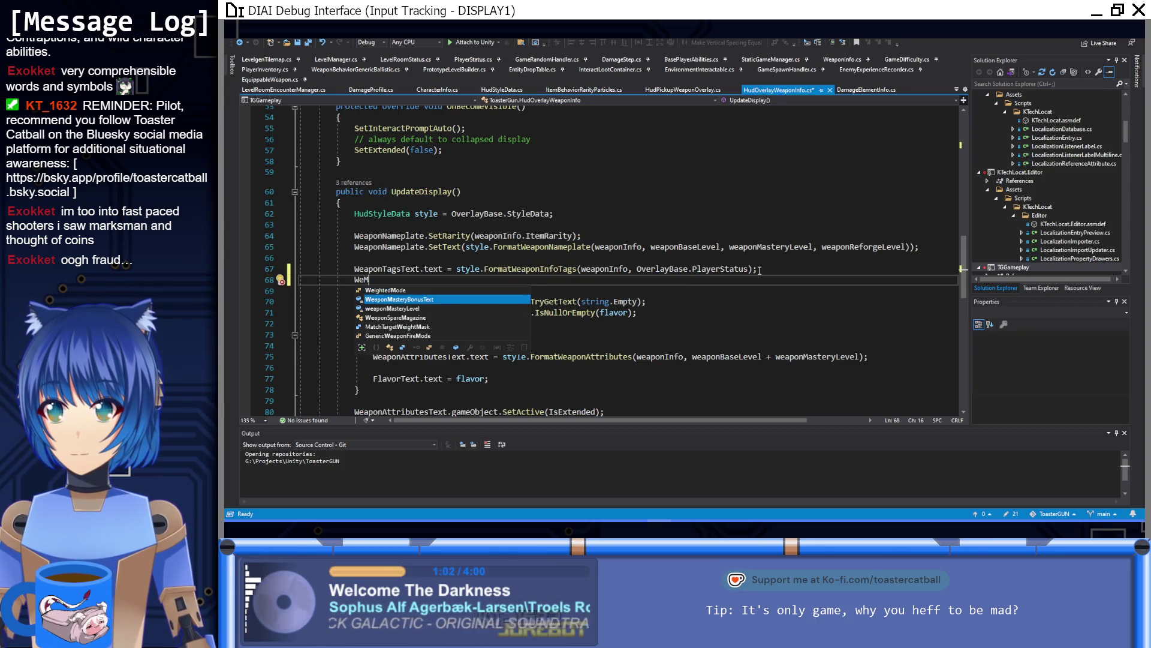
pyautogui.press('Tab')
pyautogui.write('.te')
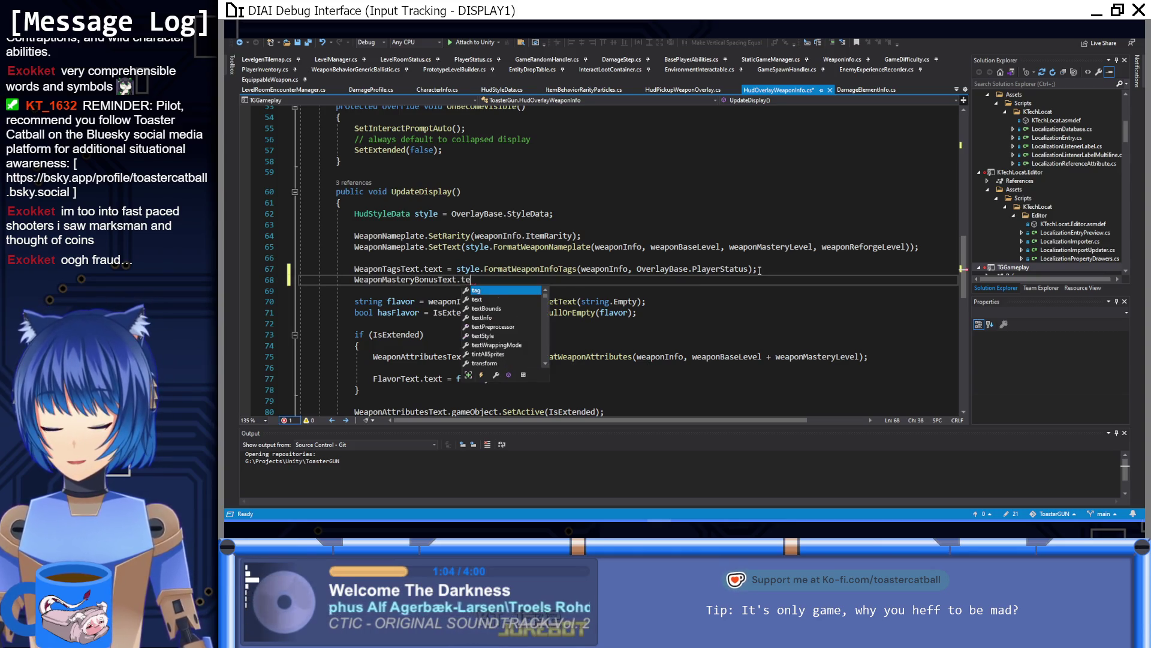
pyautogui.write('xt =')
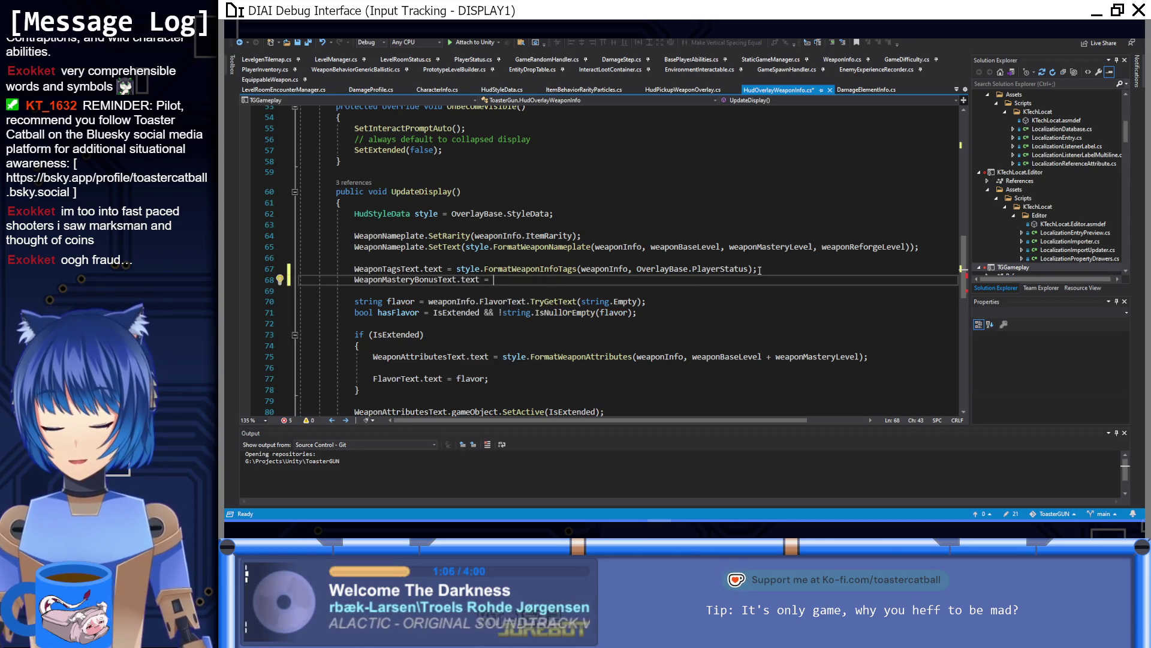
pyautogui.hotkey('ctrl', 'space')
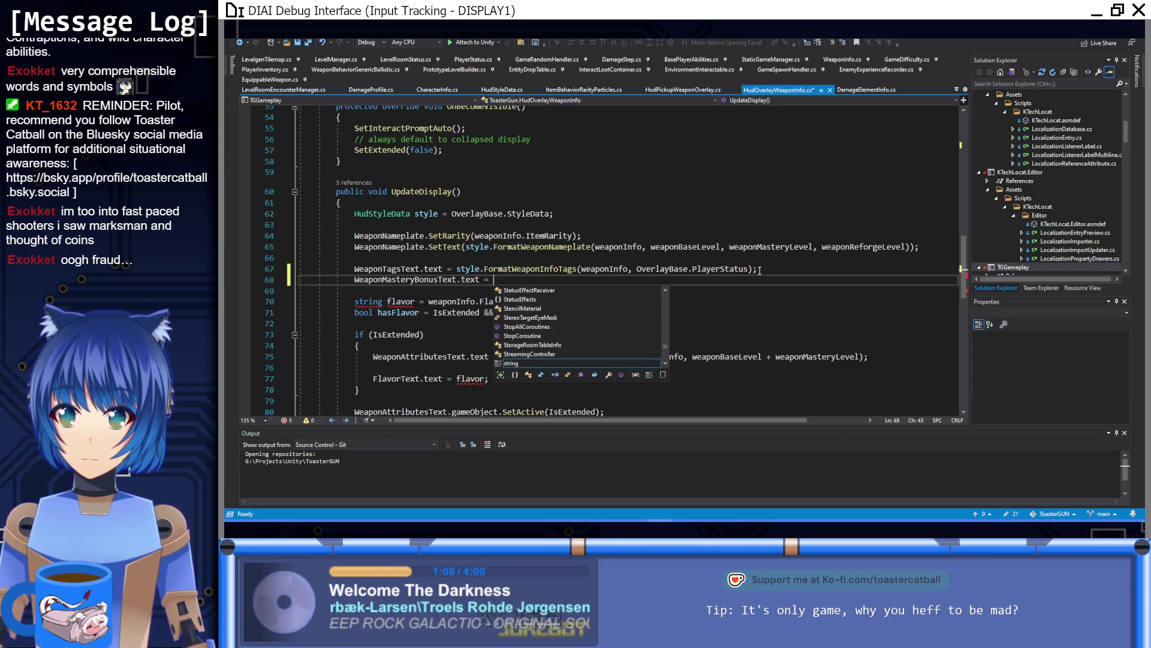
pyautogui.write('string')
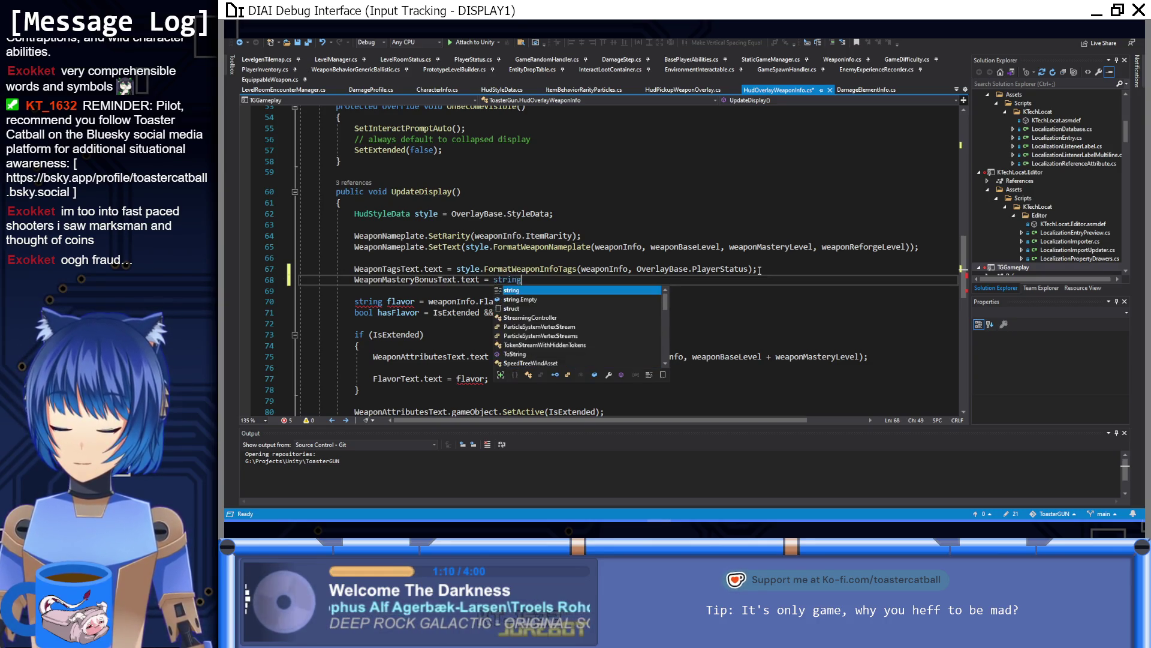
pyautogui.write('.F')
pyautogui.write('.Format')
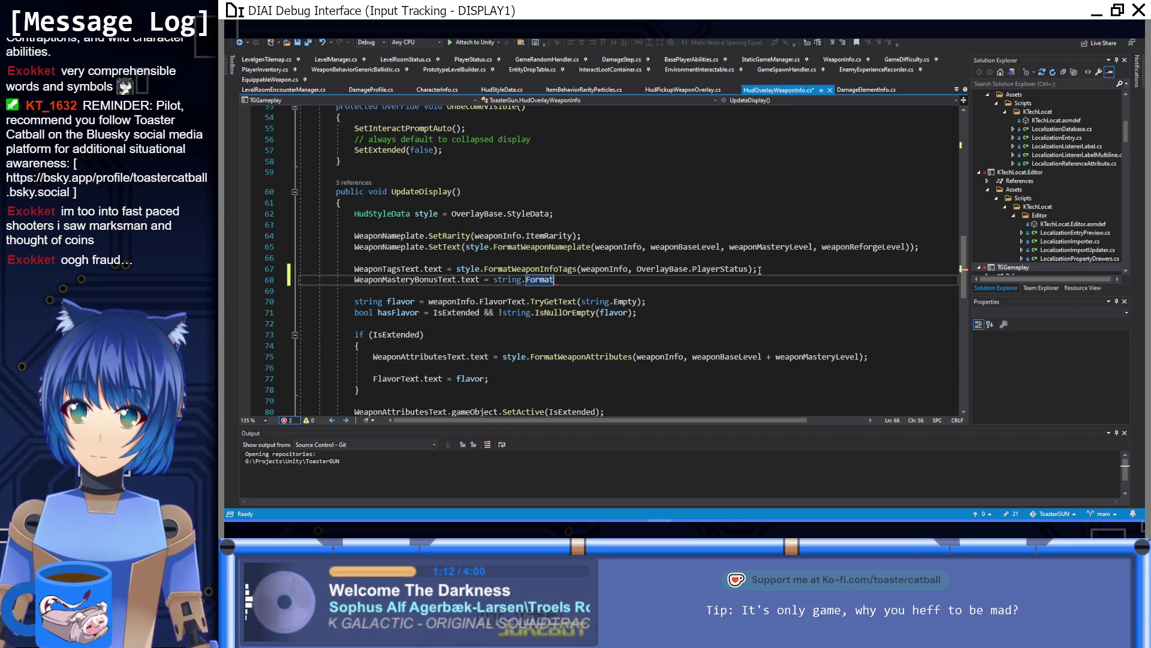
pyautogui.write('(style.wea')
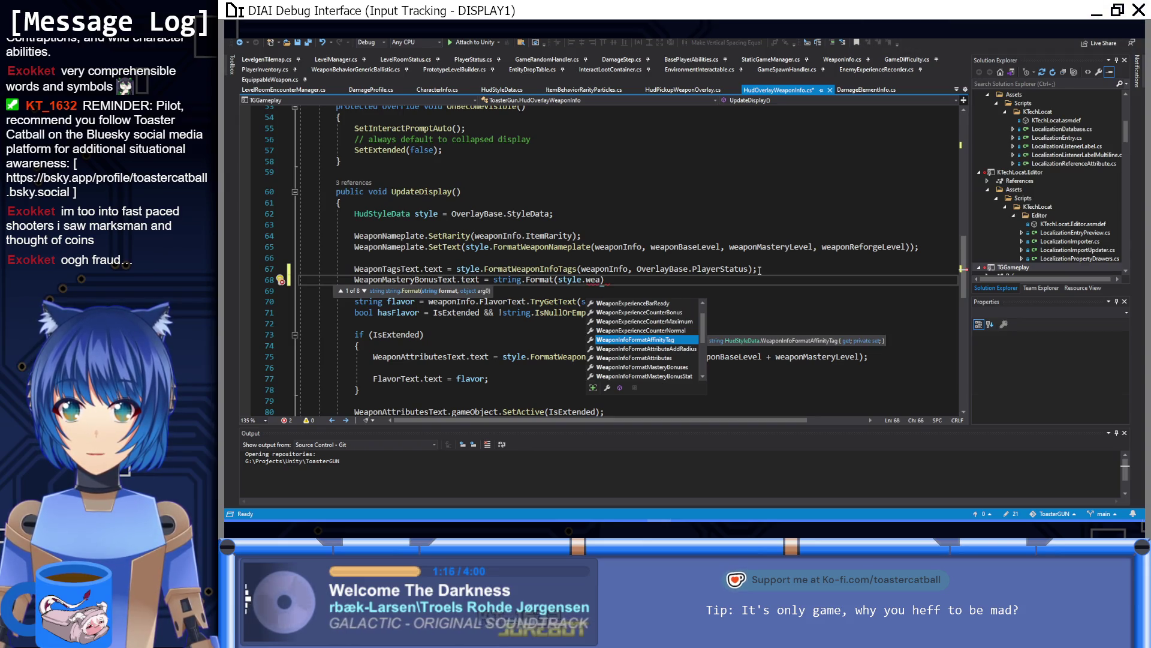
pyautogui.write('mas')
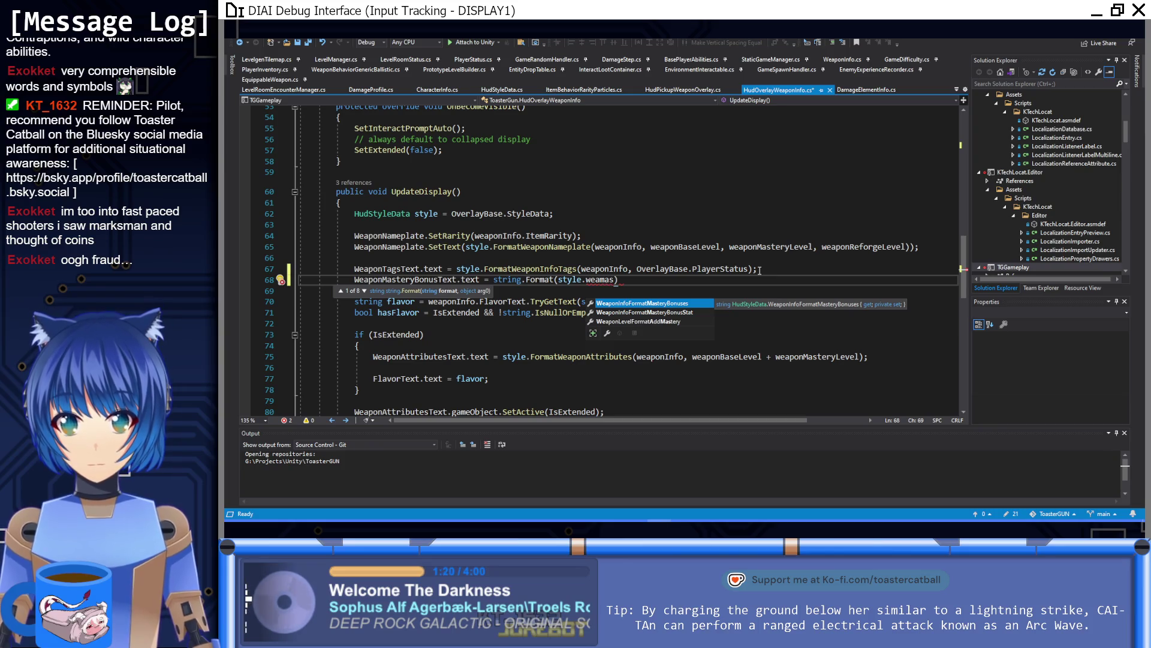
pyautogui.write(',')
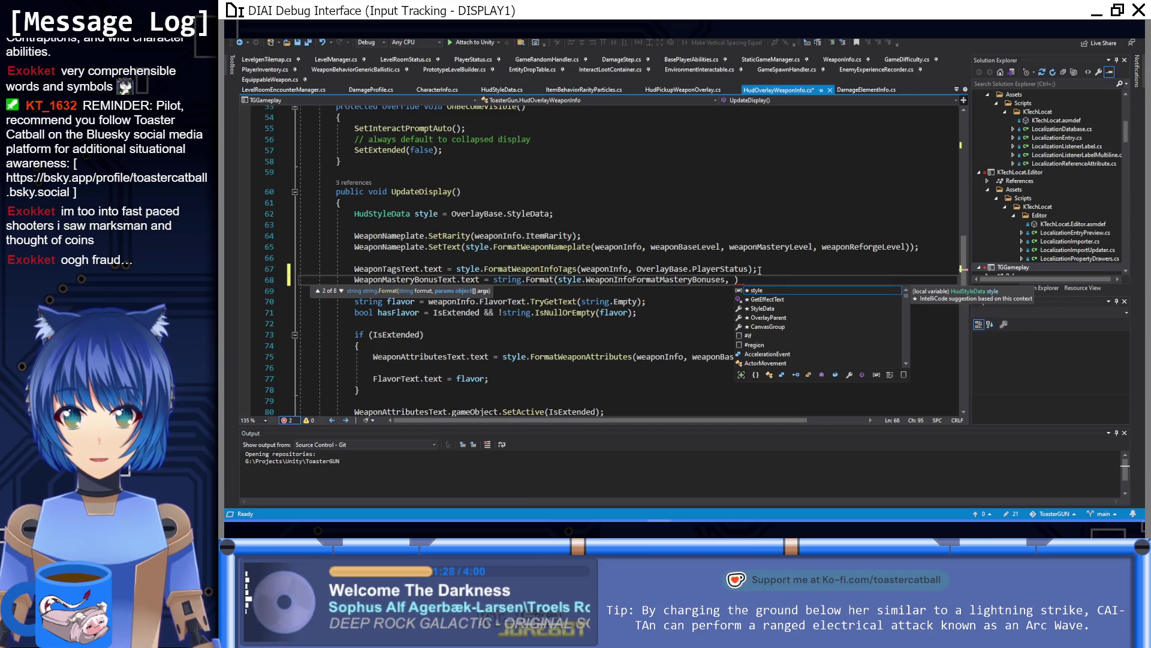
pyautogui.write('string')
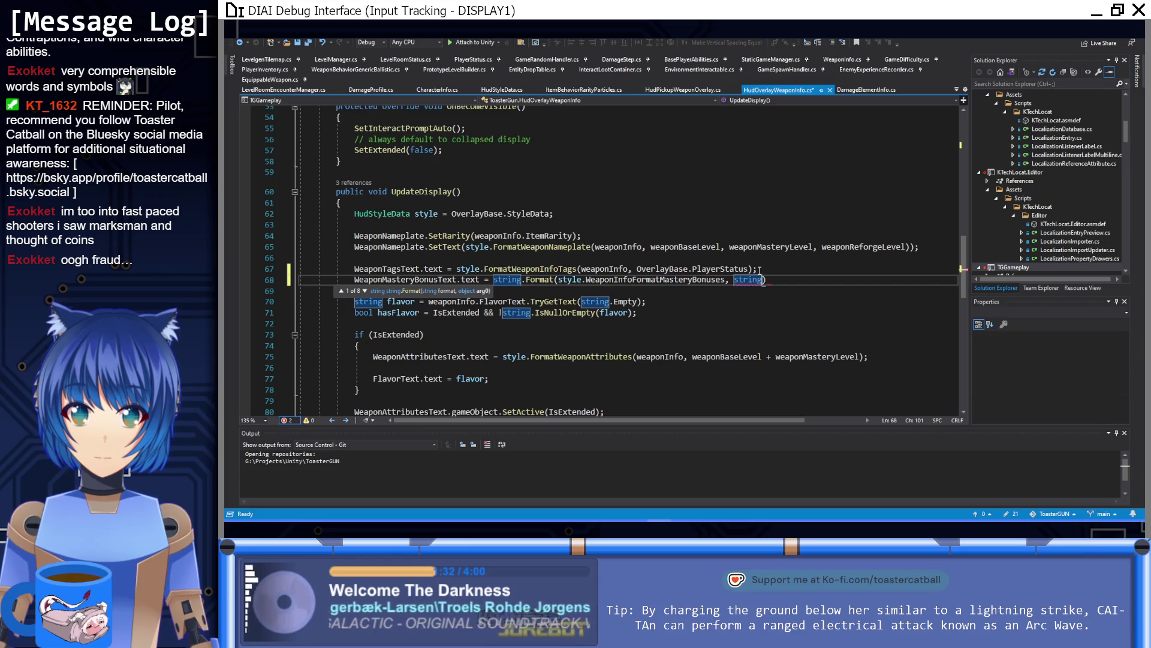
pyautogui.click(772, 267)
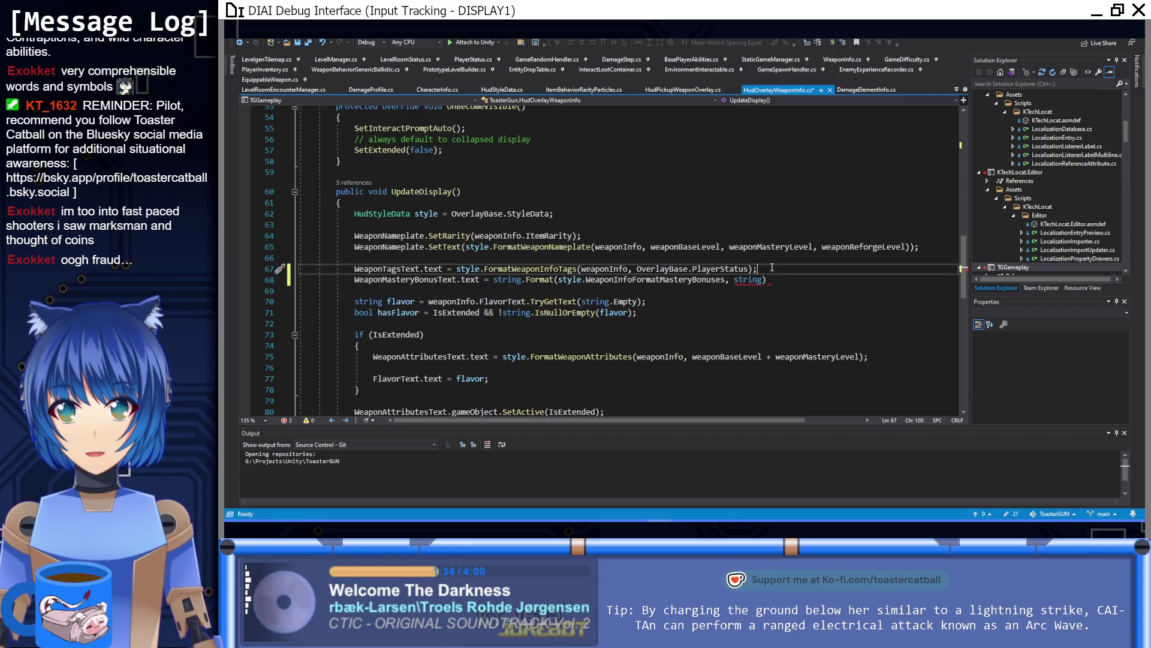
pyautogui.press('Return')
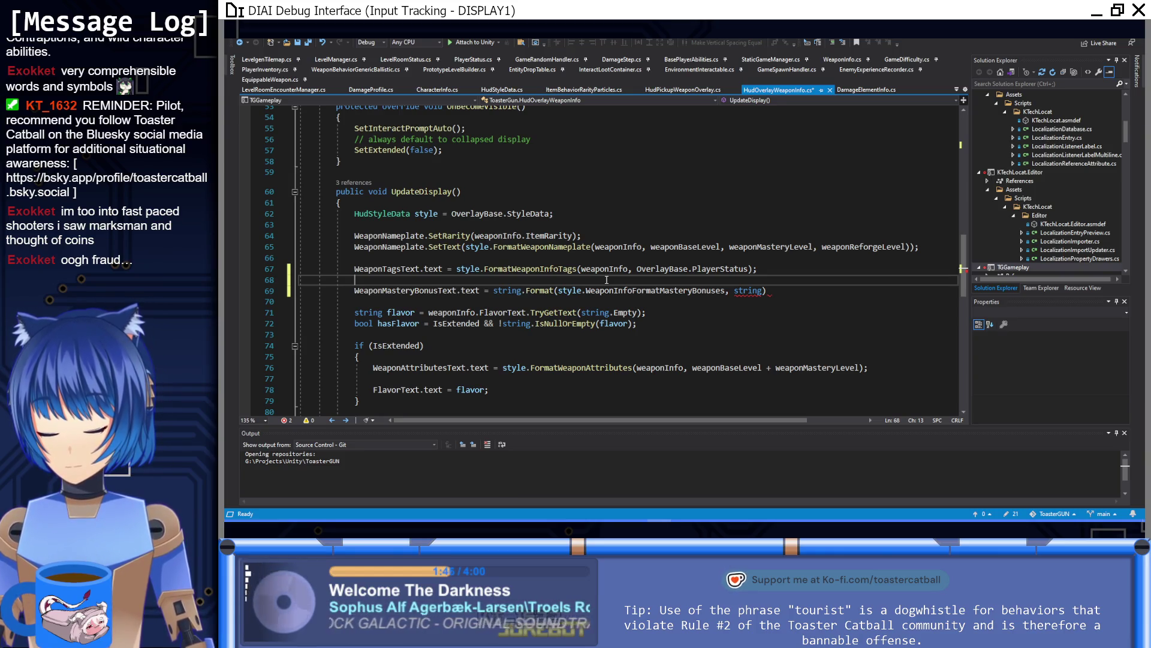
# Declare List<string> mastBonuses and pass string.Concat(mastBonuses) as the Format argument
pyautogui.write('List<')
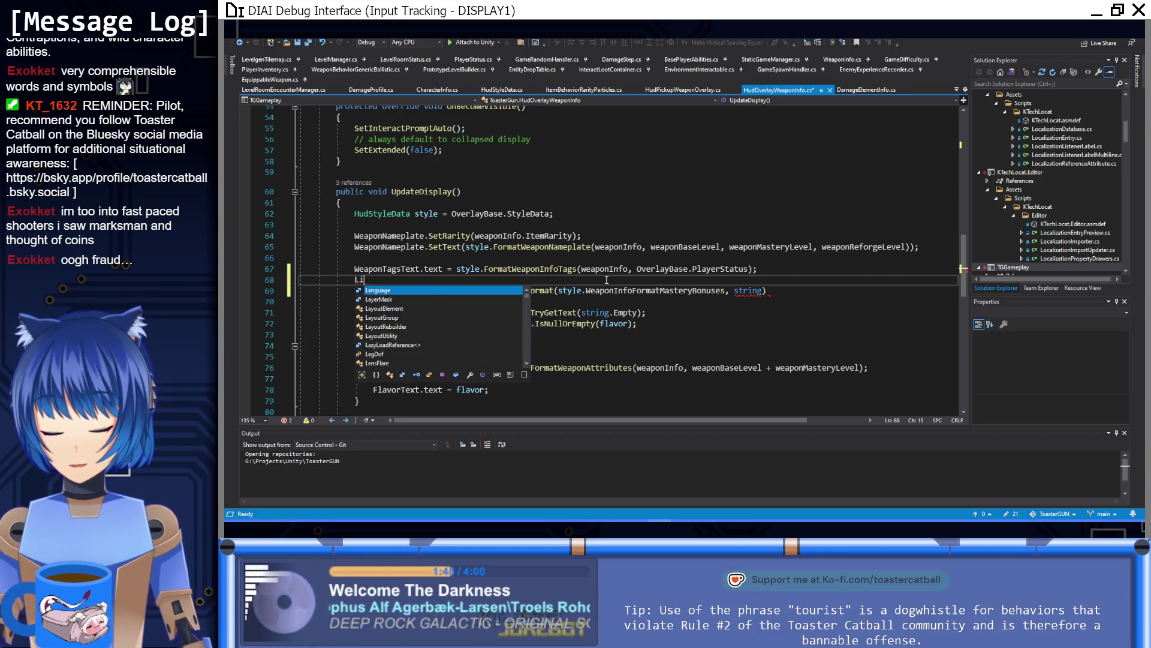
pyautogui.write('string>')
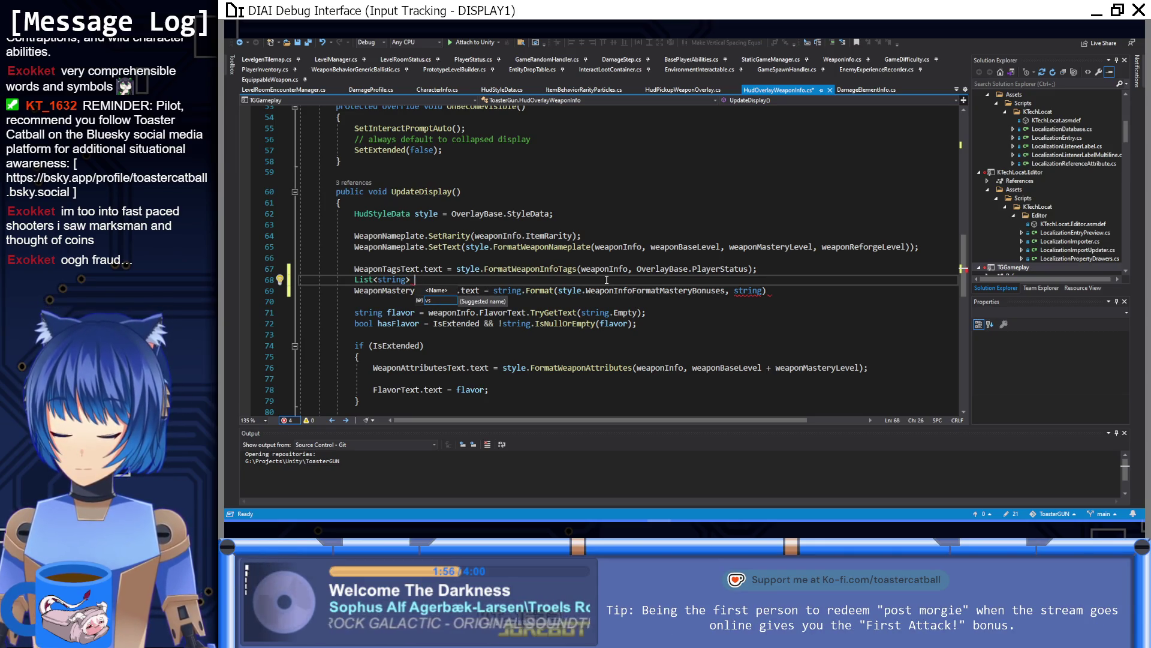
pyautogui.write('mastBonuses = new List<string>();')
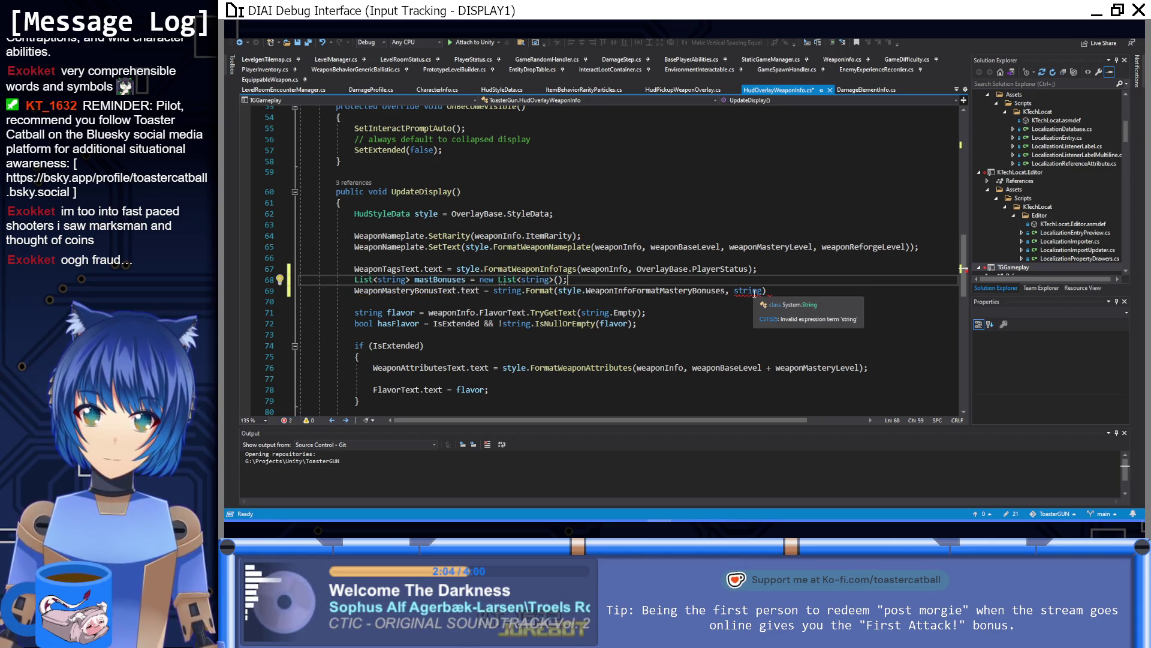
pyautogui.doubleClick(749, 291)
pyautogui.write('string.Join')
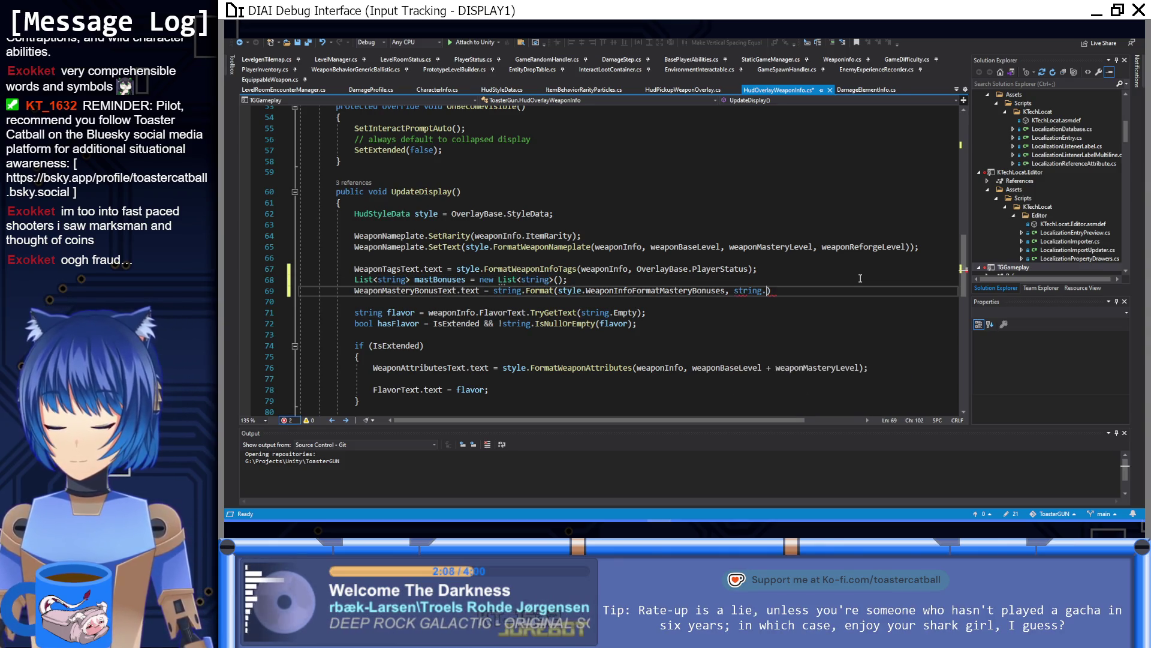
pyautogui.write('(')
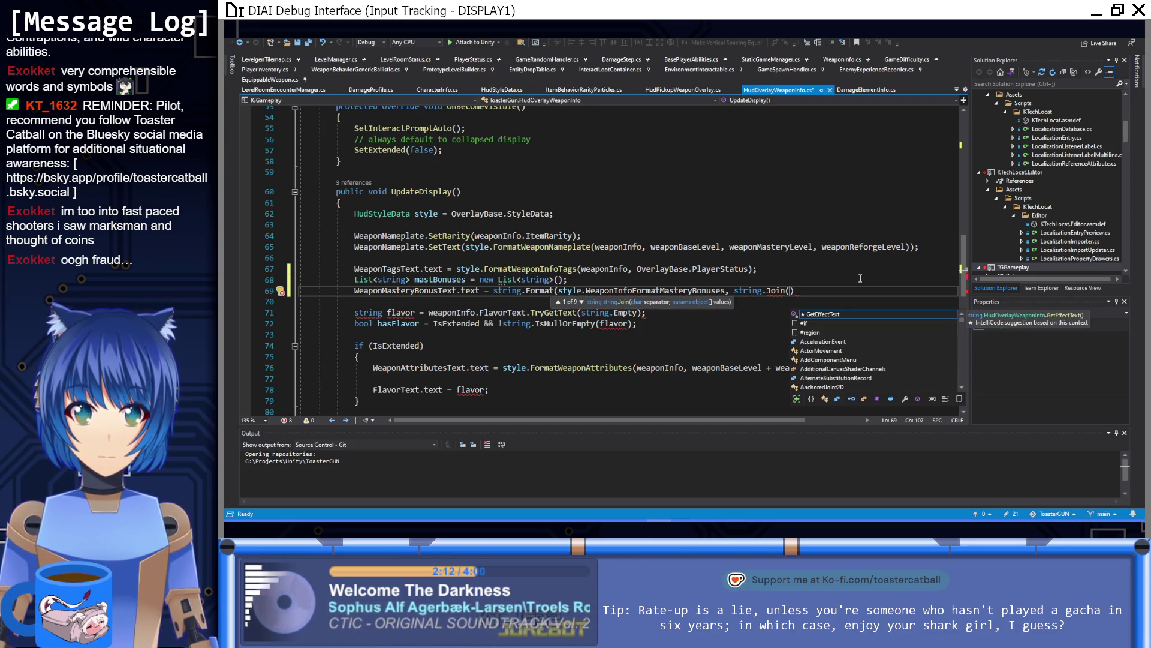
pyautogui.write('mastBonuses')
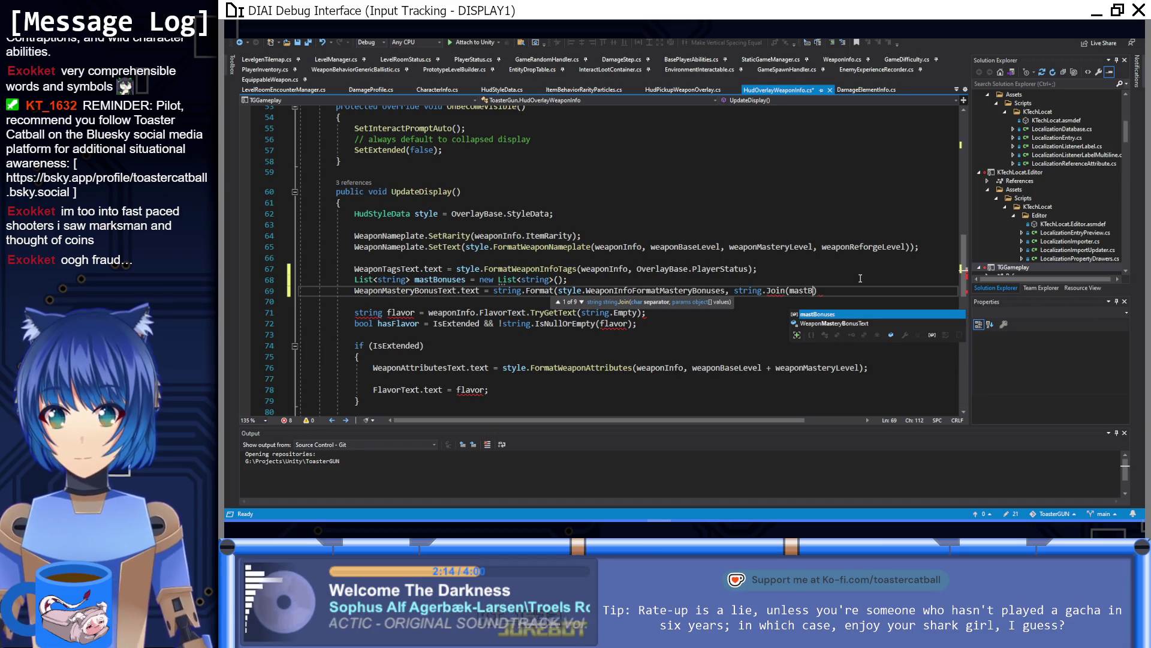
pyautogui.write(')')
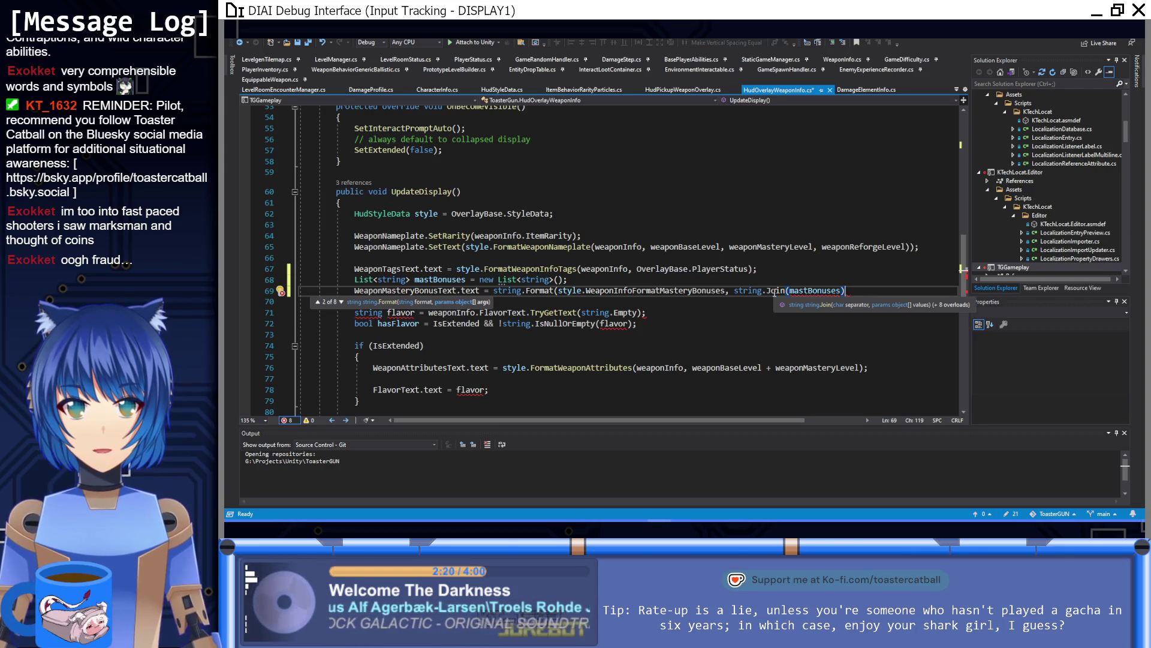
pyautogui.keyDown('shift'); pyautogui.click(768, 291); pyautogui.keyUp('shift')
pyautogui.write('Conca')
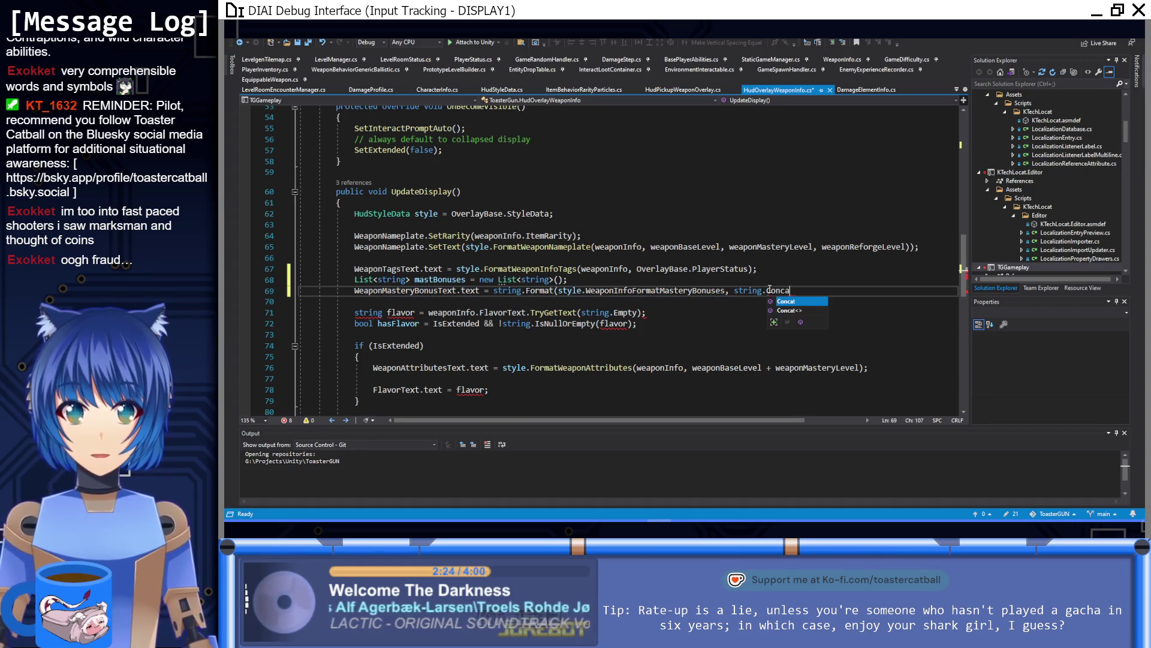
pyautogui.write('t(')
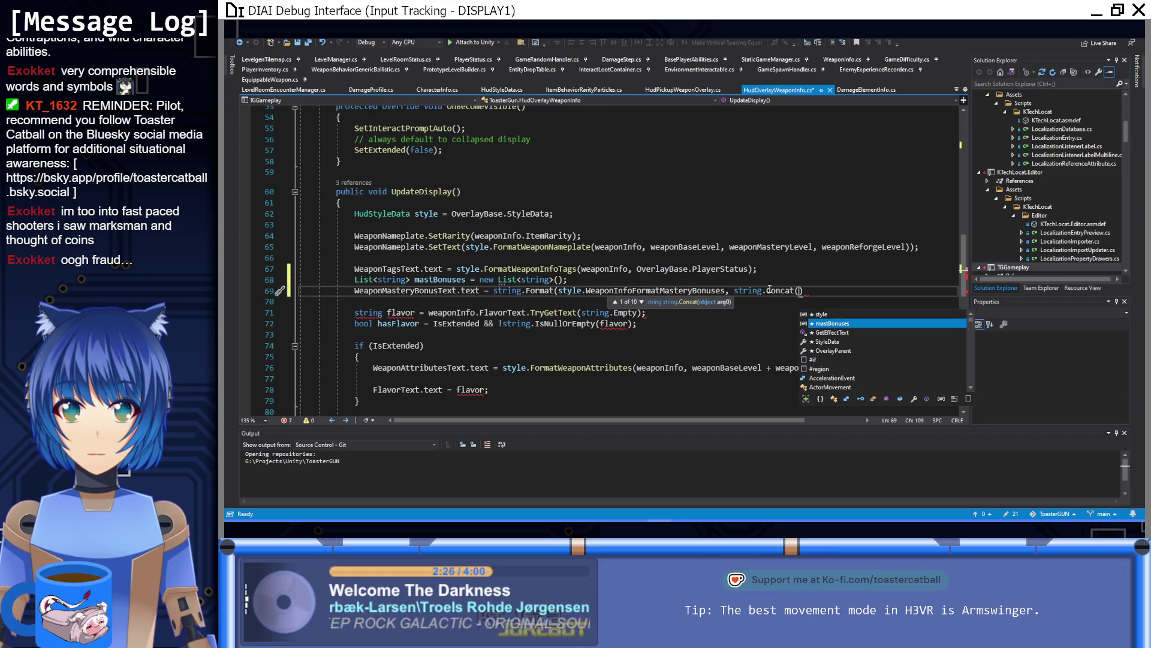
pyautogui.write('mastBonuses')
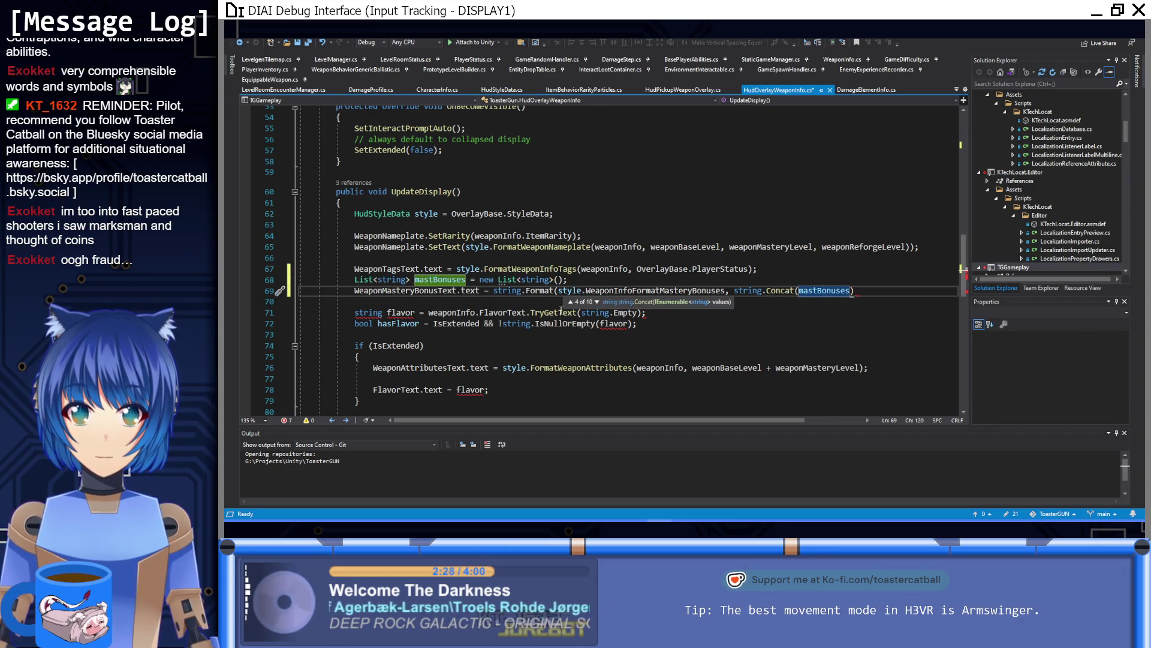
pyautogui.click(895, 290)
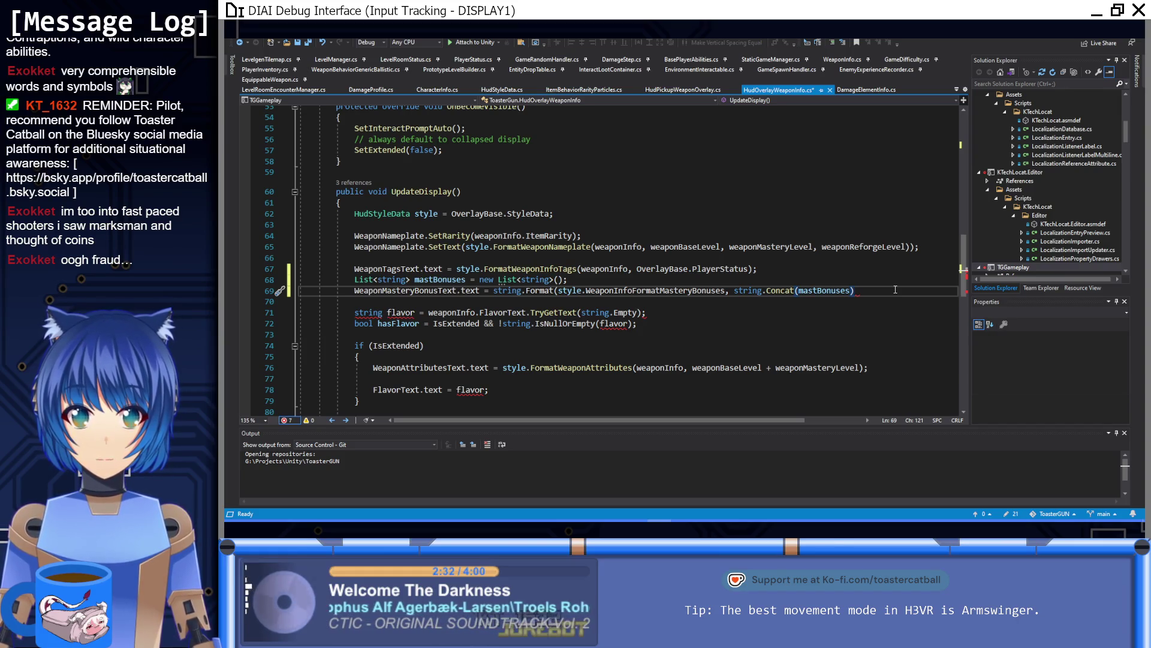
pyautogui.write(');')
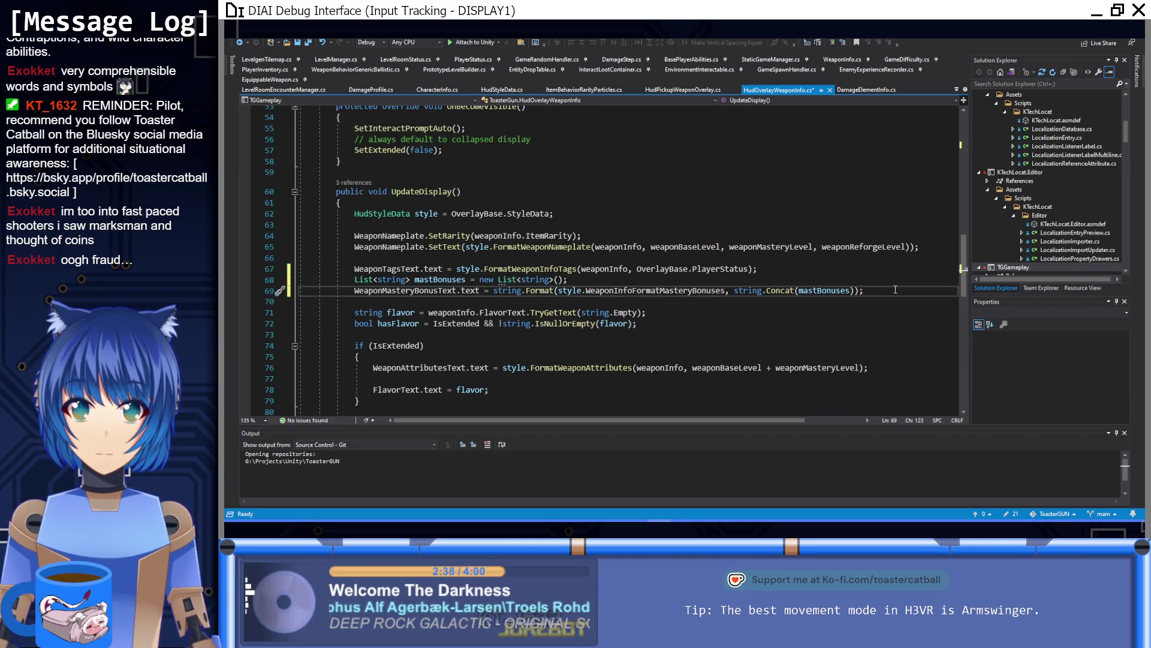
# Add a weaponInfo.GetMasteryBonuses call below the list declaration
pyautogui.click(577, 281)
pyautogui.press('Return')
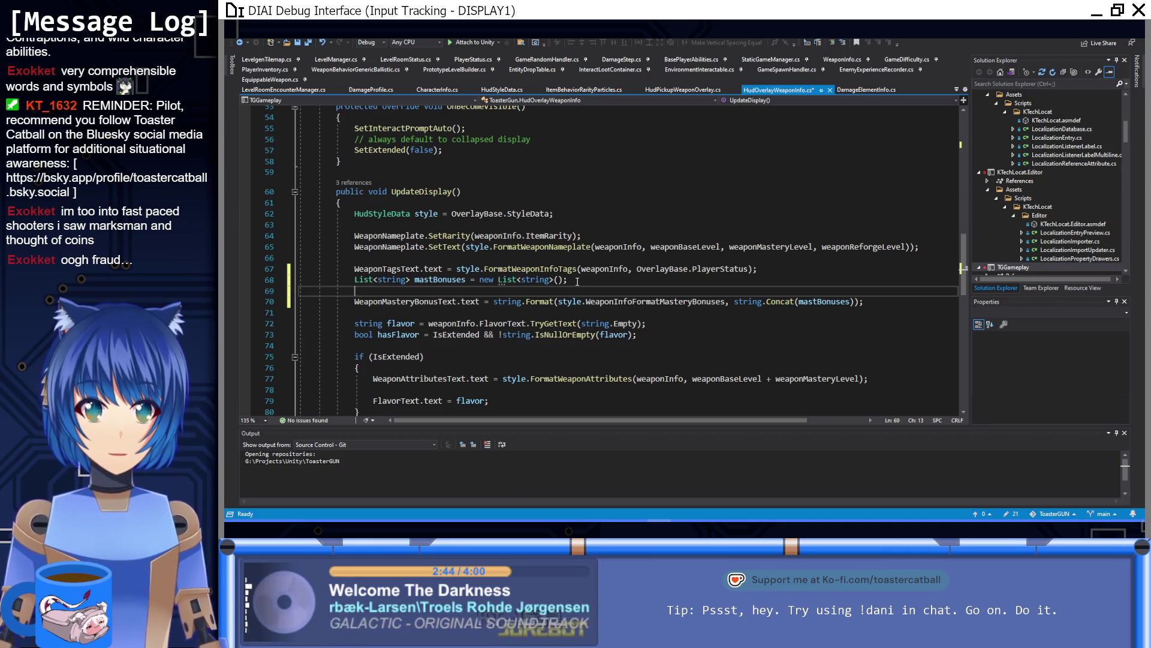
pyautogui.write('we')
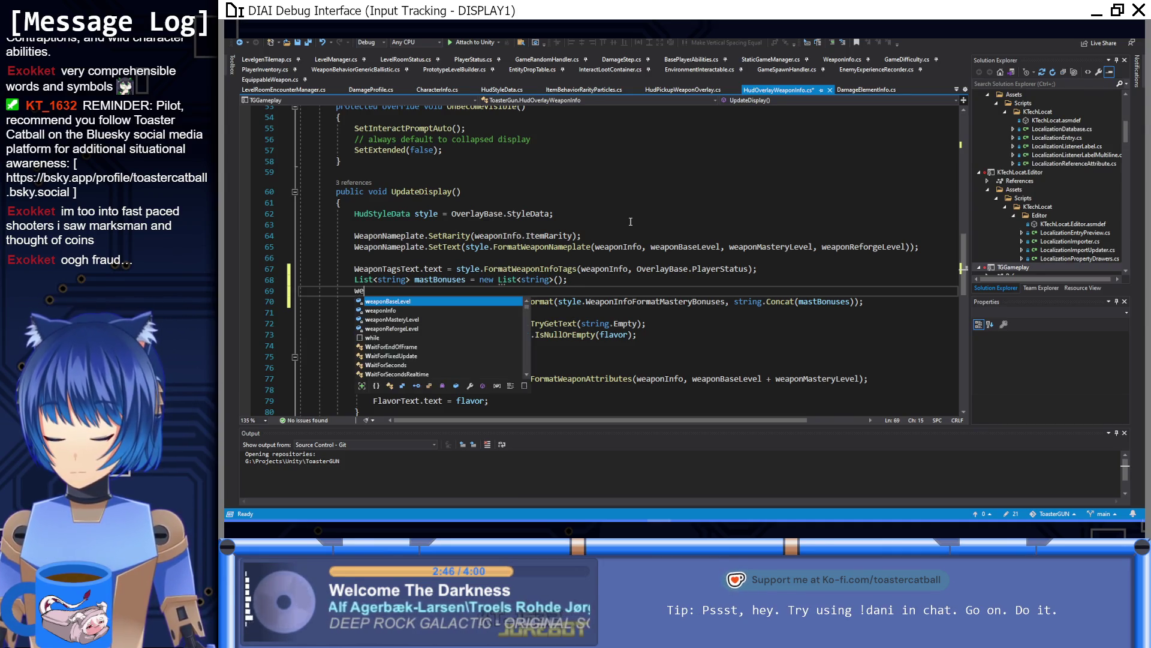
pyautogui.write('aponInd')
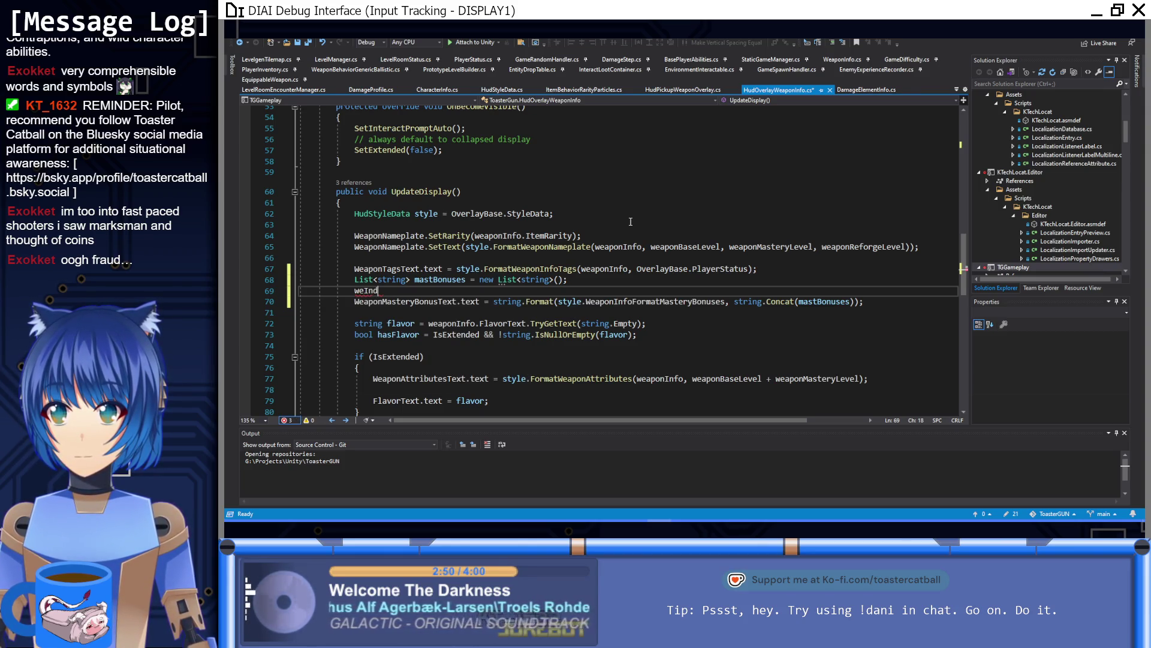
pyautogui.write('fo.')
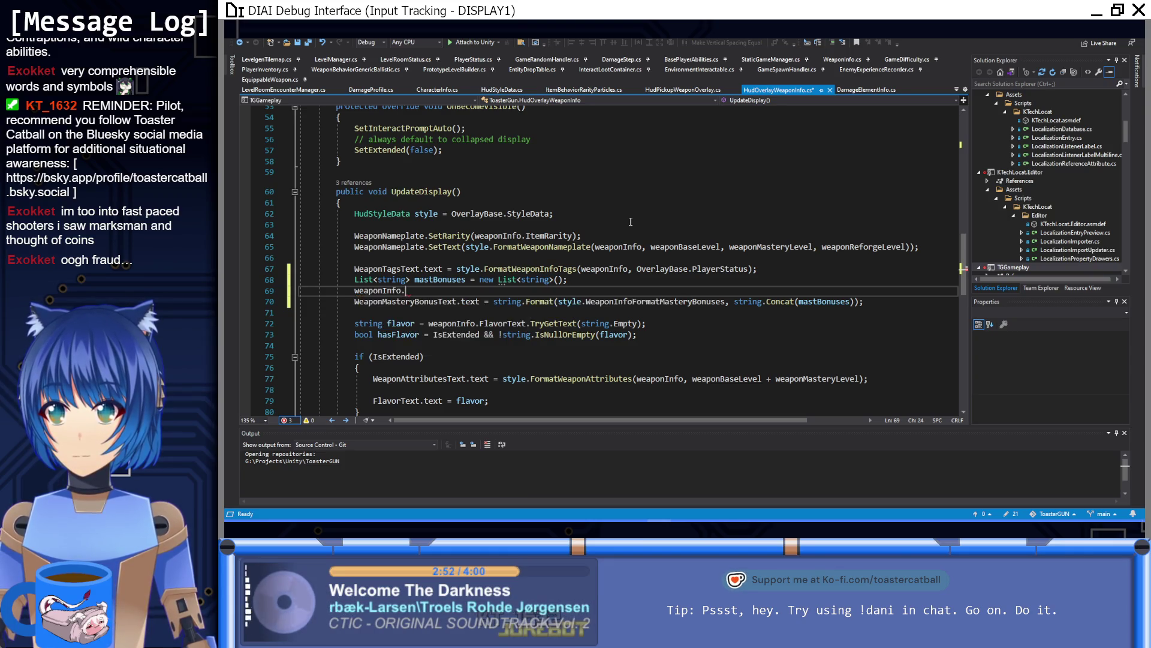
pyautogui.press('Down')
pyautogui.press('Down')
pyautogui.press('Down')
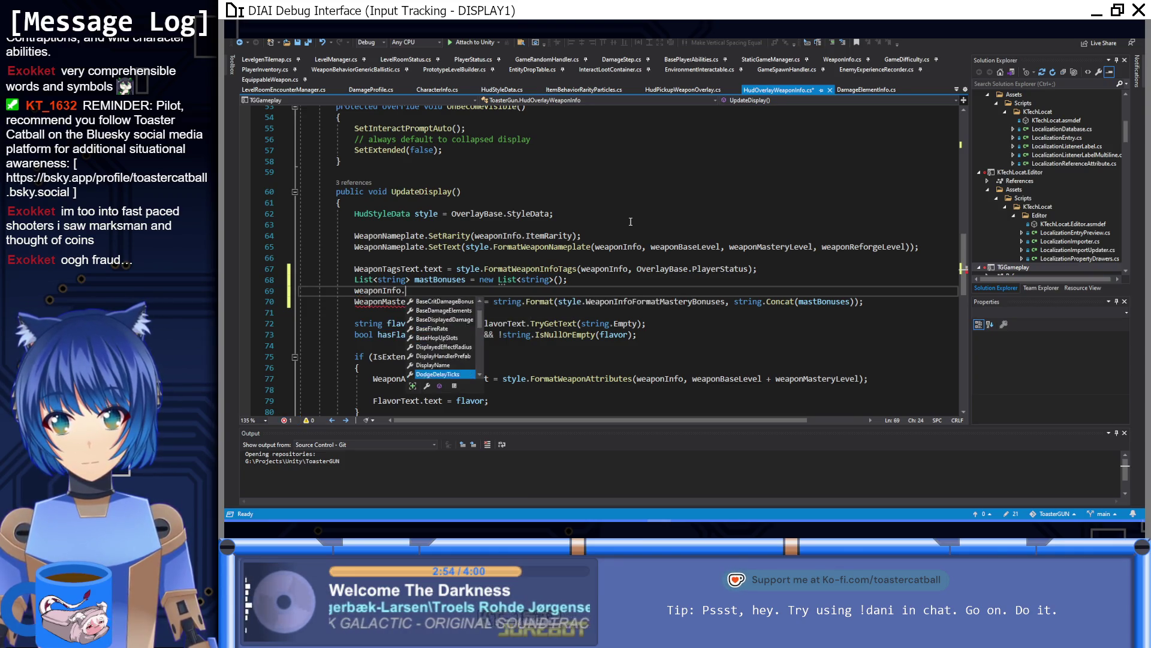
pyautogui.press('Down')
pyautogui.press('Down')
pyautogui.press('Down')
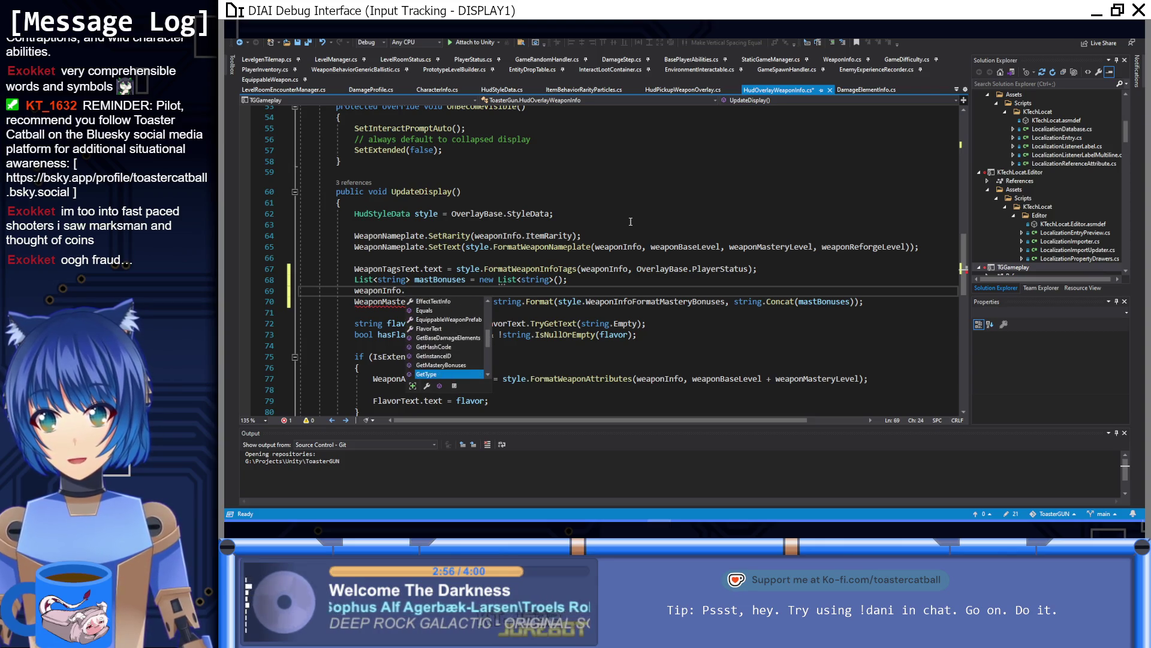
pyautogui.press('Up')
pyautogui.press('Up')
pyautogui.press('Up')
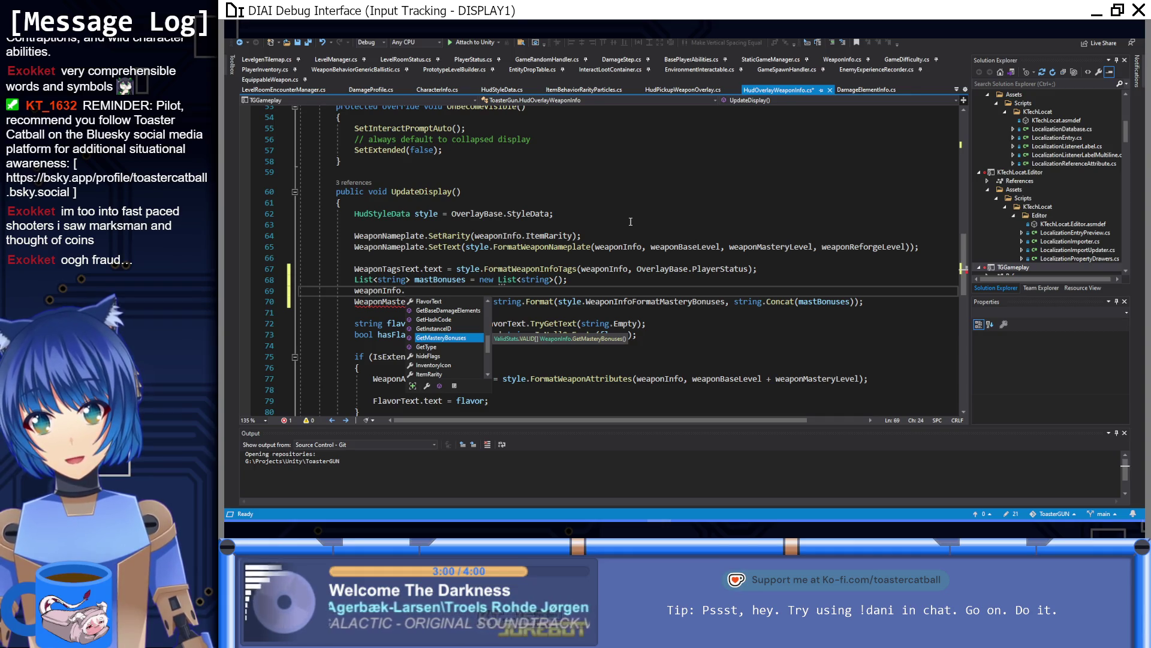
pyautogui.press('Tab')
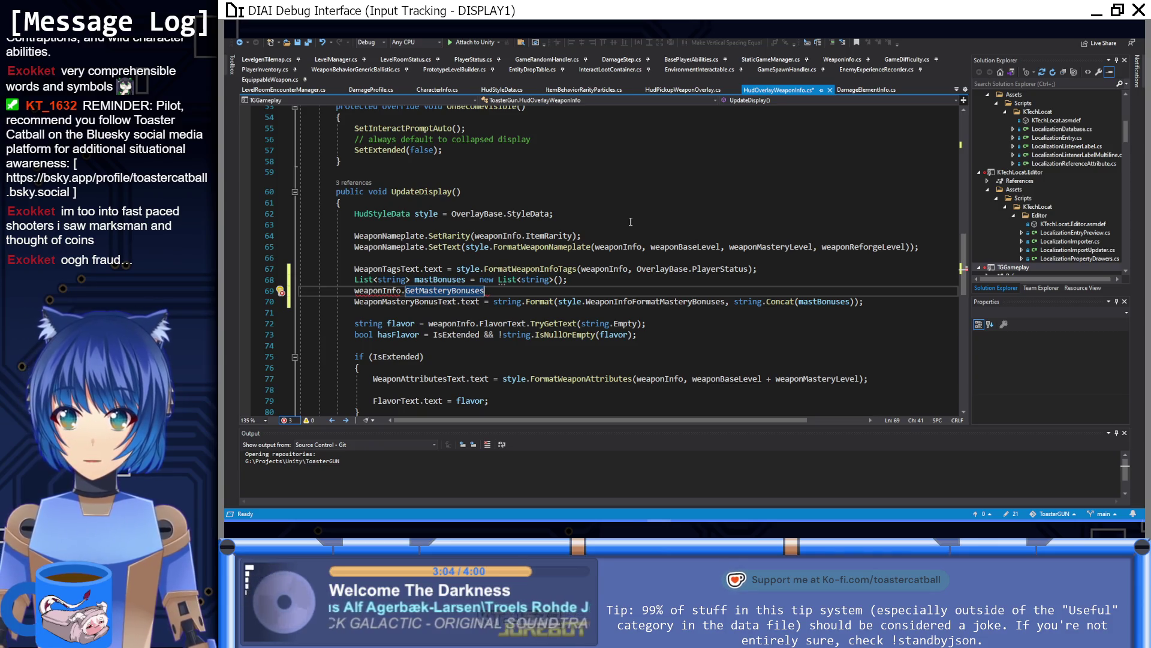
# Store weaponInfo.GetMasteryBonuses() in a ValidStats.VALID[] bons variable above the list
pyautogui.click(783, 267)
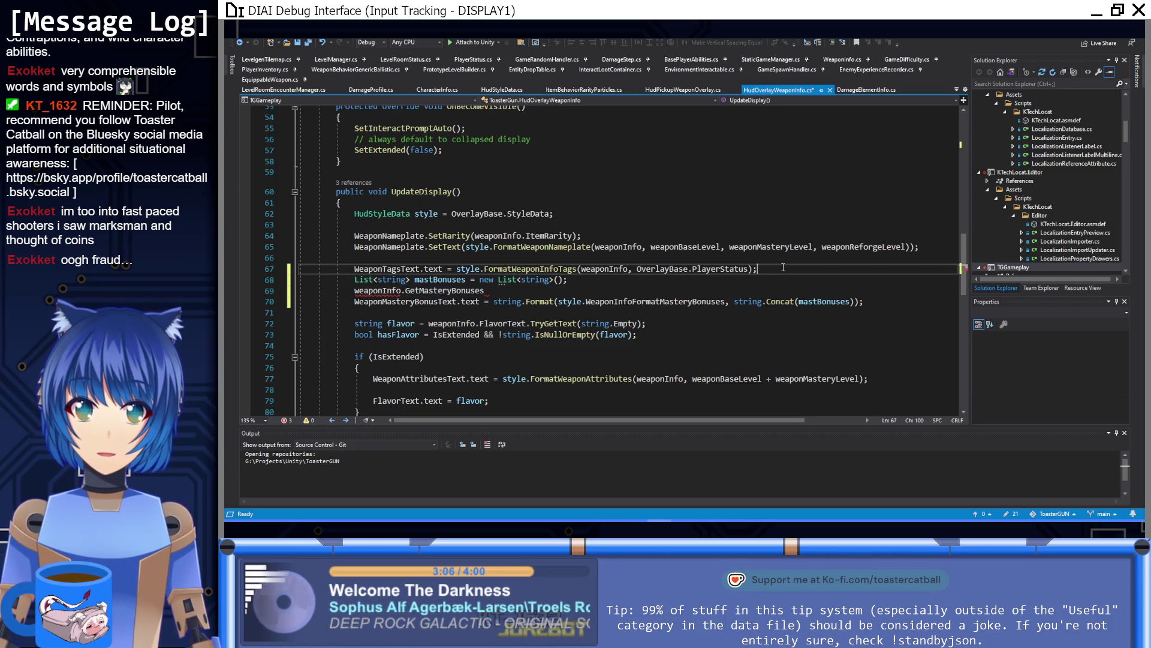
pyautogui.press('Return')
pyautogui.write('var bons =')
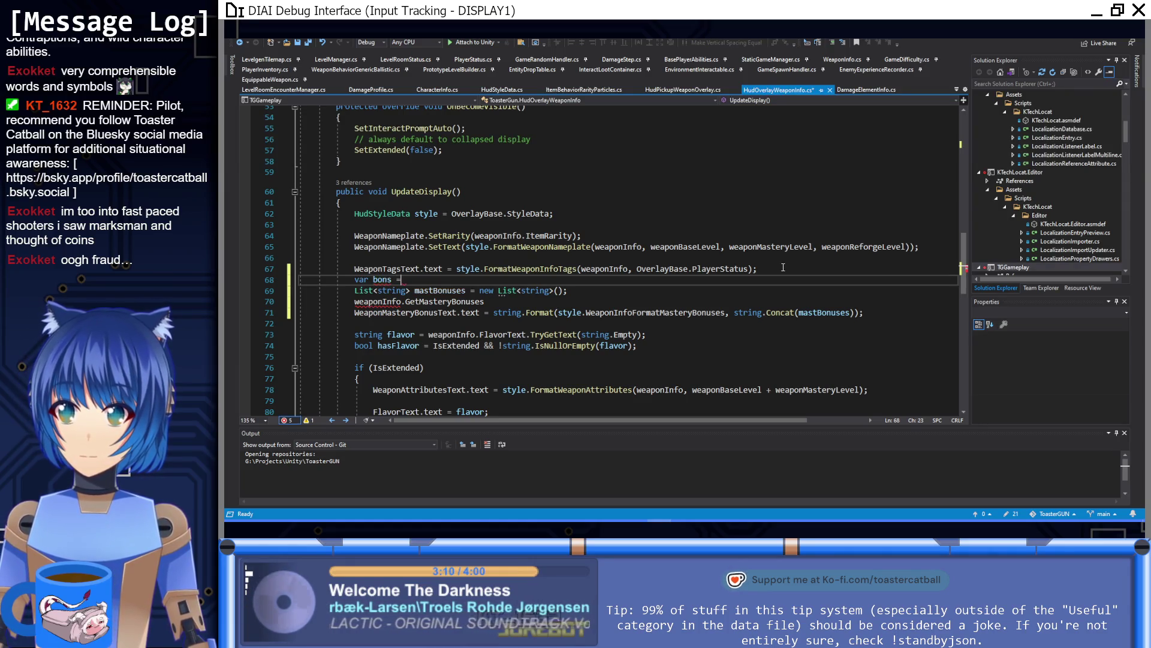
pyautogui.moveTo(484, 301)
pyautogui.mouseDown()
pyautogui.moveTo(353, 302)
pyautogui.moveTo(420, 283)
pyautogui.mouseUp()
pyautogui.press('BackSpace')
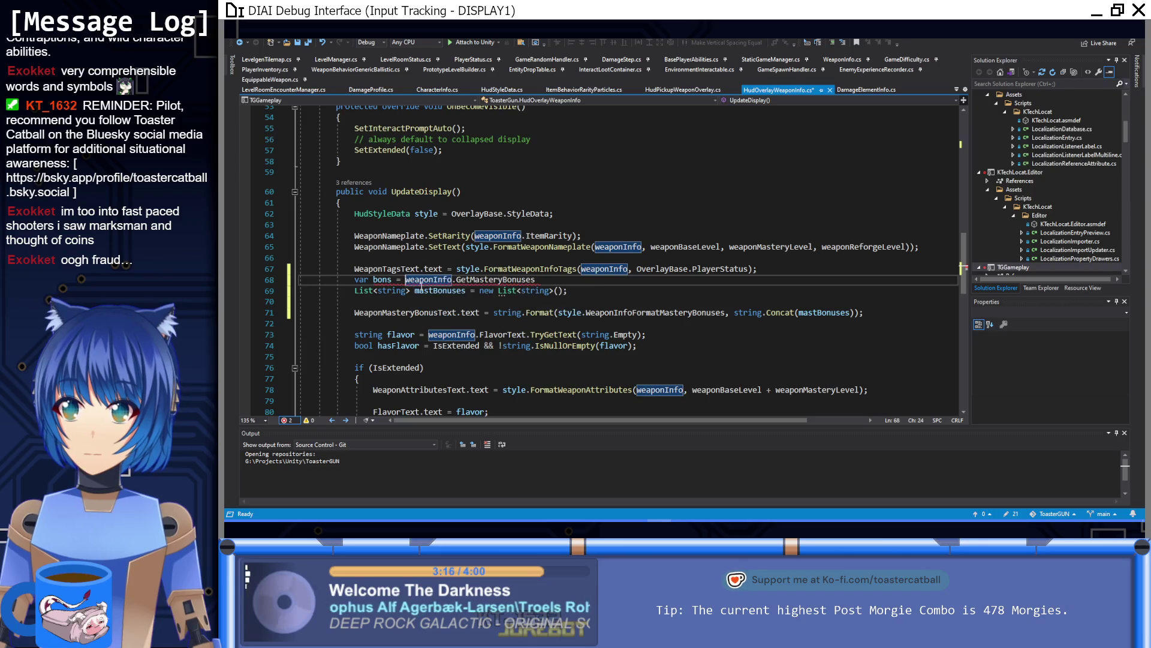
pyautogui.write('();')
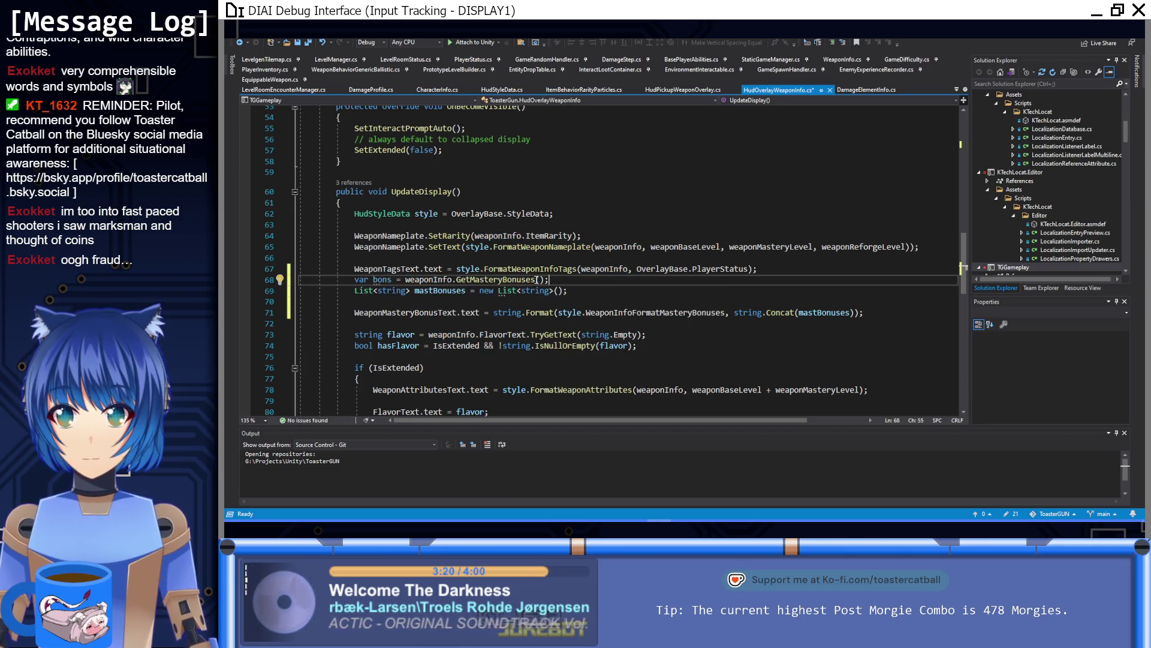
pyautogui.doubleClick(362, 280)
pyautogui.write('ValidStats.VALID[]')
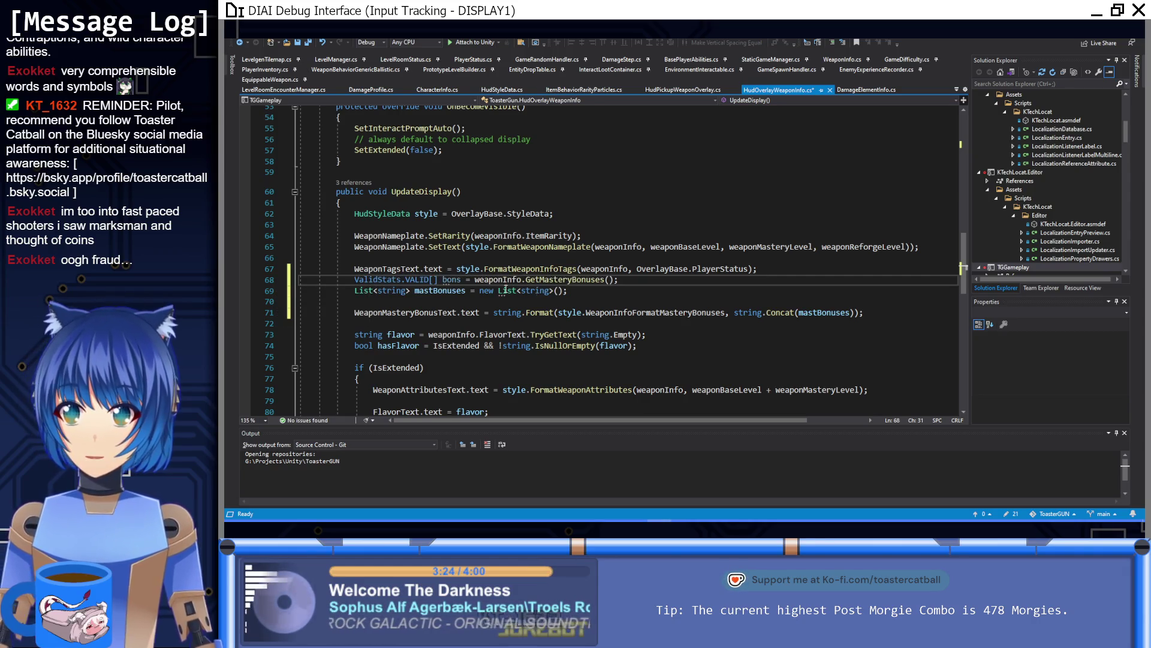
pyautogui.click(651, 279)
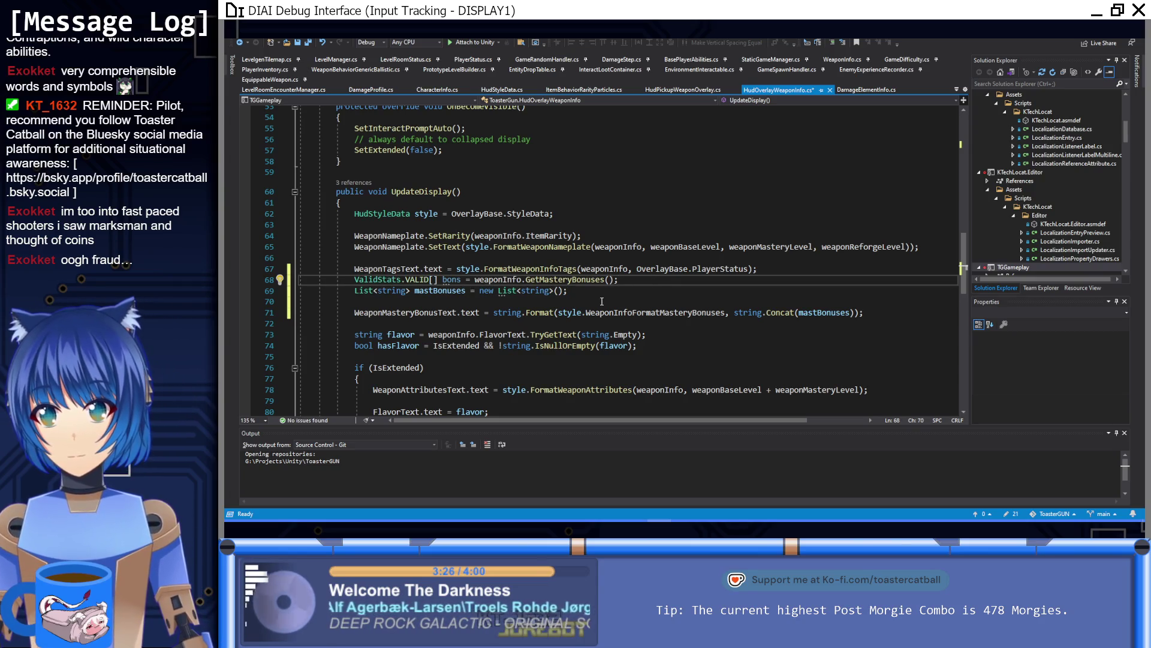
# Remove the leftover empty line and size the mastBonuses list with bons.Length
pyautogui.moveTo(602, 301); pyautogui.dragTo(602, 293)
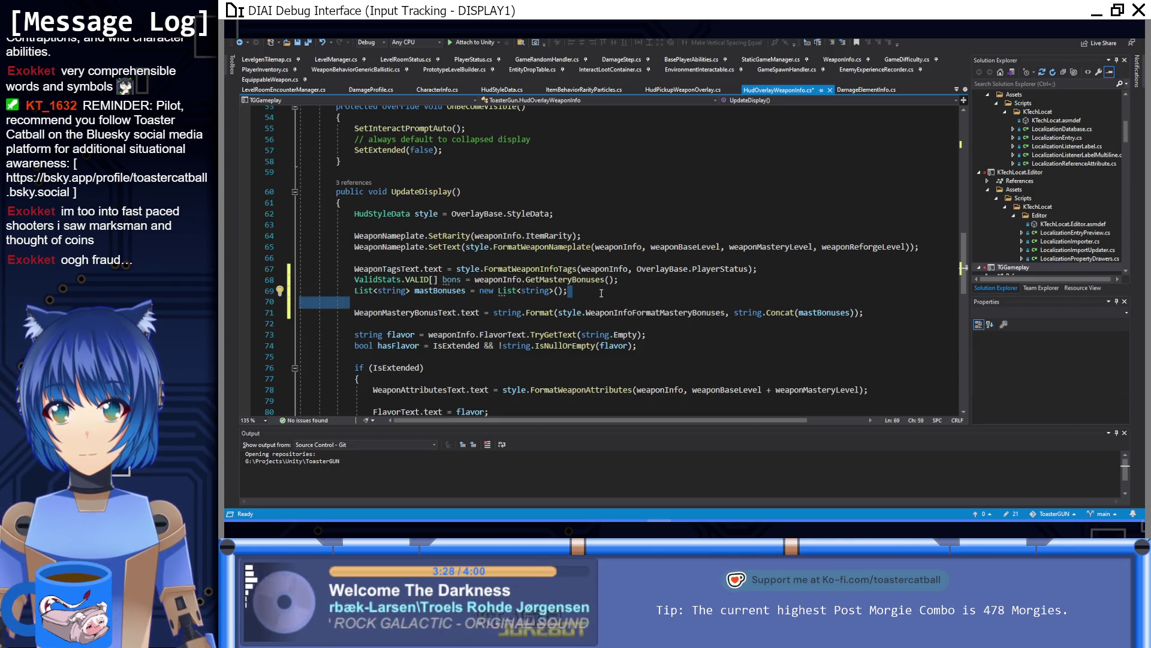
pyautogui.press('Delete')
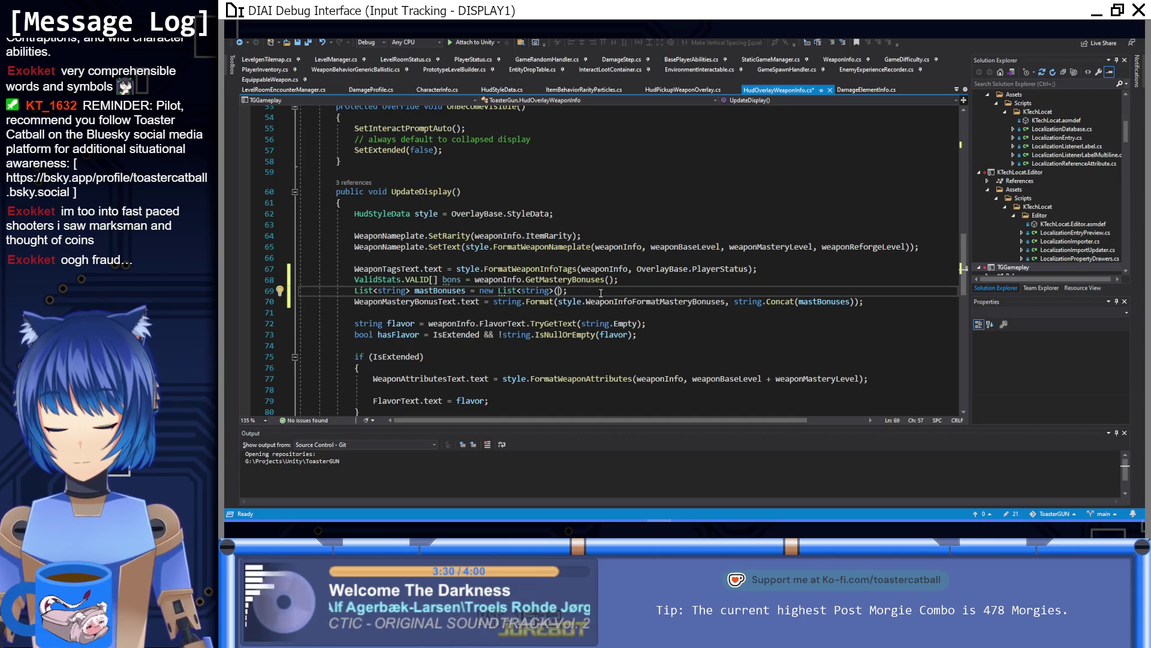
pyautogui.write('bons.Length')
pyautogui.press('End')
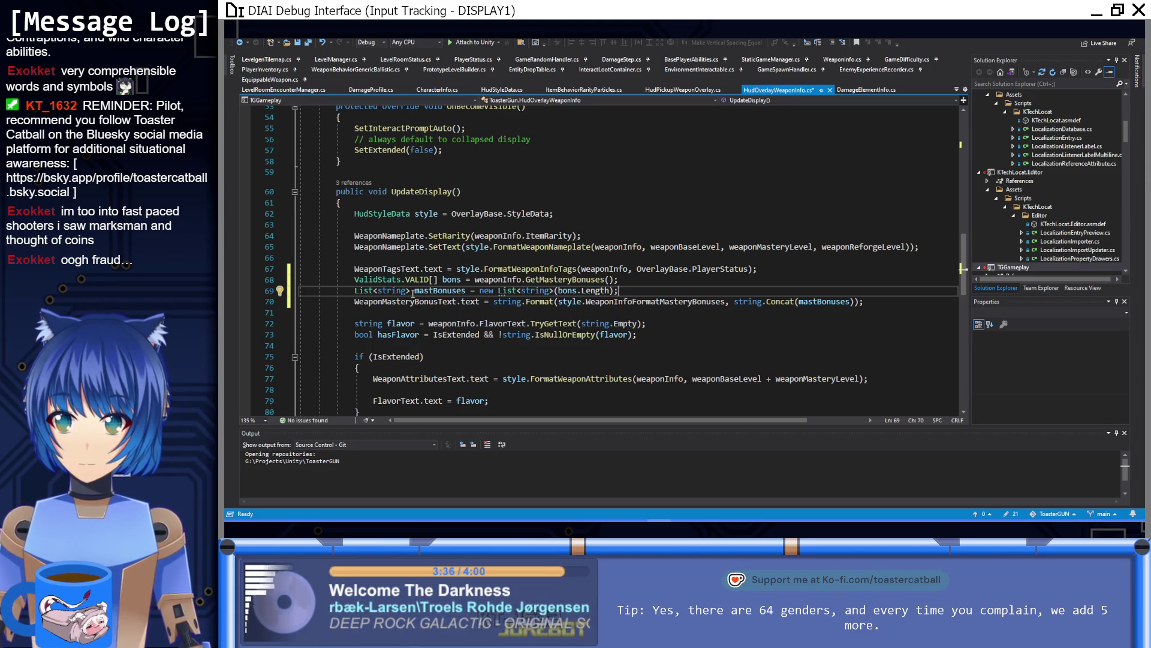
# Retype line 69 as 'string[] bonsTexts = new string[bons.Length];'
pyautogui.moveTo(412, 291); pyautogui.dragTo(352, 293)
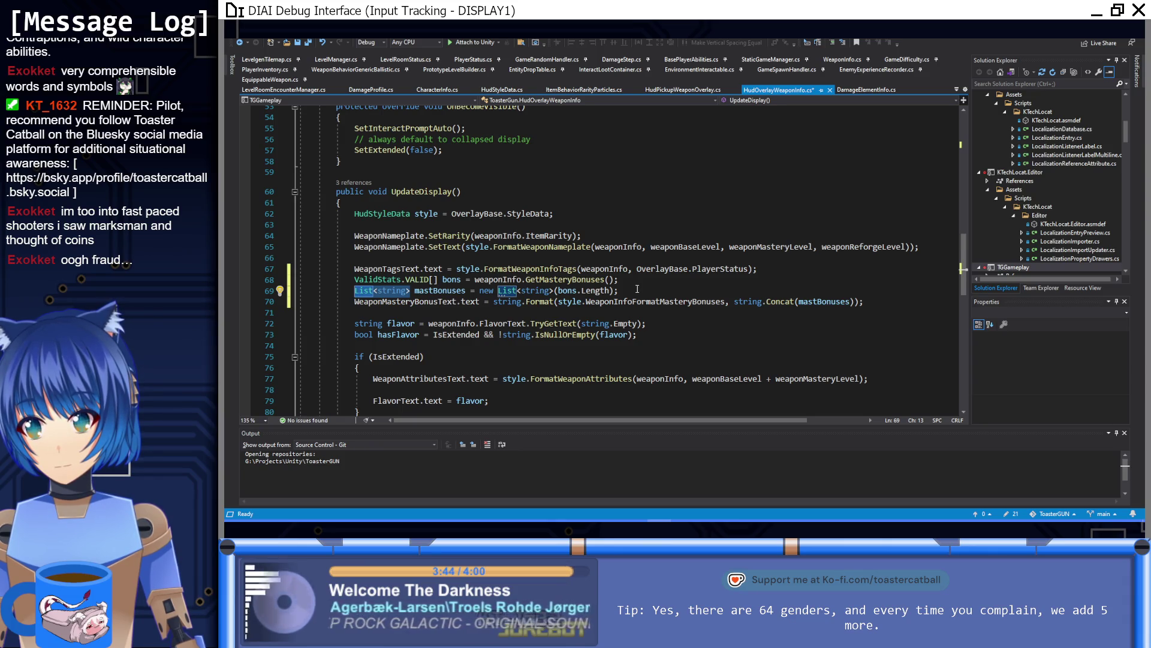
pyautogui.write('string[]')
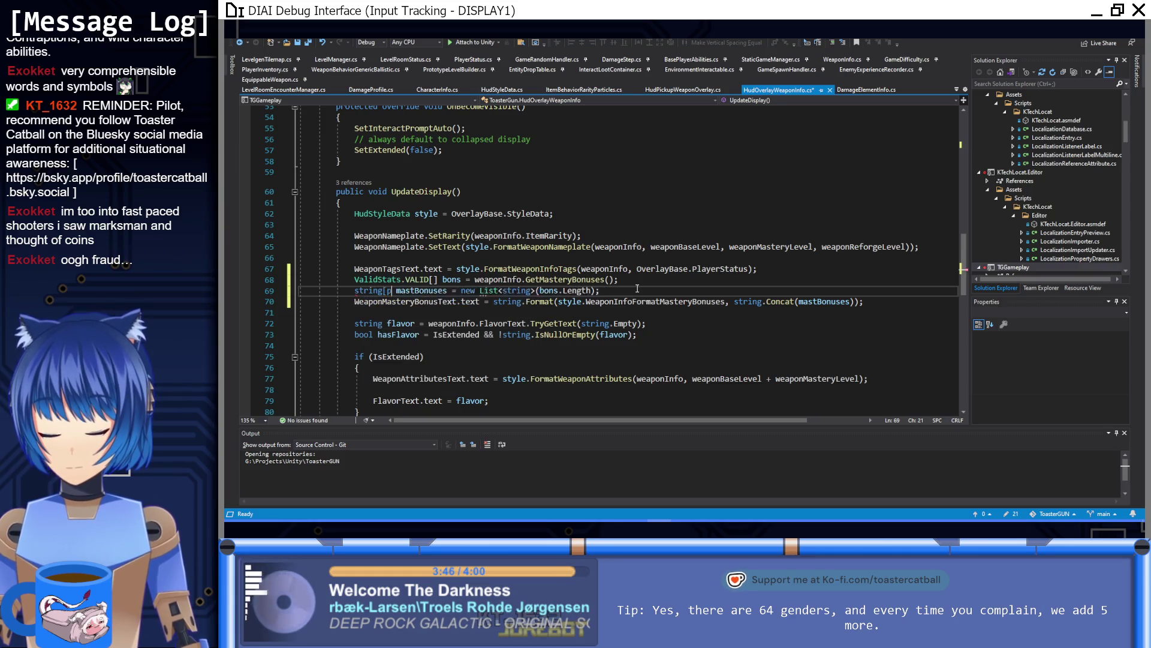
pyautogui.press('BackSpace')
pyautogui.press('BackSpace')
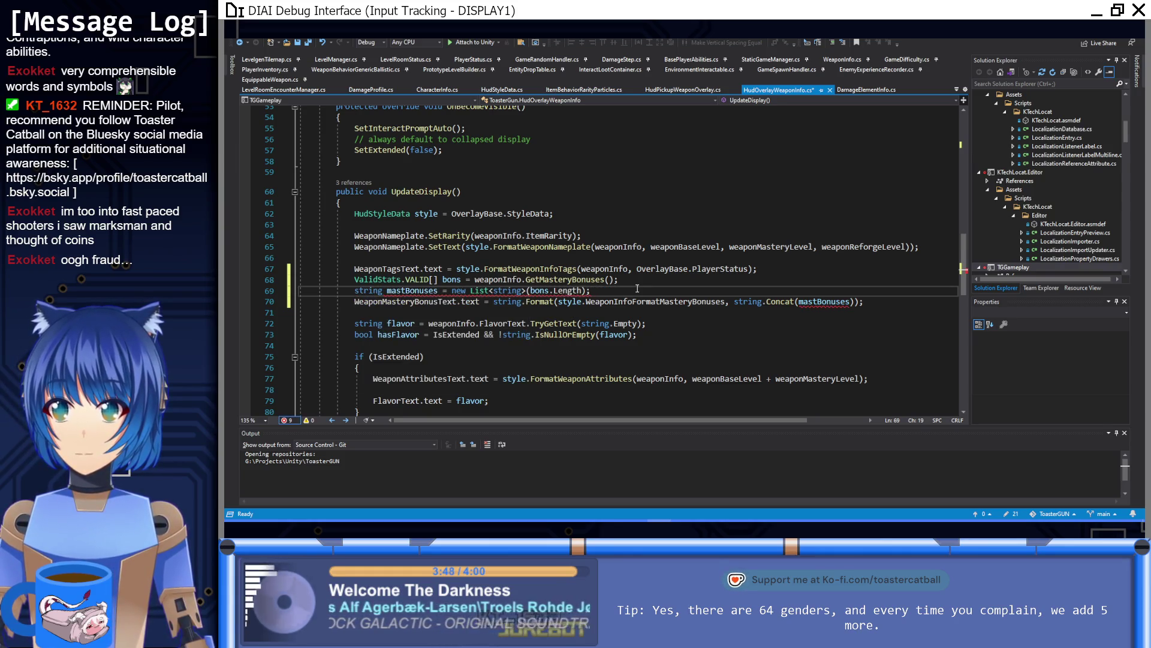
pyautogui.write('[]')
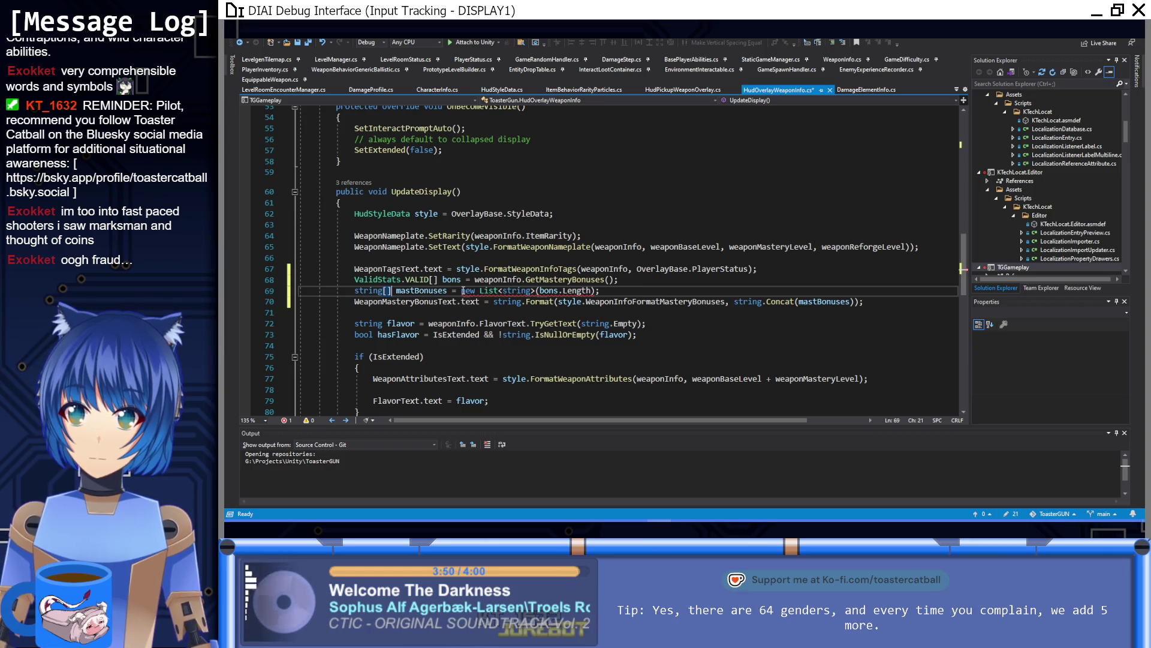
pyautogui.moveTo(448, 291); pyautogui.dragTo(421, 291)
pyautogui.click(423, 291)
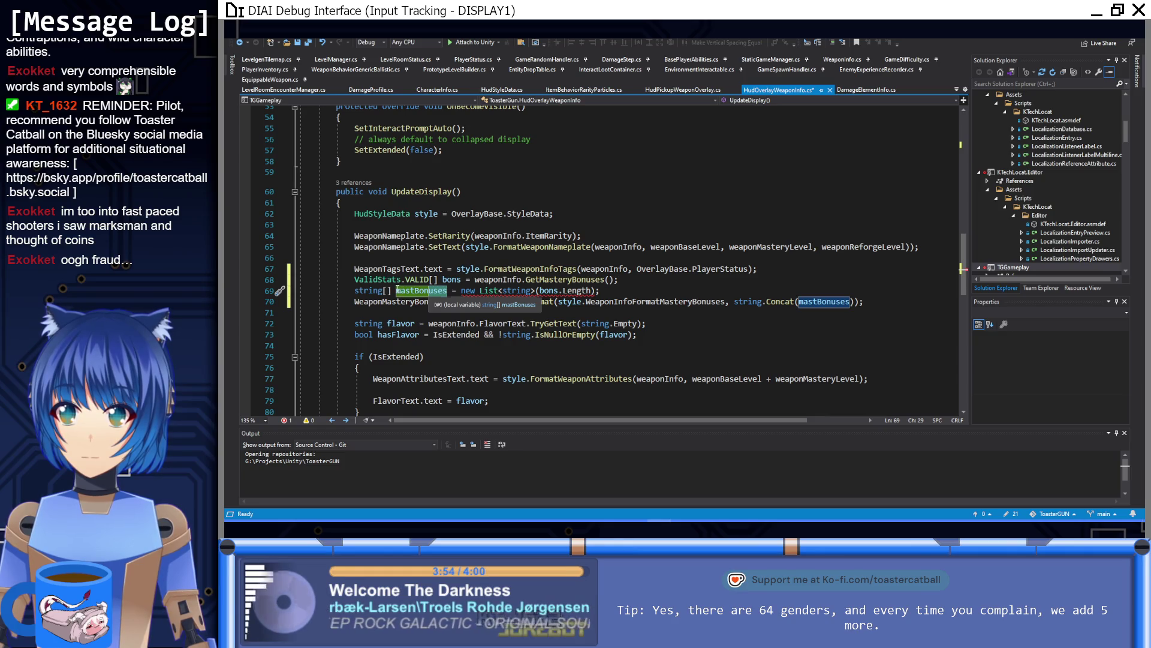
pyautogui.doubleClick(396, 291)
pyautogui.write('bonsTexts')
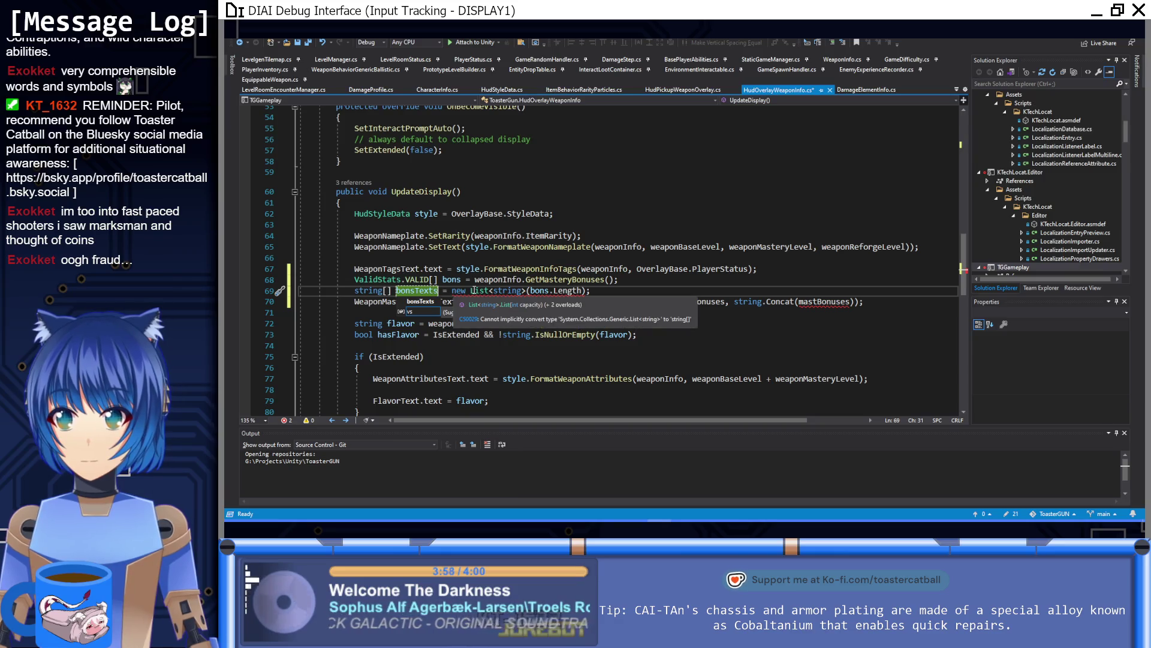
pyautogui.moveTo(471, 290); pyautogui.dragTo(526, 290)
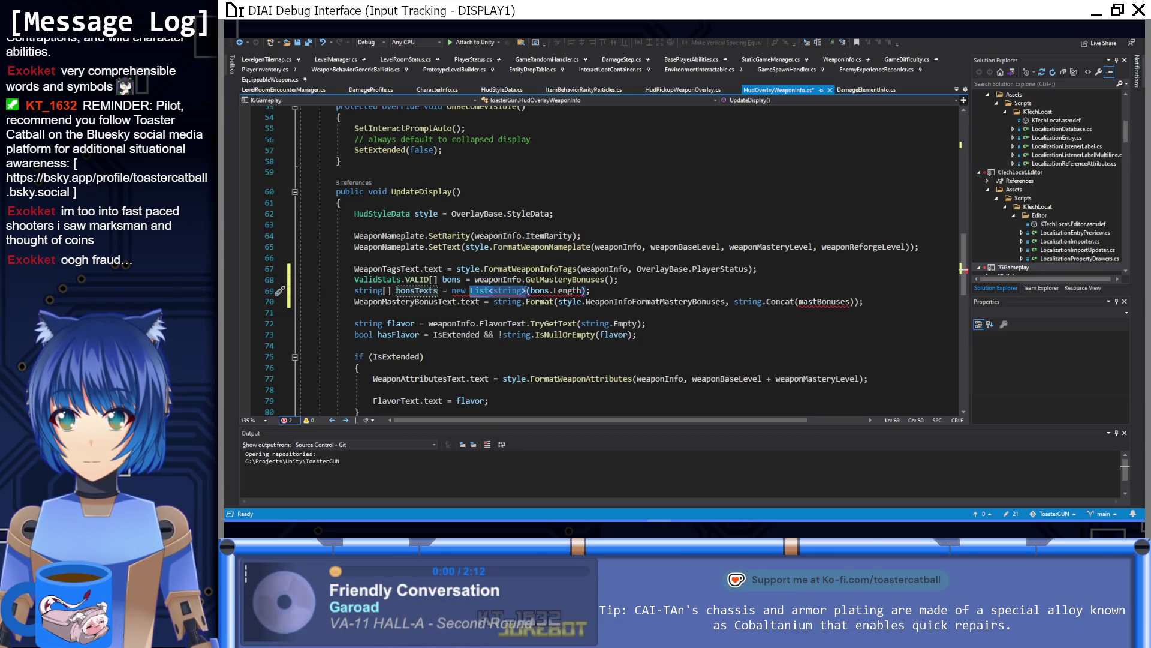
pyautogui.write('string')
pyautogui.press('Delete')
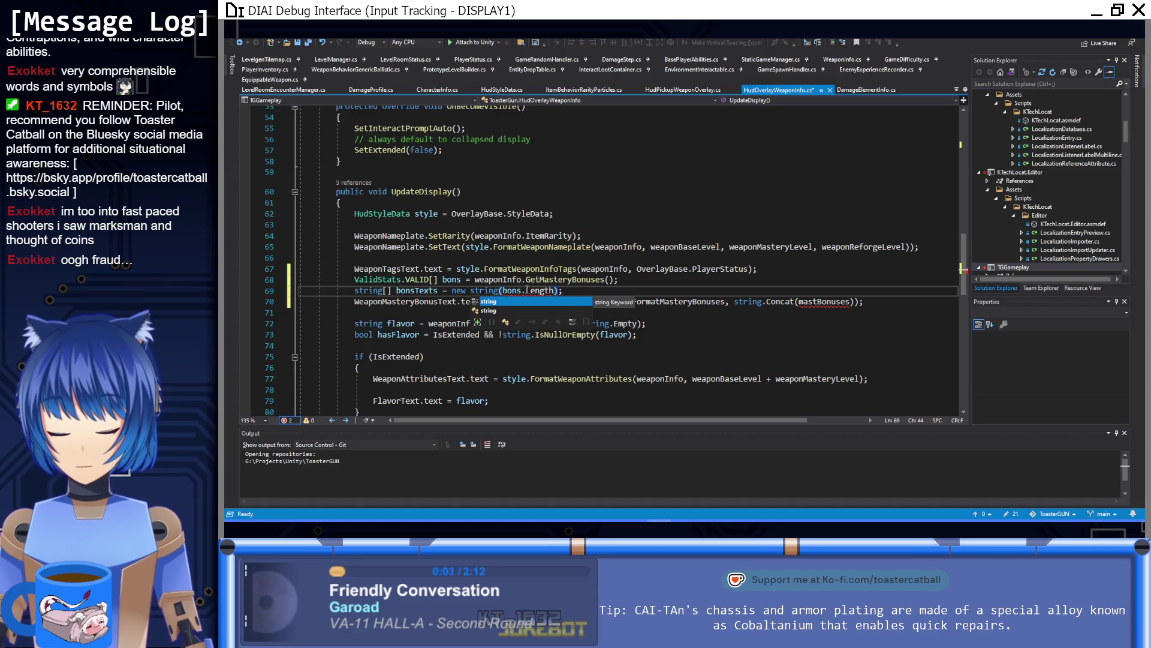
pyautogui.write('[')
pyautogui.press('Escape')
pyautogui.hotkey('ctrl', 'Right')
pyautogui.hotkey('ctrl', 'Right')
pyautogui.hotkey('ctrl', 'Right')
pyautogui.press('Delete')
pyautogui.write(']')
pyautogui.press('Return')
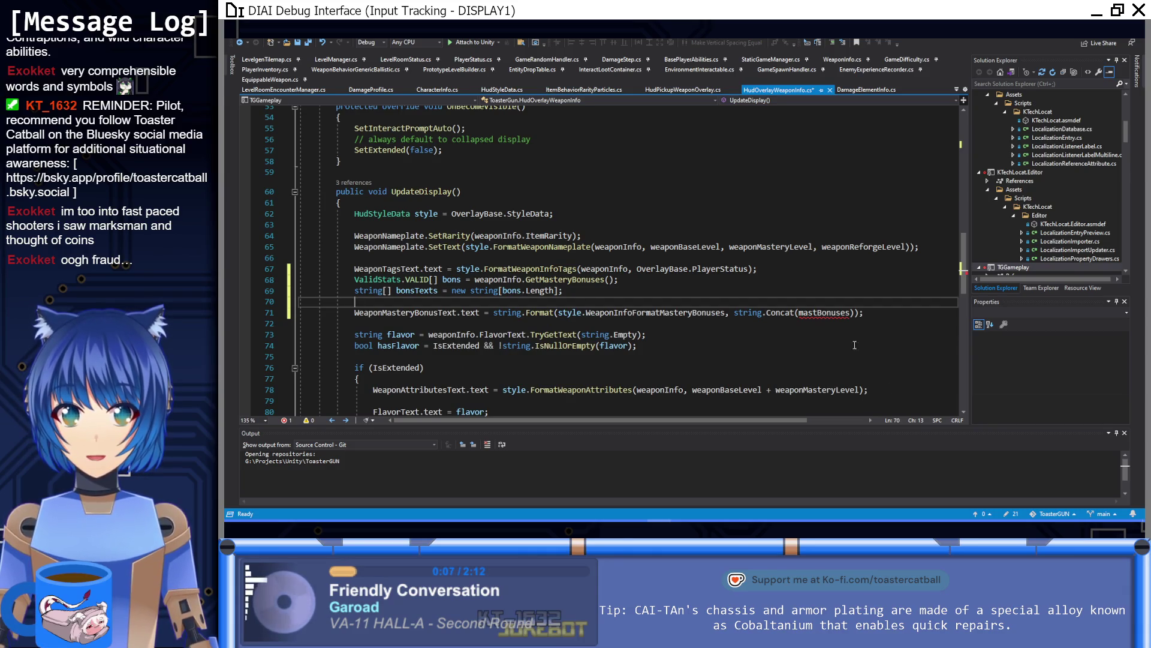
# Undo back to the List<string> mastBonuses line and add a blank line after it
pyautogui.moveTo(822, 312)
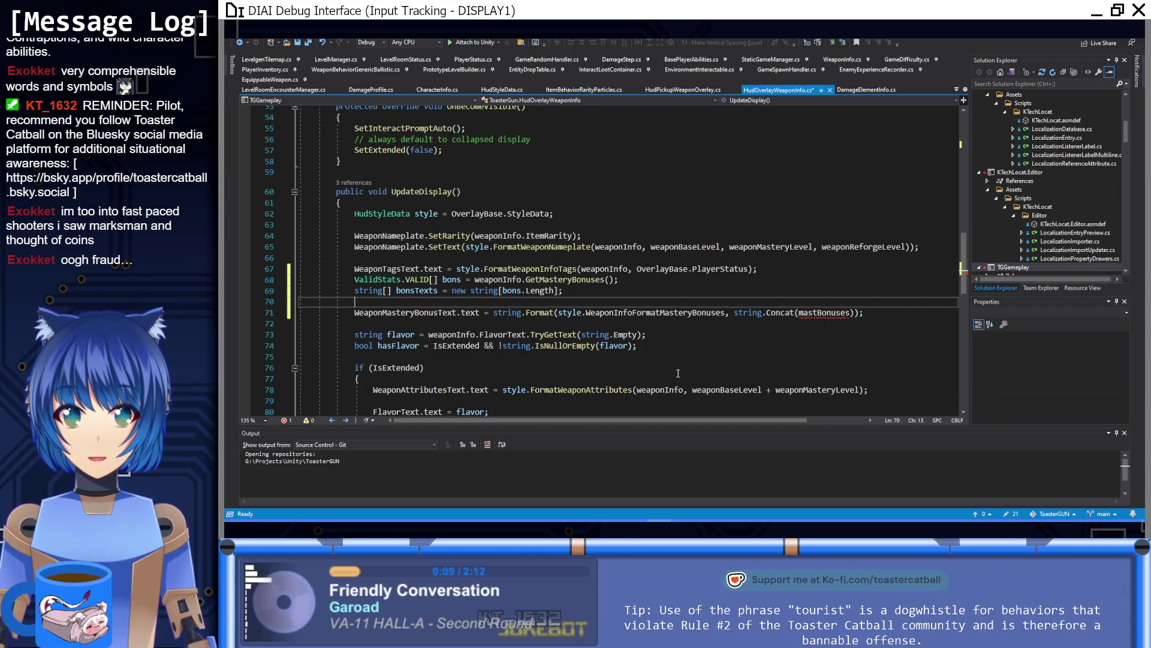
pyautogui.press('BackSpace')
pyautogui.hotkey('ctrl', 'z')
pyautogui.hotkey('ctrl', 'z')
pyautogui.hotkey('ctrl', 'z')
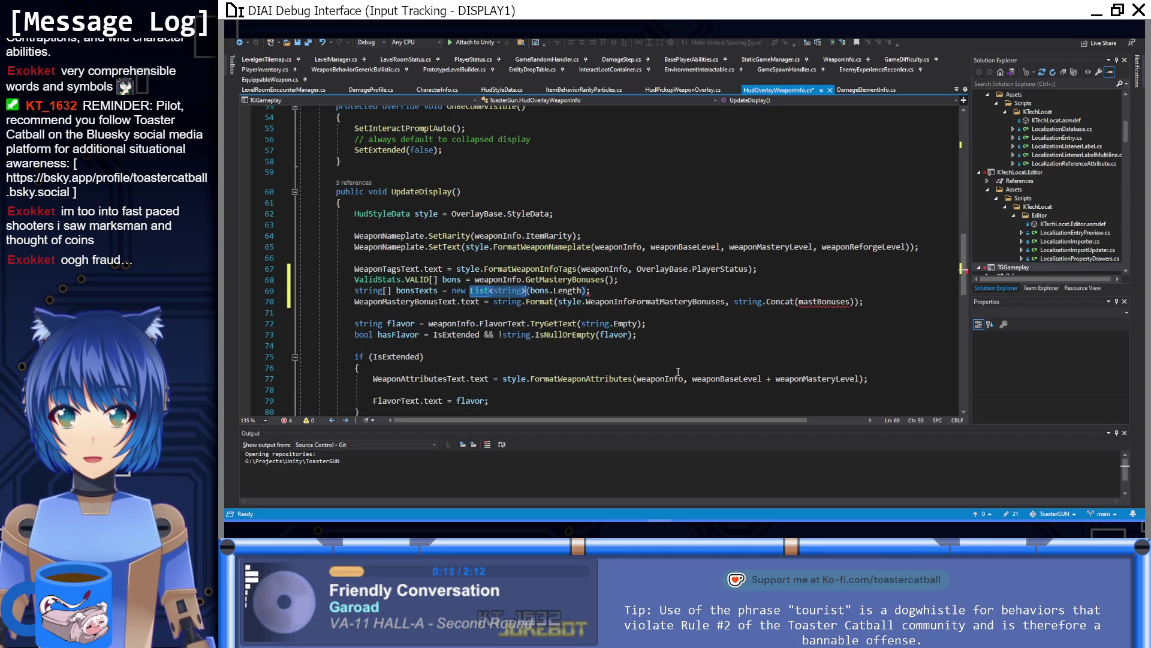
pyautogui.press('BackSpace')
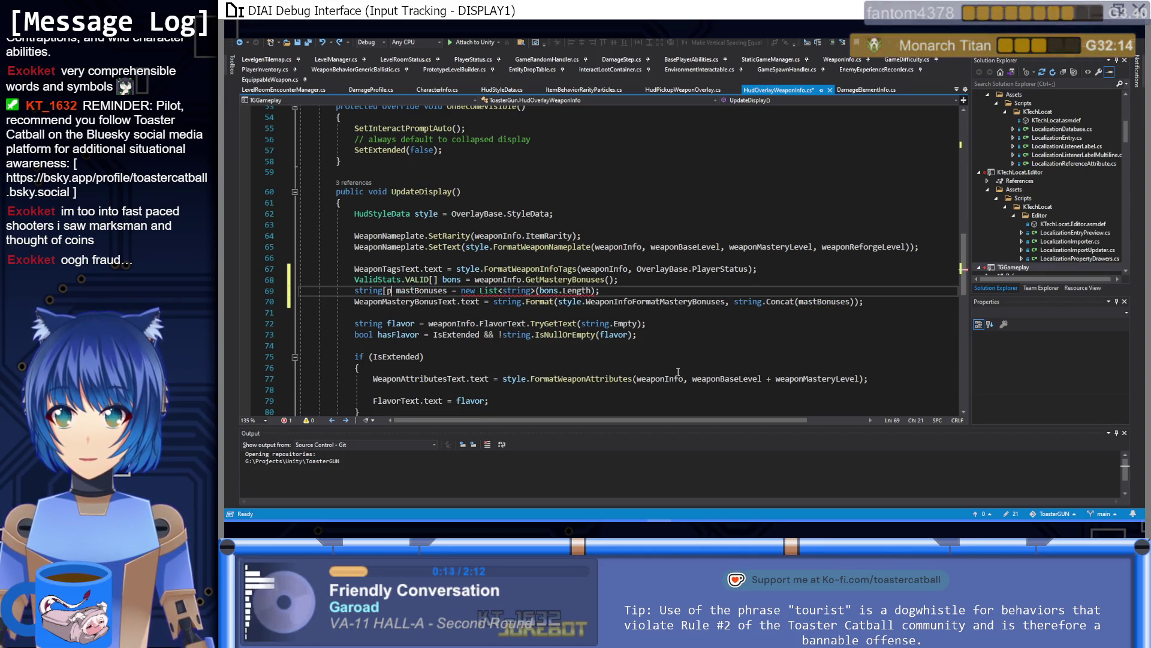
pyautogui.write('print')
pyautogui.hotkey('ctrl', 'z')
pyautogui.hotkey('ctrl', 'z')
pyautogui.hotkey('ctrl', 'z')
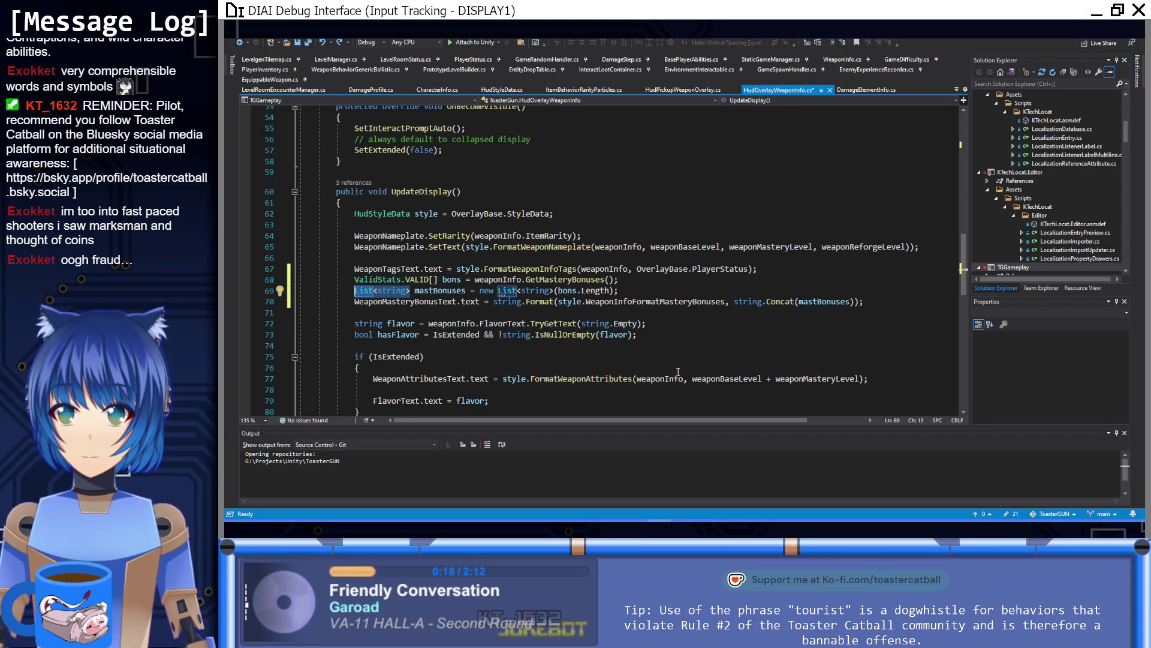
pyautogui.click(653, 294)
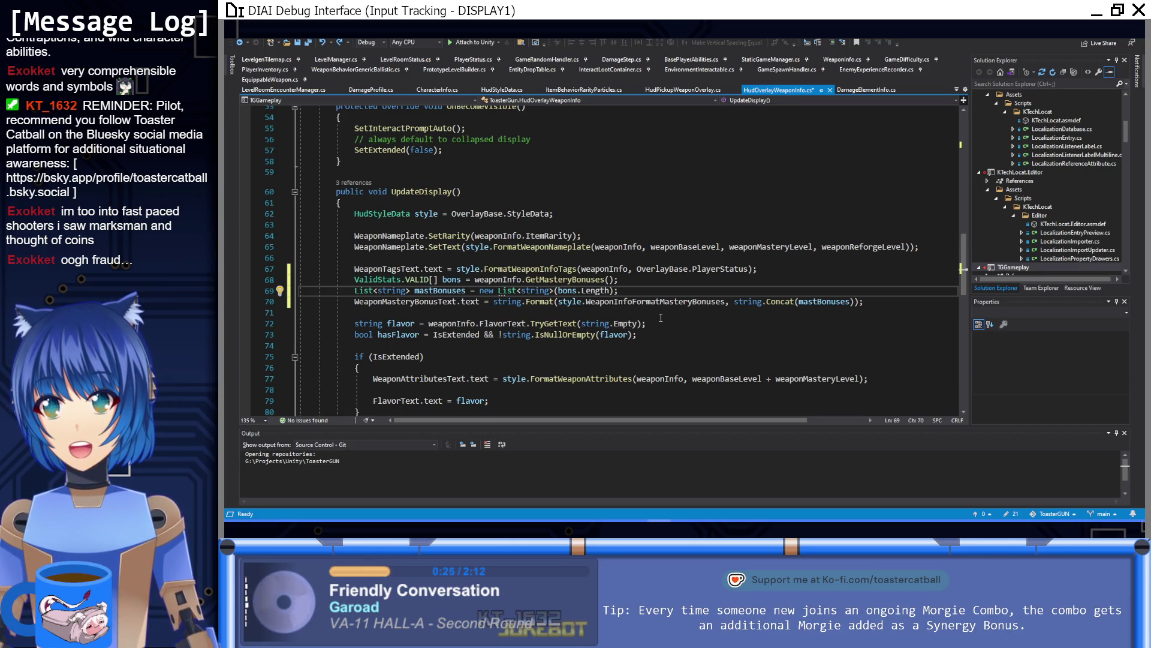
pyautogui.press('Return')
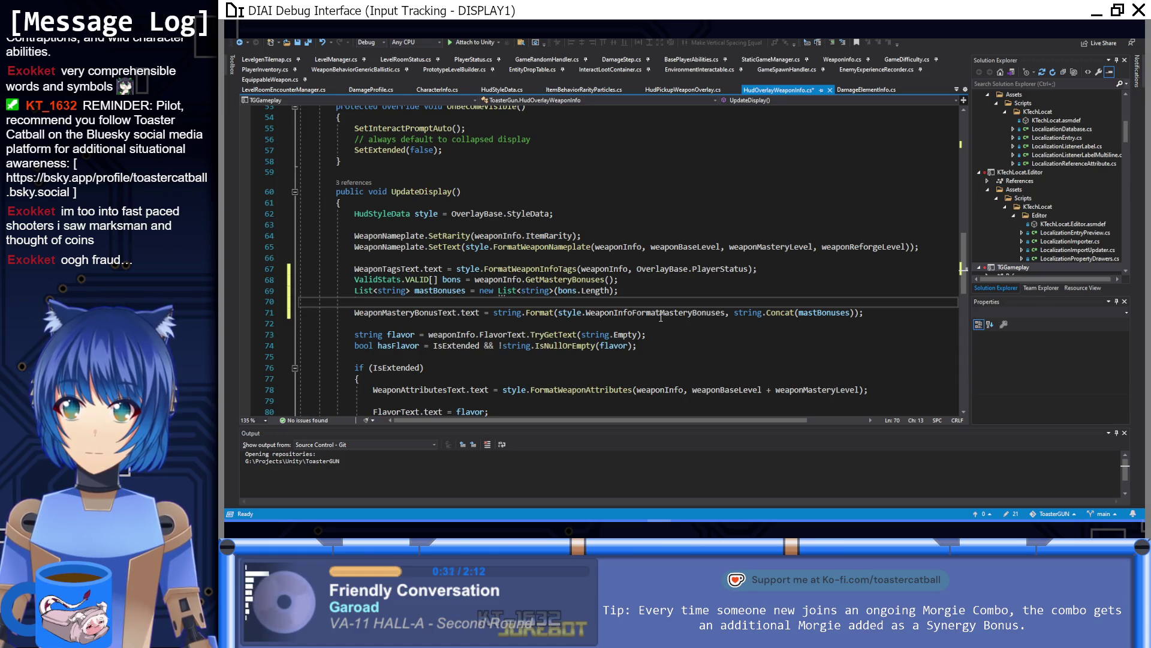
# Declare public const int k_ValidStatIconIndexStart above UpdateDisplay, briefly checking the GIMP icon sheet
pyautogui.click(407, 179)
pyautogui.press('Return')
pyautogui.write('publ')
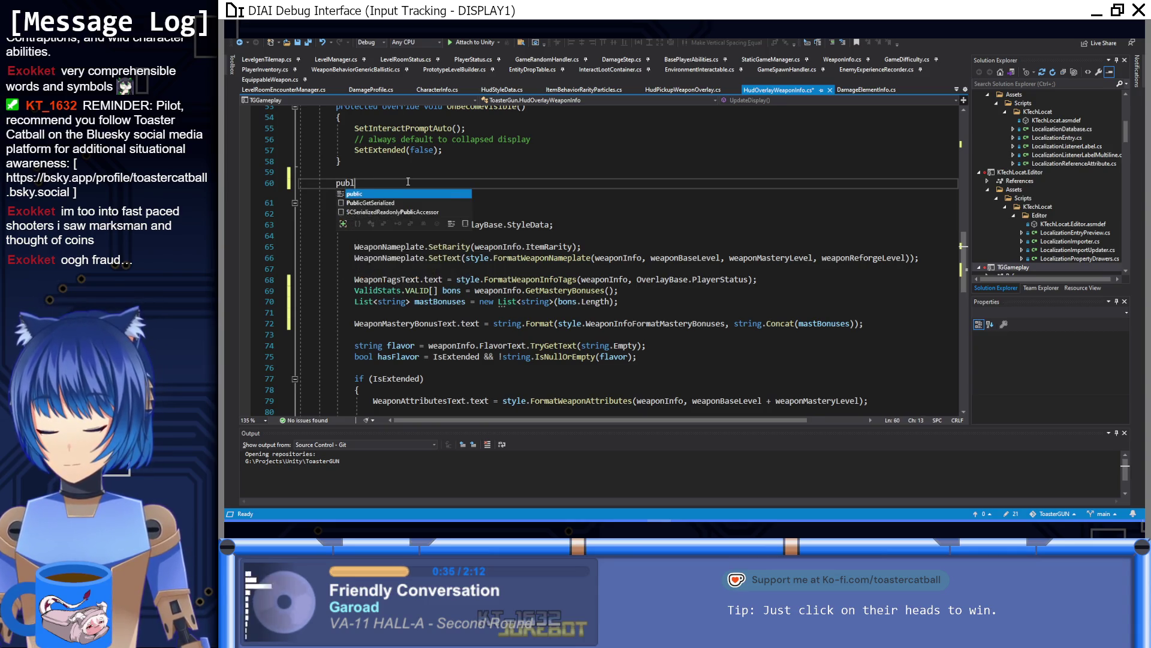
pyautogui.write('ic static int')
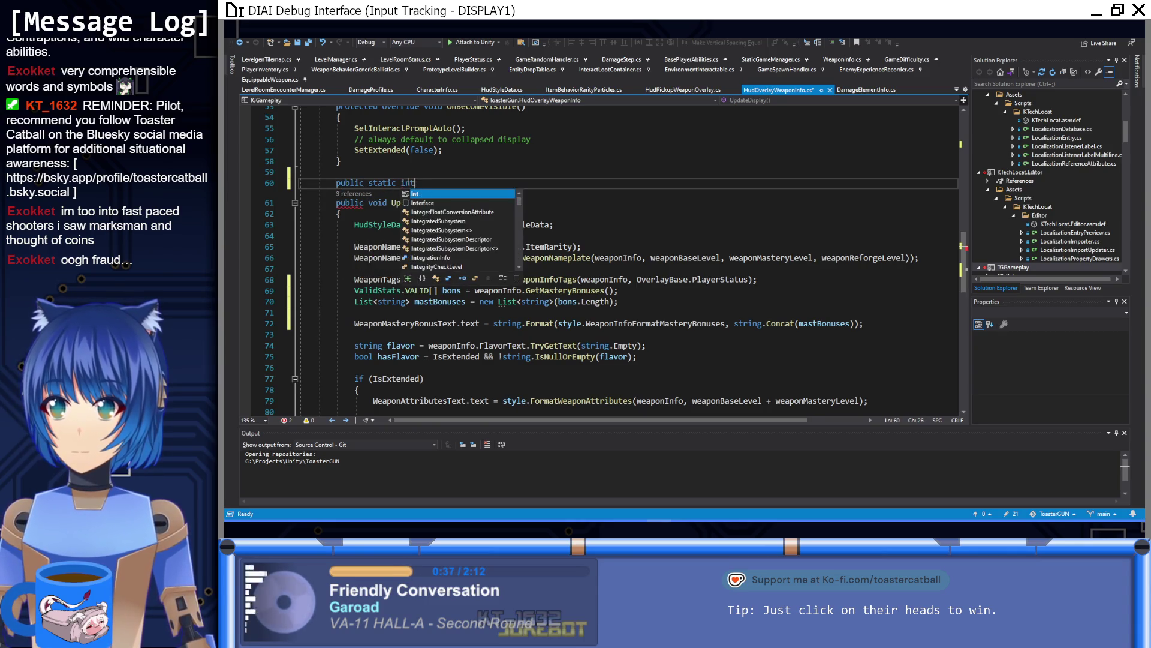
pyautogui.hotkey('ctrl', 'shift', 'Left')
pyautogui.hotkey('ctrl', 'shift', 'Left')
pyautogui.write('const int k')
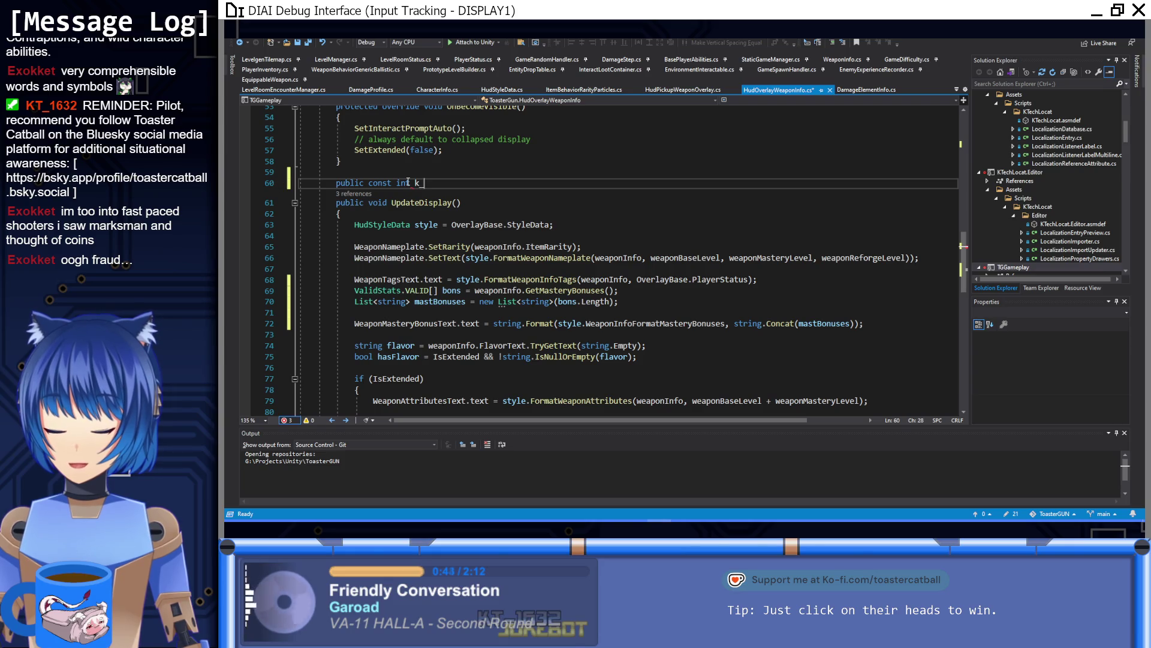
pyautogui.write('ValidSa')
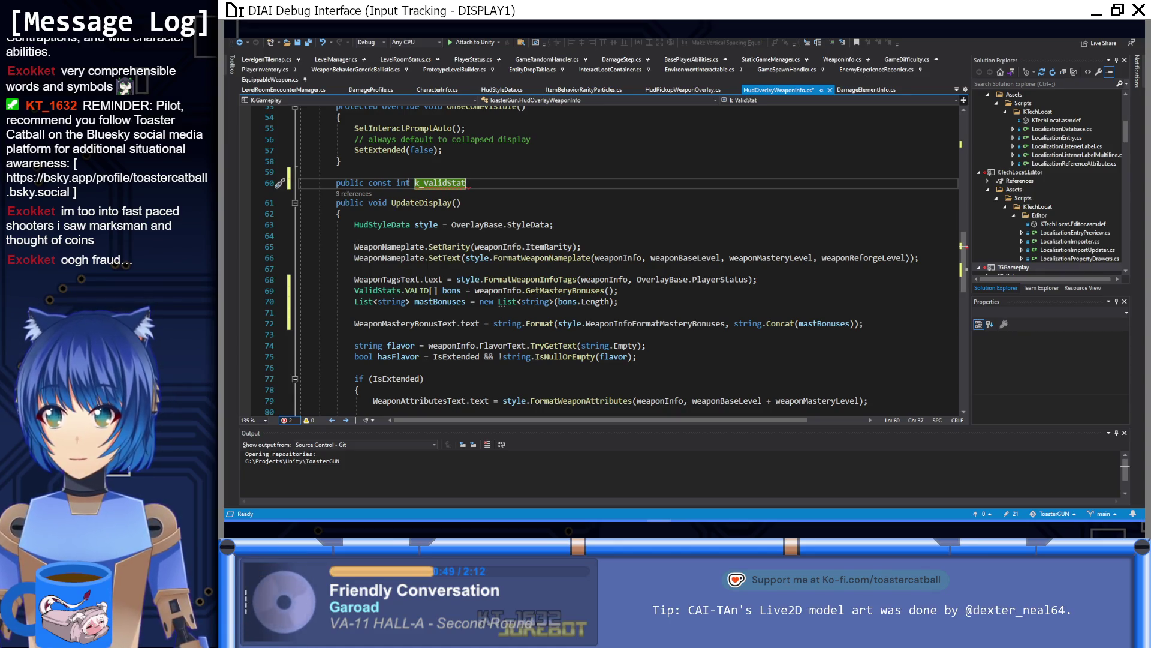
pyautogui.write('IndexStart')
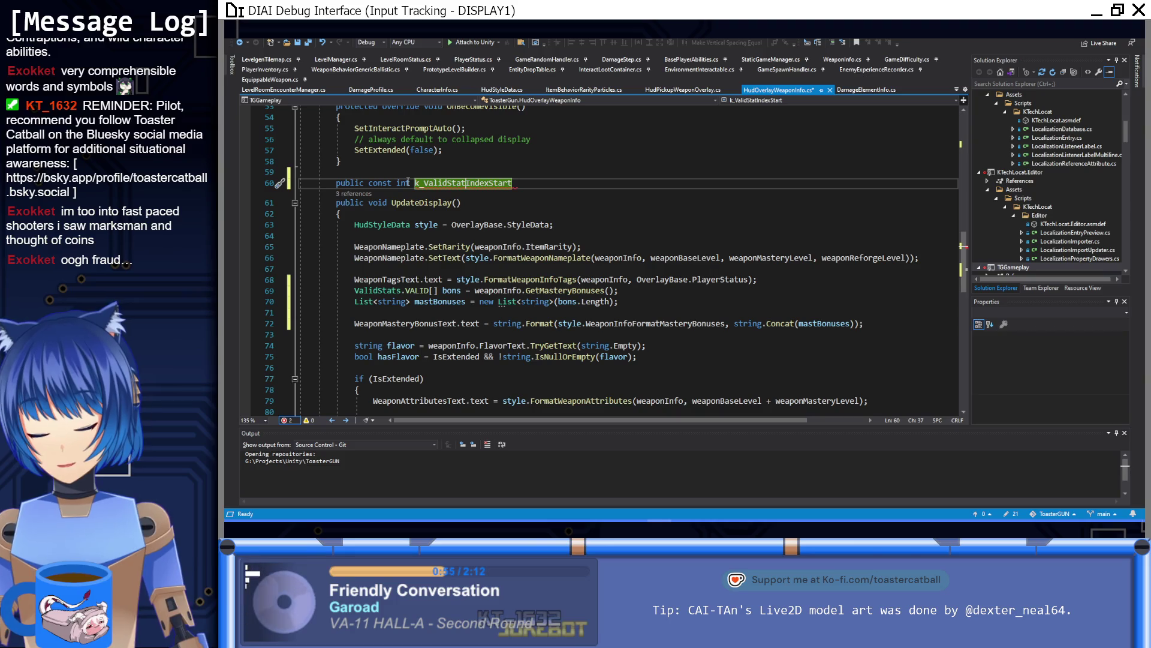
pyautogui.write('Icon')
pyautogui.click(554, 184)
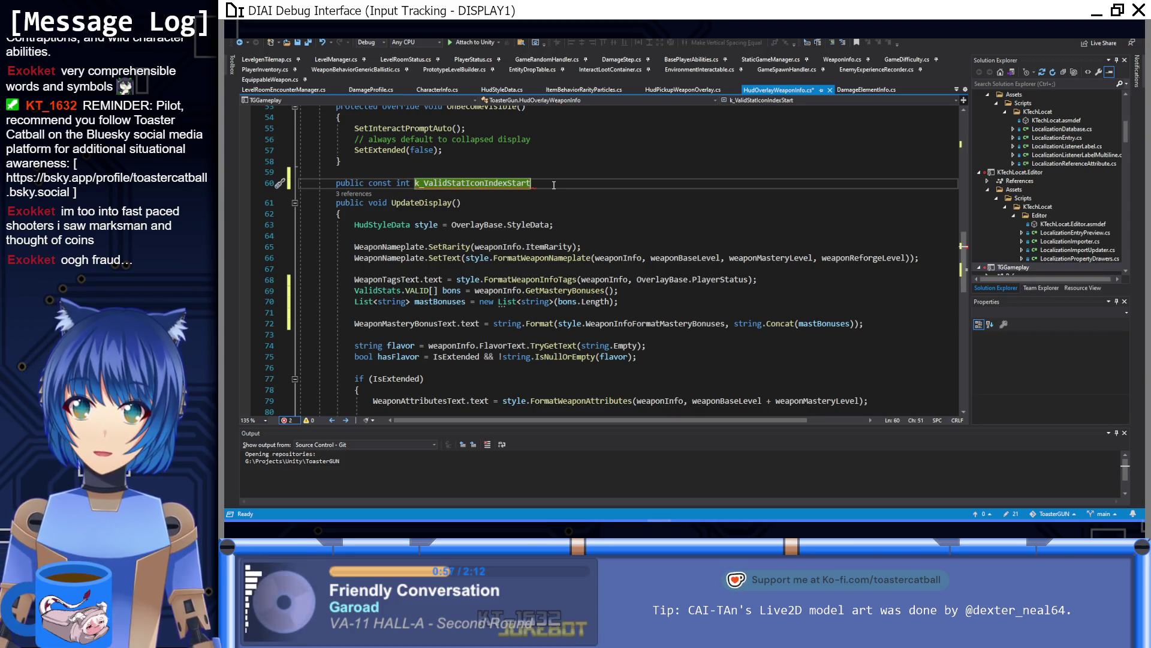
pyautogui.click(607, 486)
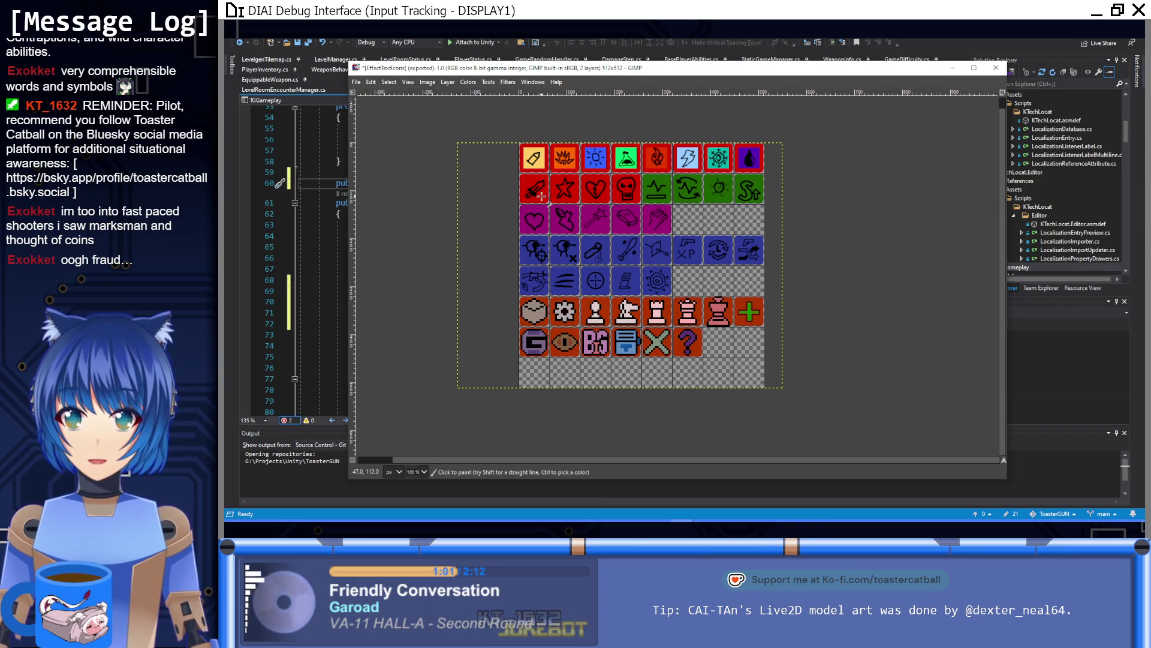
pyautogui.click(818, 41)
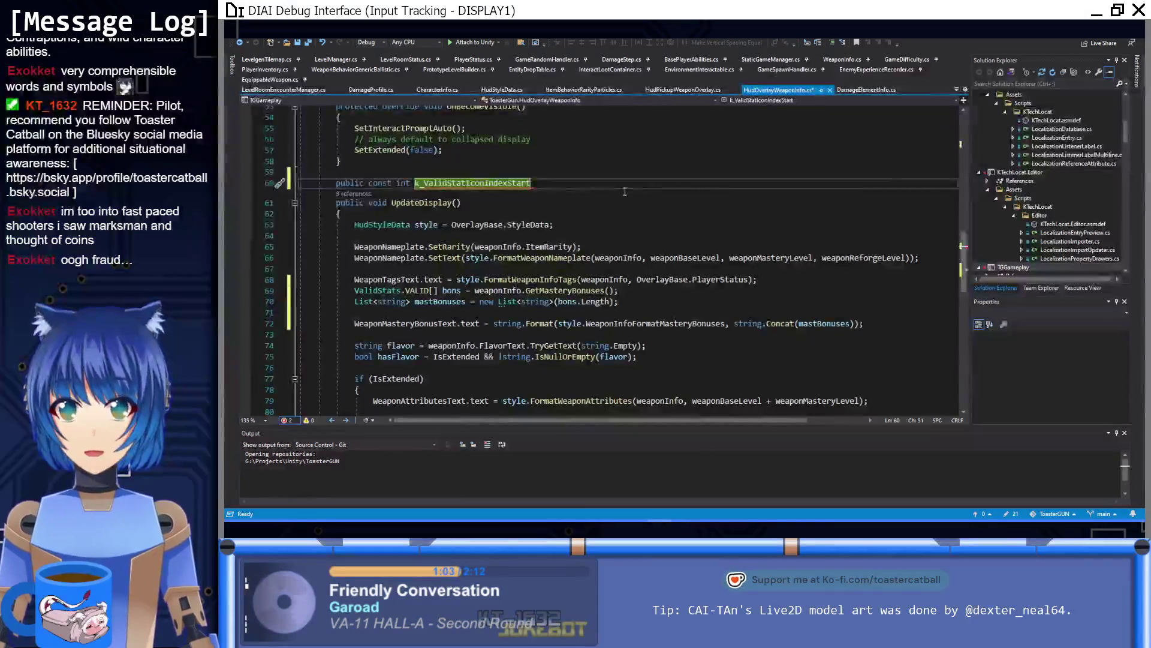
# Set k_ValidStatIconIndexStart to 16, glancing at HudStyleData.cs formats before returning
pyautogui.write(' = 16;')
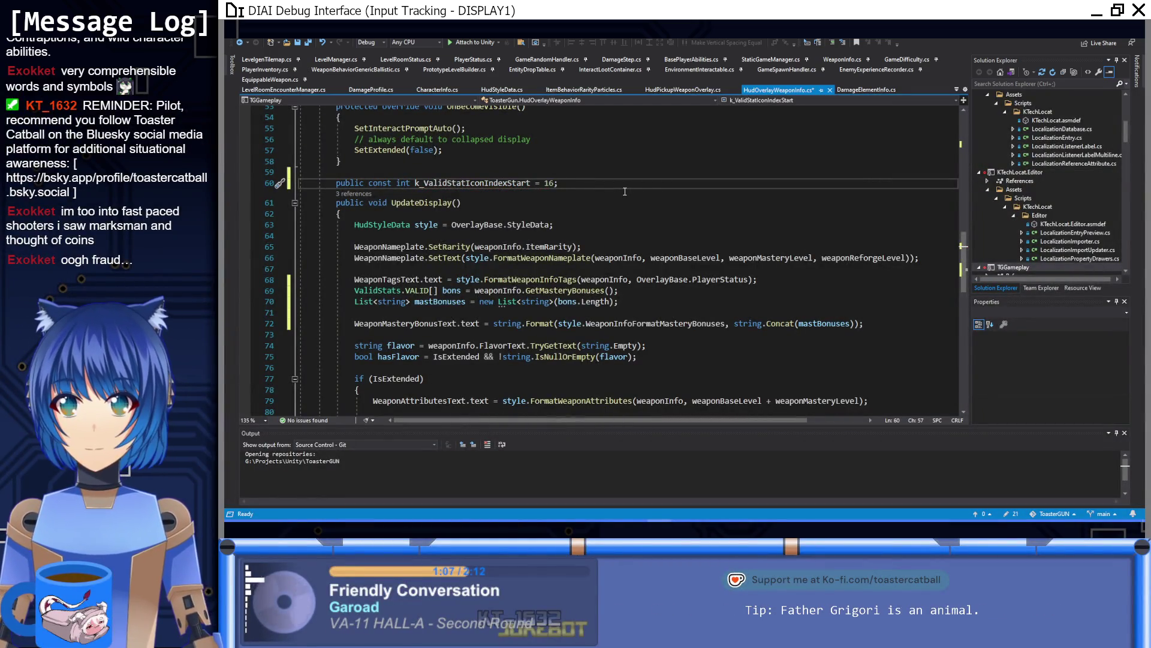
pyautogui.click(633, 290)
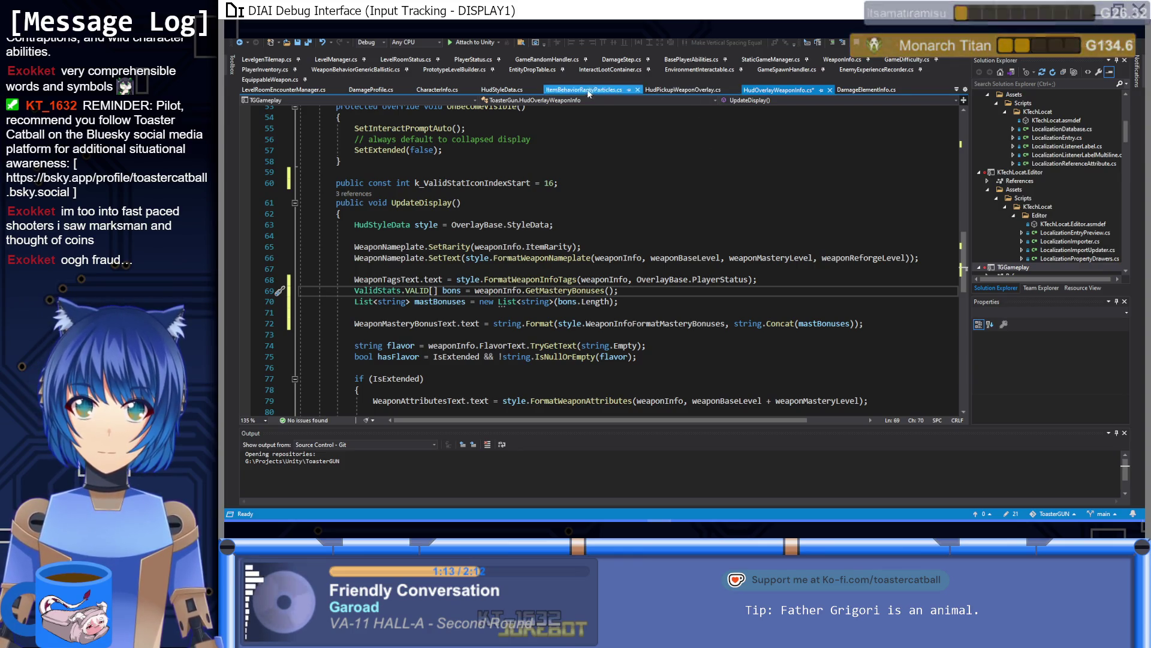
pyautogui.click(493, 91)
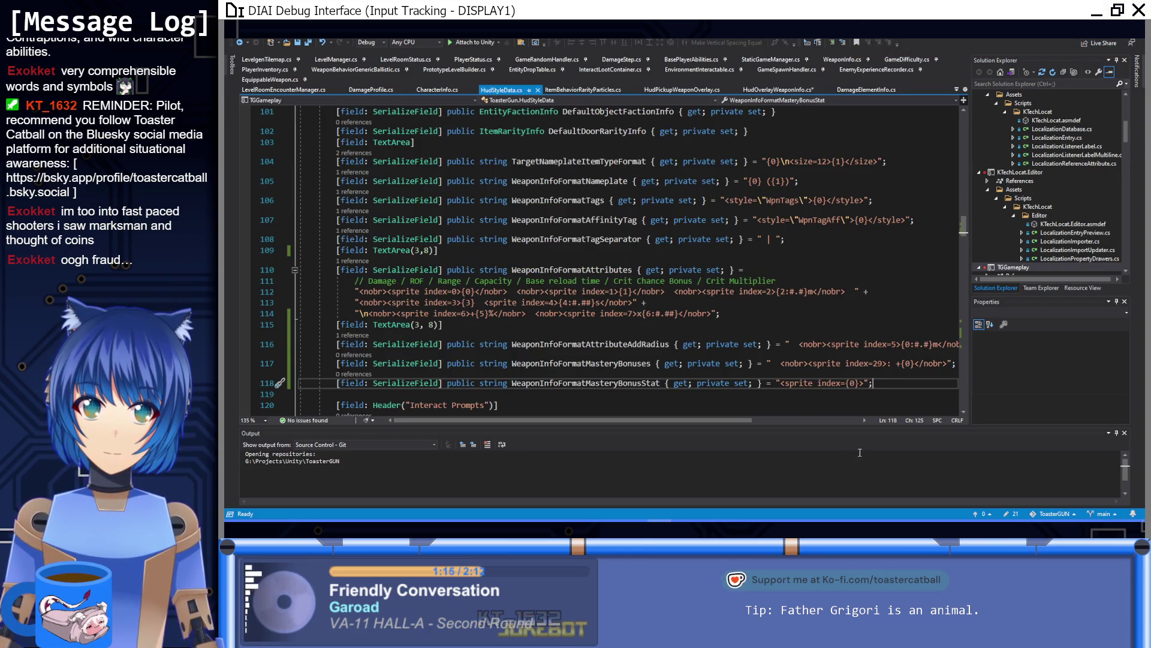
pyautogui.click(764, 90)
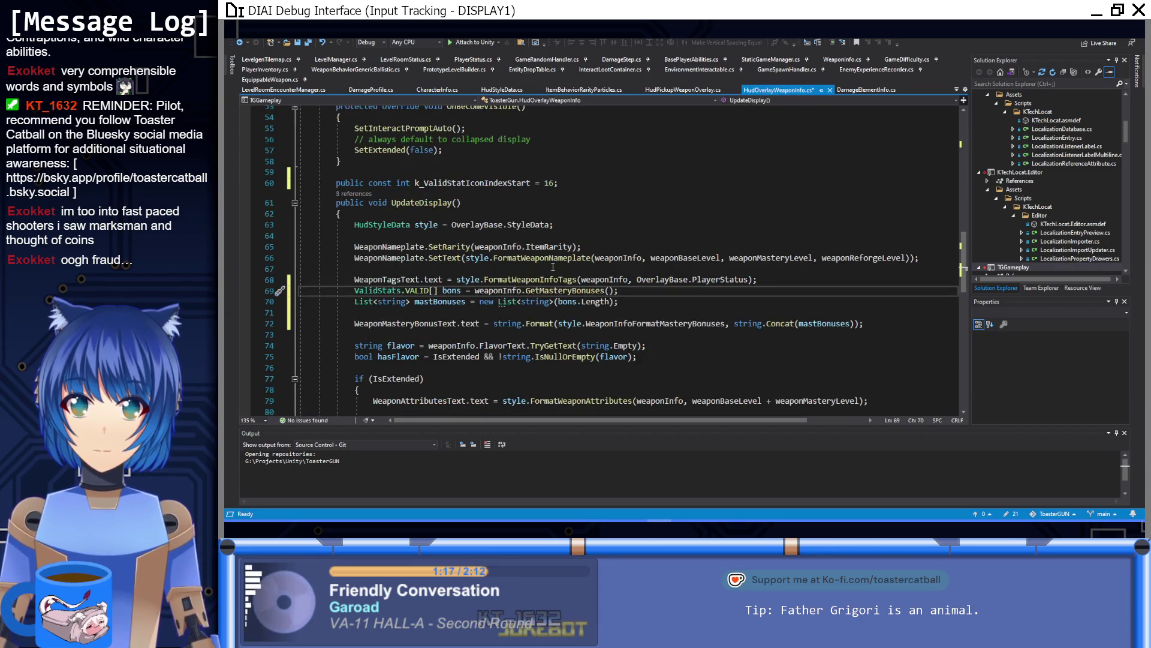
# Add a foreach loop over bons, making the loop variable type explicit as ValidStats.VALID
pyautogui.press('Down')
pyautogui.press('Down')
pyautogui.write('for')
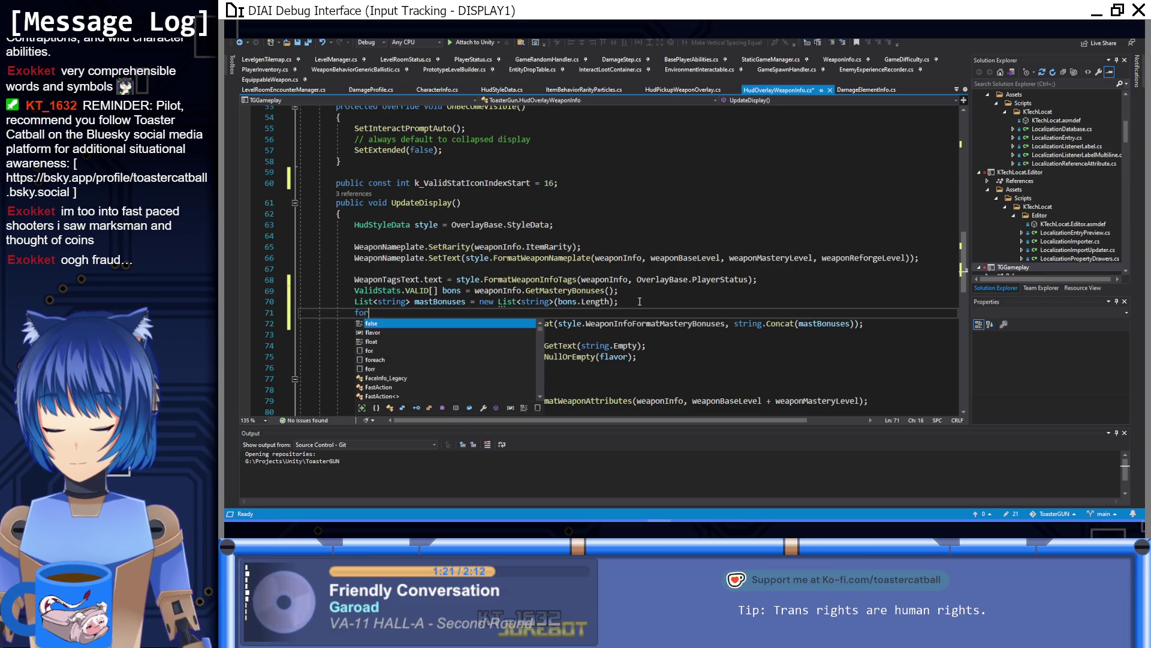
pyautogui.write('each (var bon in ')
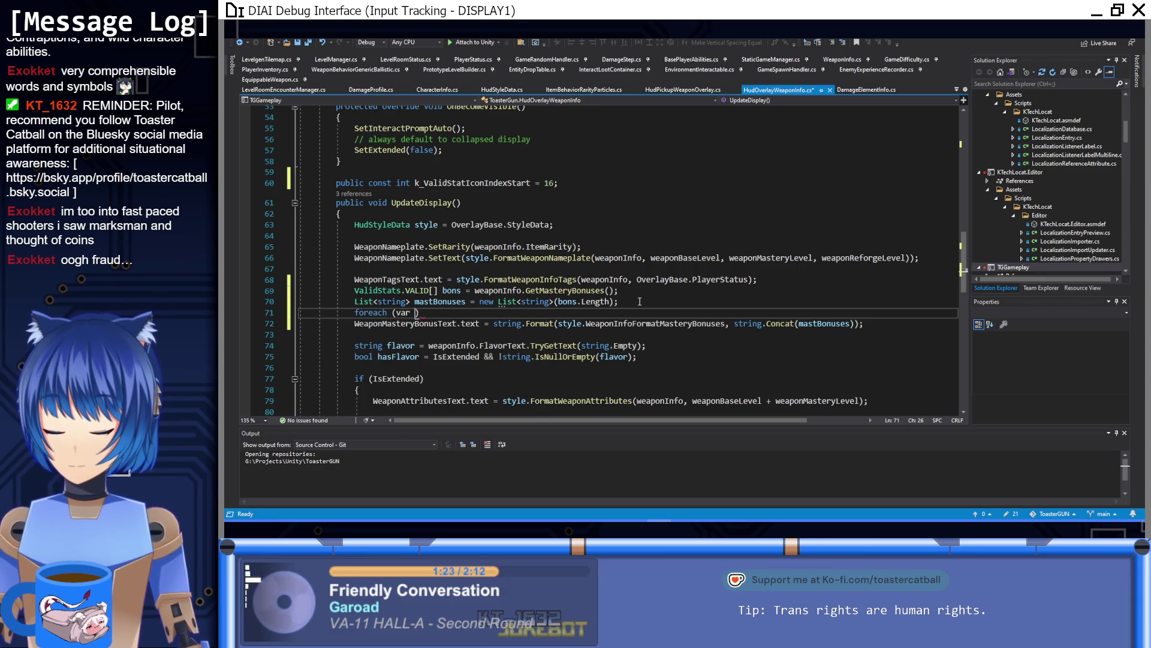
pyautogui.write('bons)')
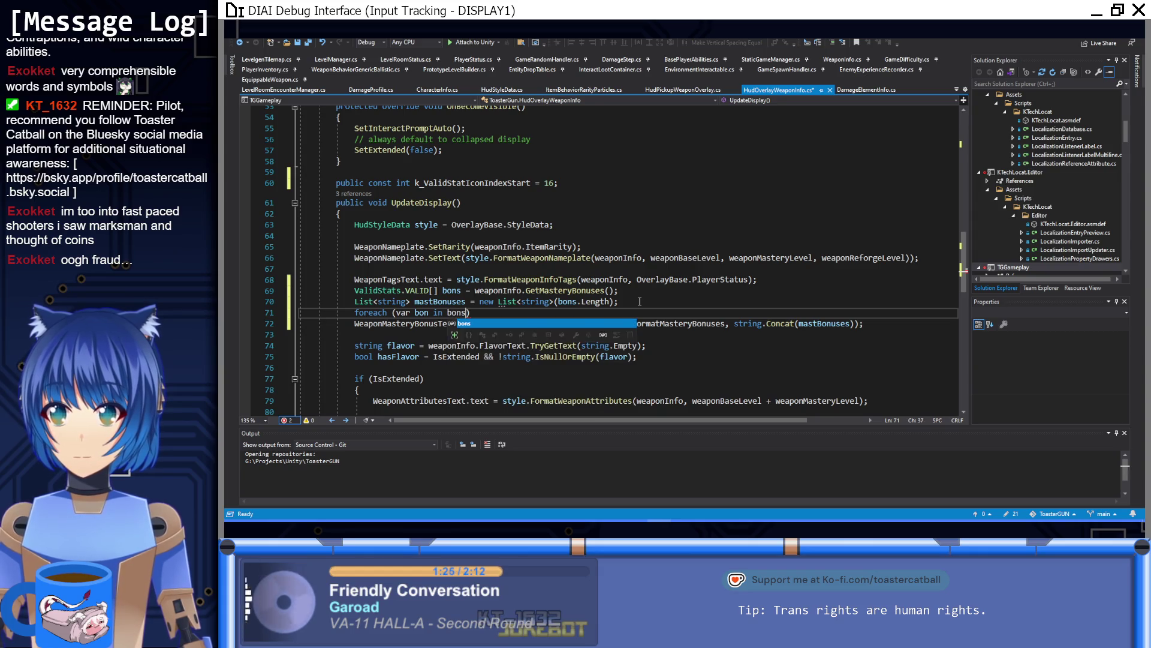
pyautogui.press('Return')
pyautogui.write('{')
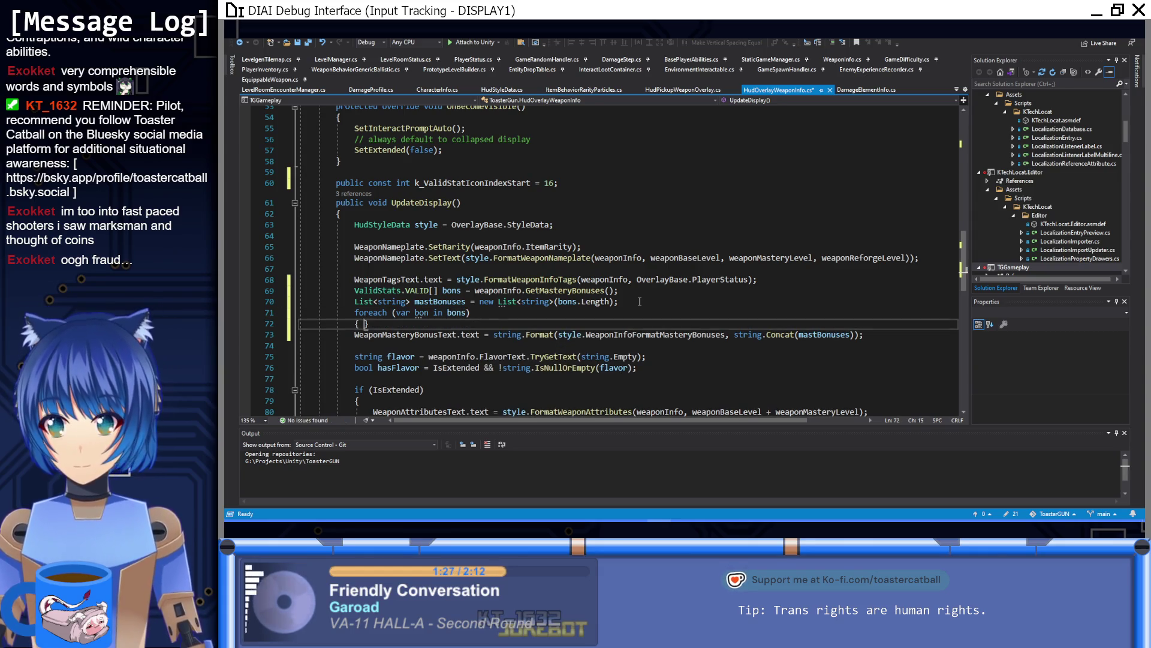
pyautogui.press('Return')
pyautogui.click(403, 313)
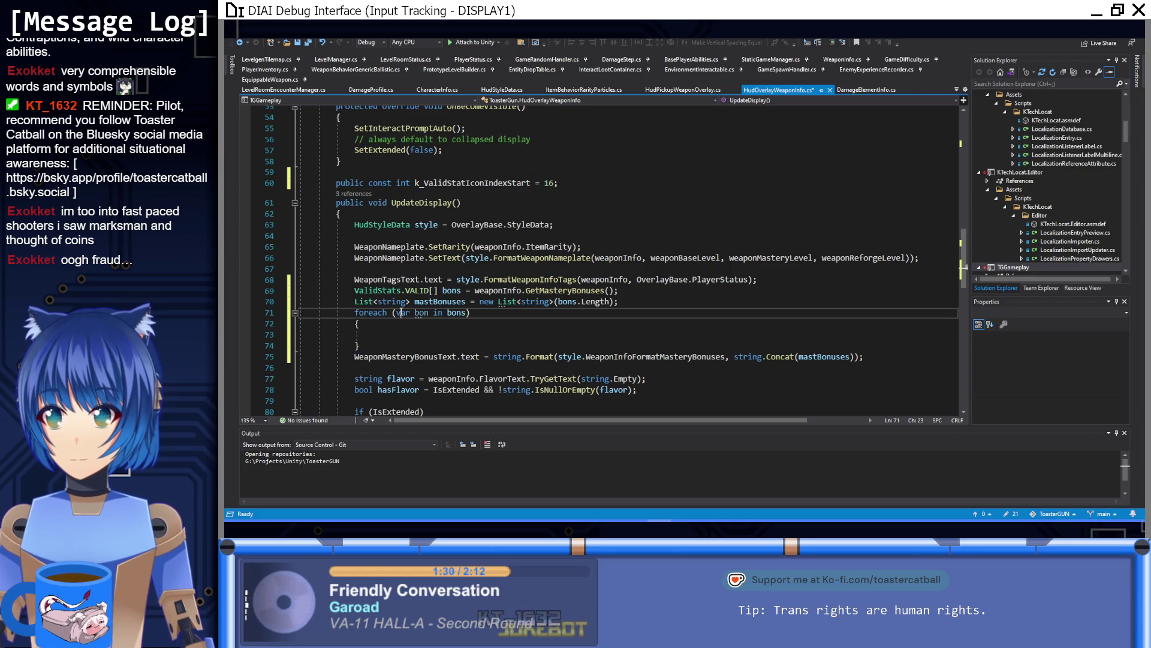
pyautogui.hotkey('ctrl', '.')
pyautogui.press('Return')
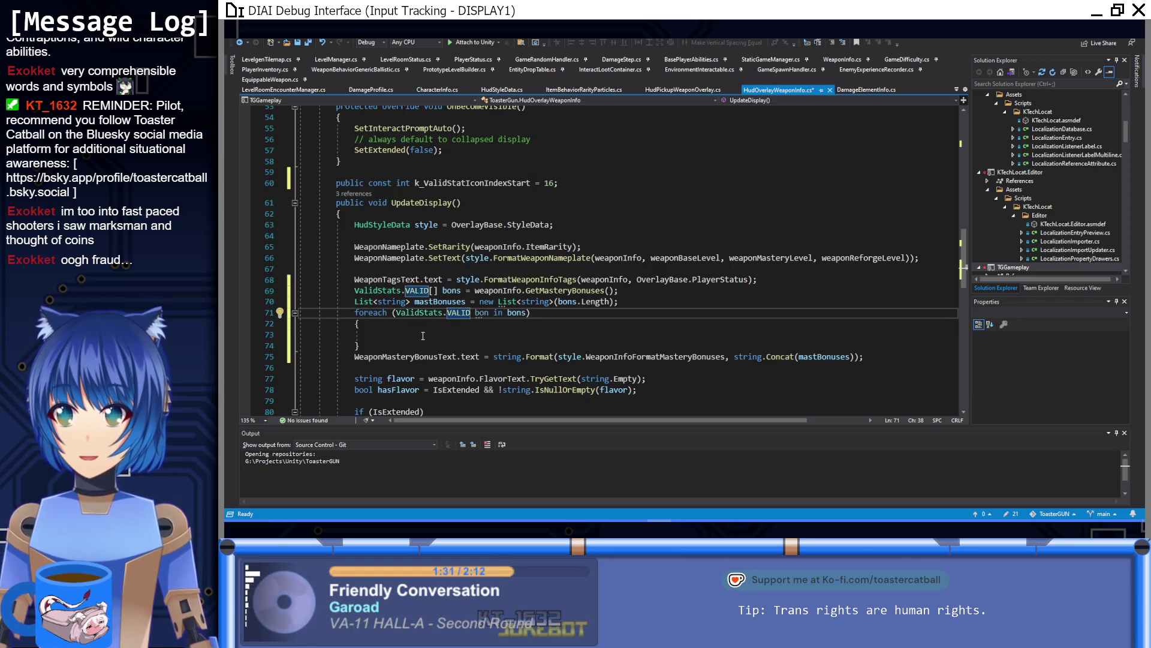
# Rename mastBonuses to bonsTexts everywhere
pyautogui.click(471, 336)
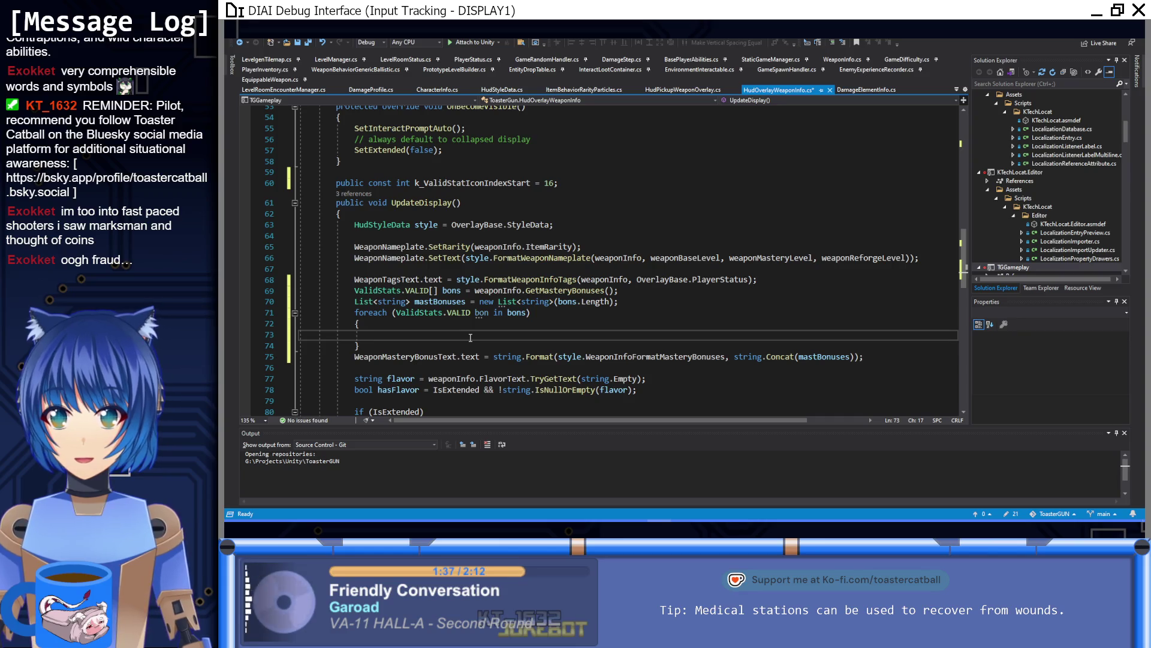
pyautogui.write('m')
pyautogui.press('BackSpace')
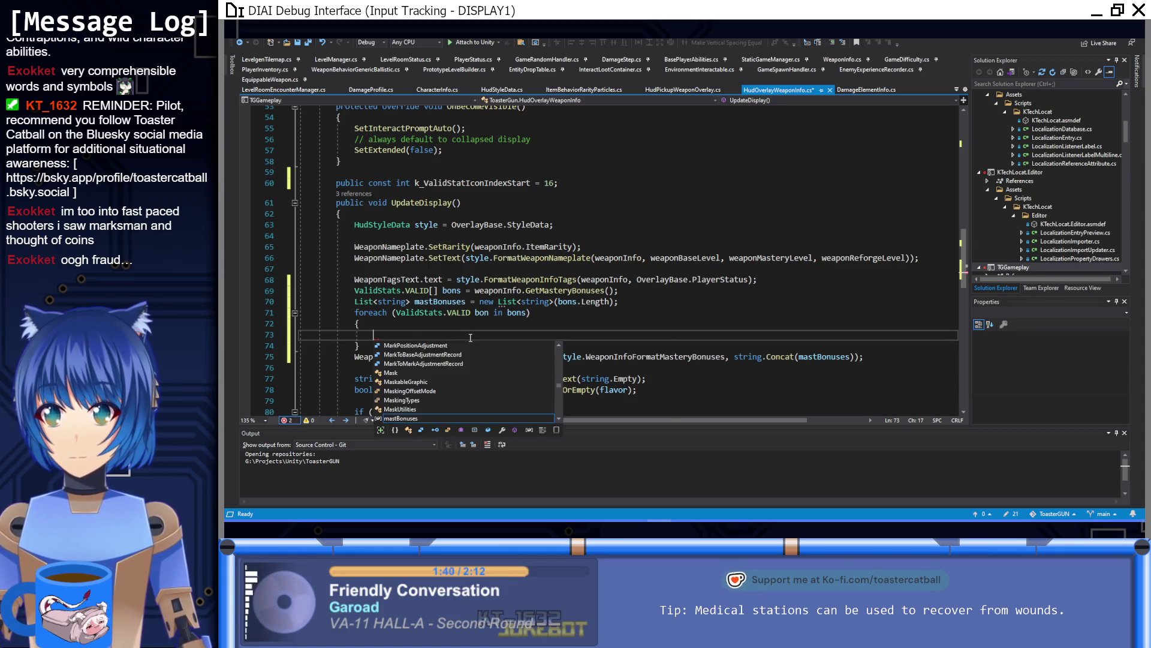
pyautogui.press('Escape')
pyautogui.moveTo(466, 301); pyautogui.dragTo(415, 302)
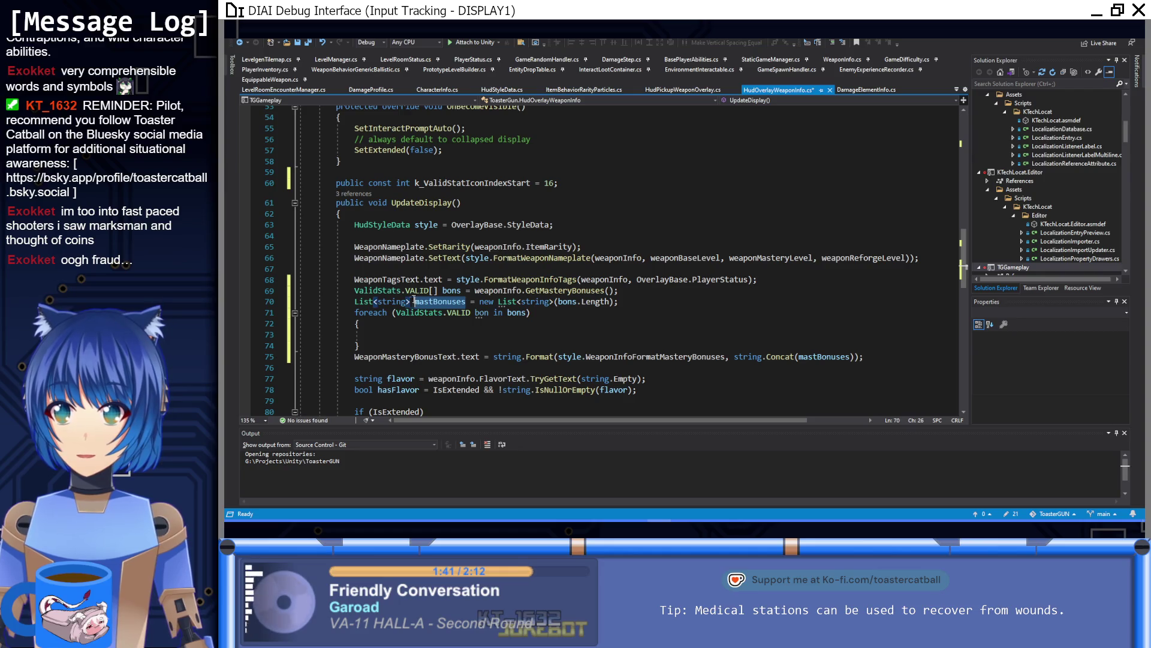
pyautogui.write('bons')
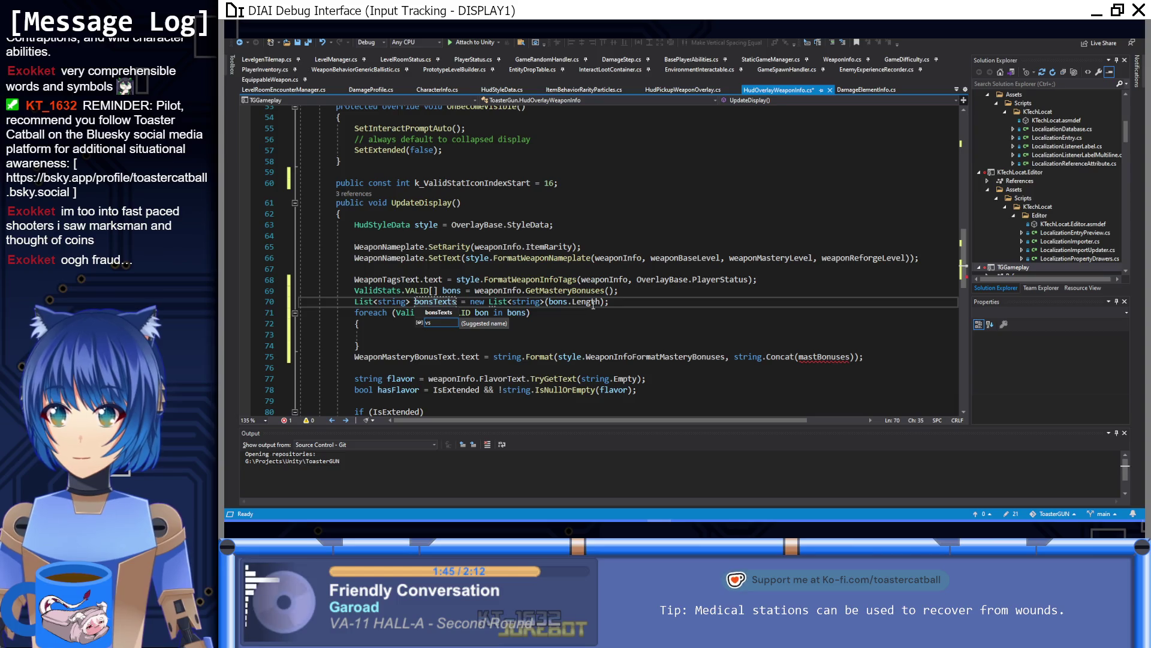
pyautogui.press('Return')
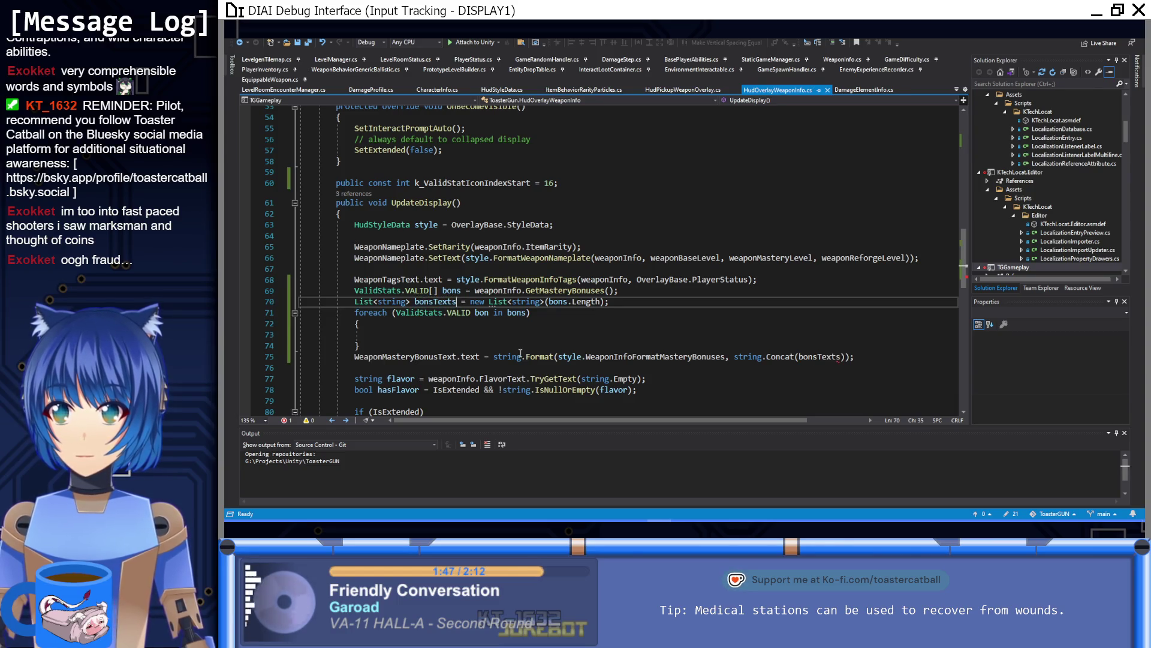
# Start a bonsTexts.Add(style. call inside the loop body
pyautogui.press('Down')
pyautogui.press('Down')
pyautogui.press('Down')
pyautogui.press('Down')
pyautogui.press('Home')
pyautogui.press('Home')
pyautogui.press('Up')
pyautogui.write('bons')
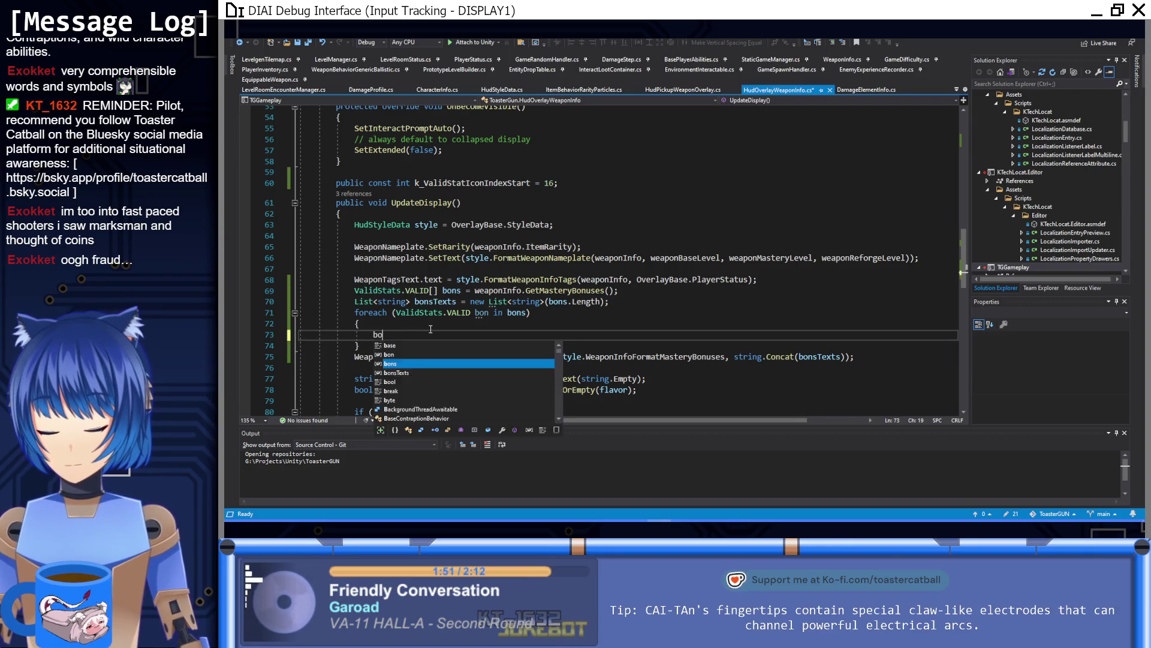
pyautogui.press('Tab')
pyautogui.write('.Add(')
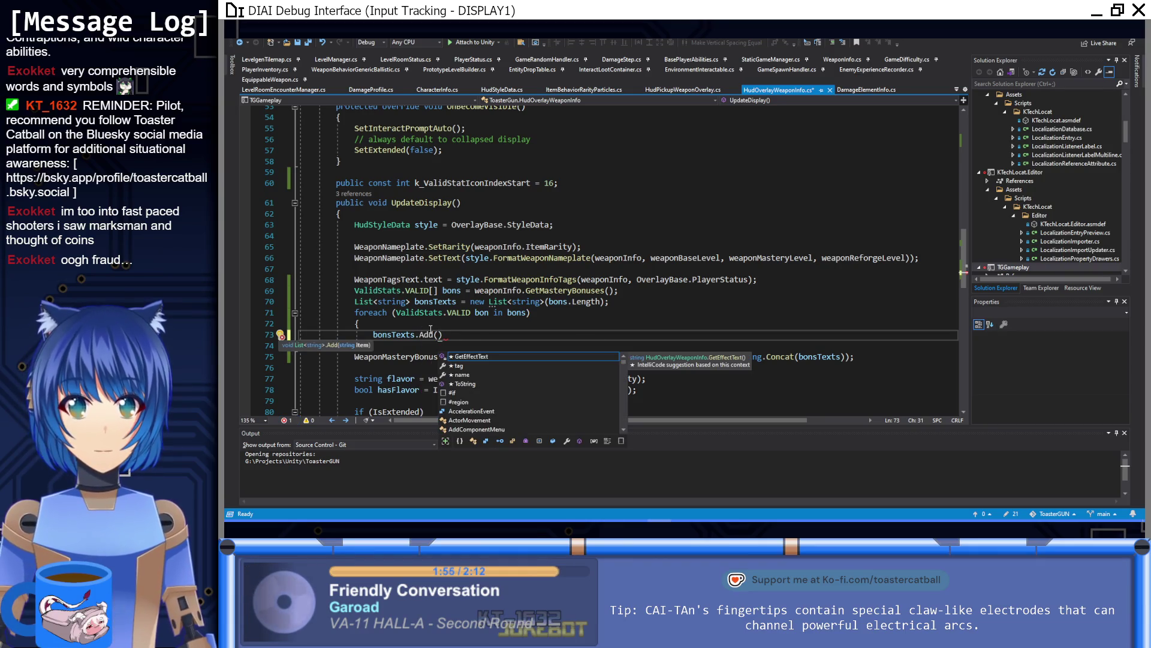
pyautogui.write('style.')
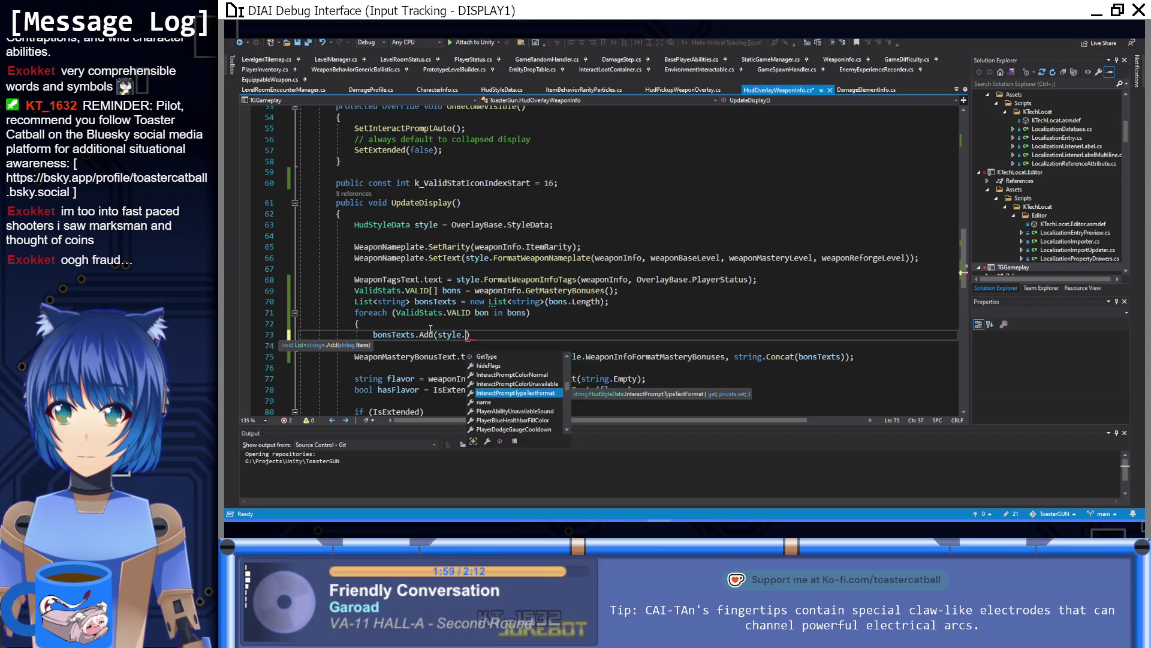
pyautogui.hotkey('ctrl', 'shift', 'Left')
pyautogui.hotkey('ctrl', 'shift', 'Left')
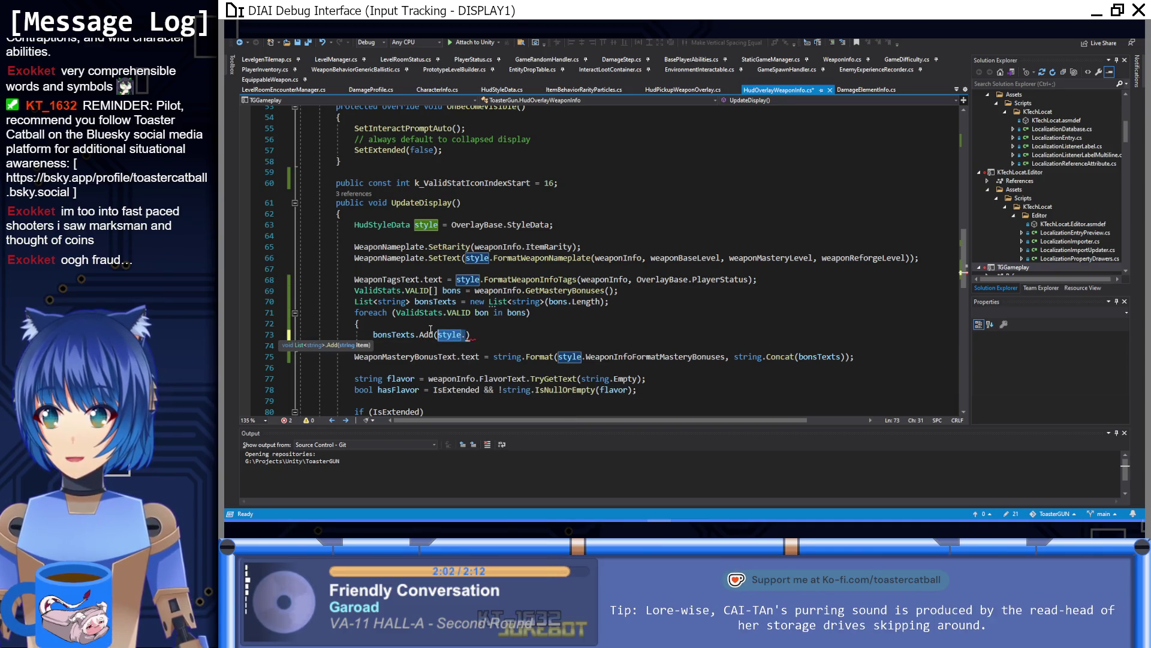
# Begin a new string declaration on a blank line after line 68
pyautogui.click(792, 281)
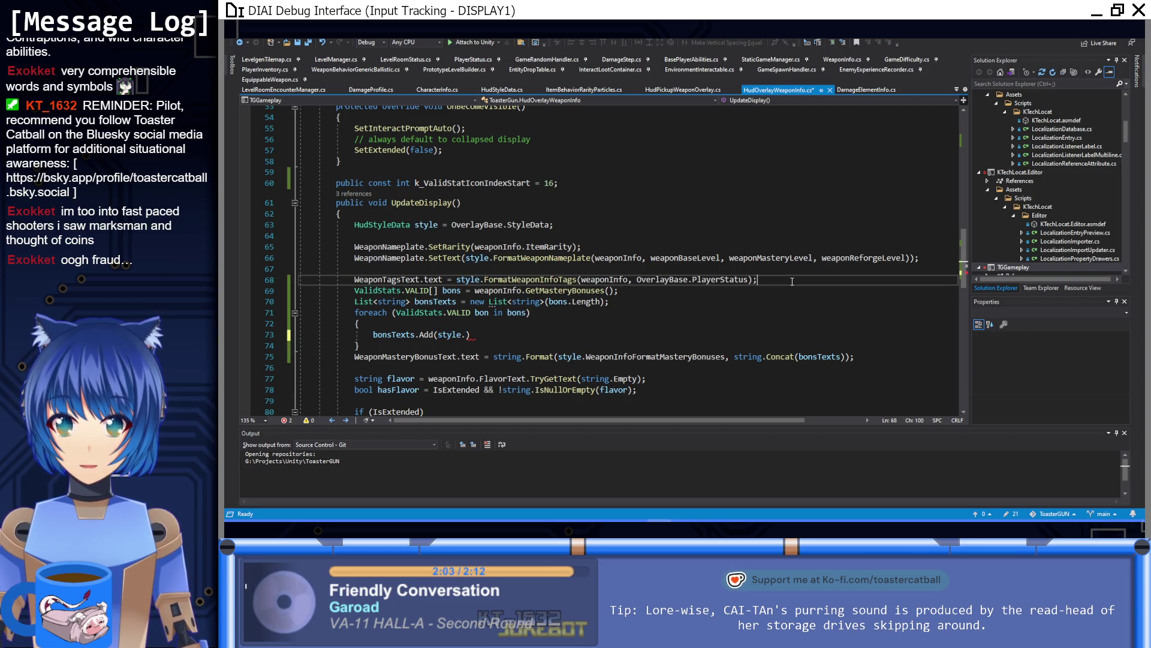
pyautogui.press('Return')
pyautogui.write('string bonsFormat =')
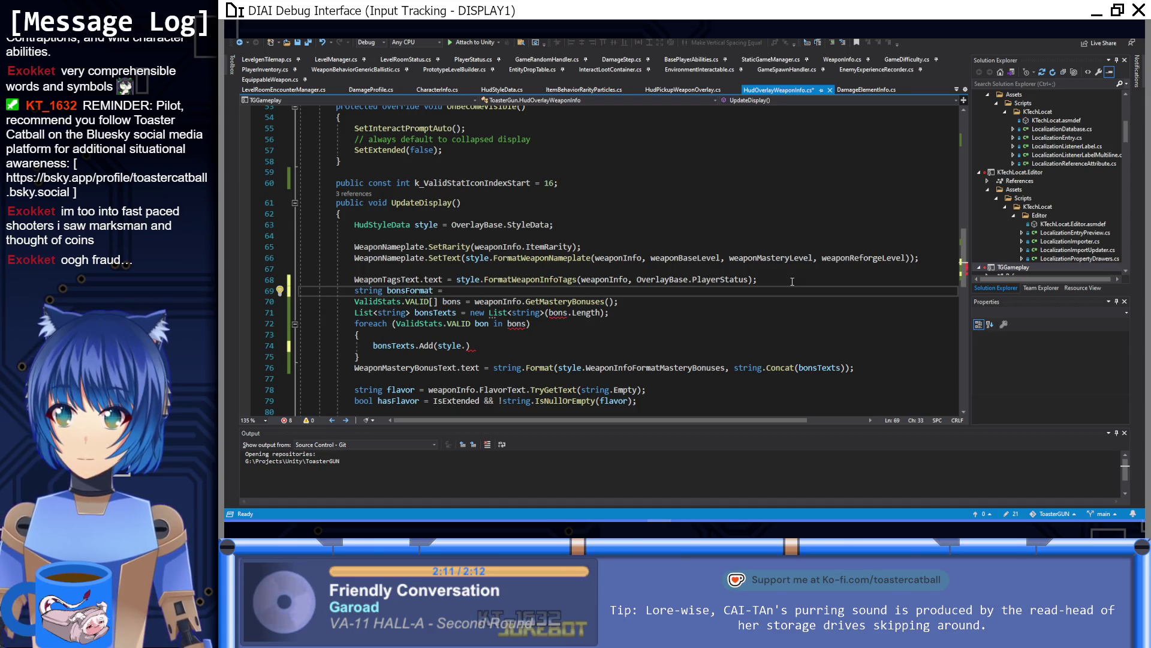
# Assign style.WeaponInfoFormatMasteryBonusStat to the bonsFormat string
pyautogui.write('style.')
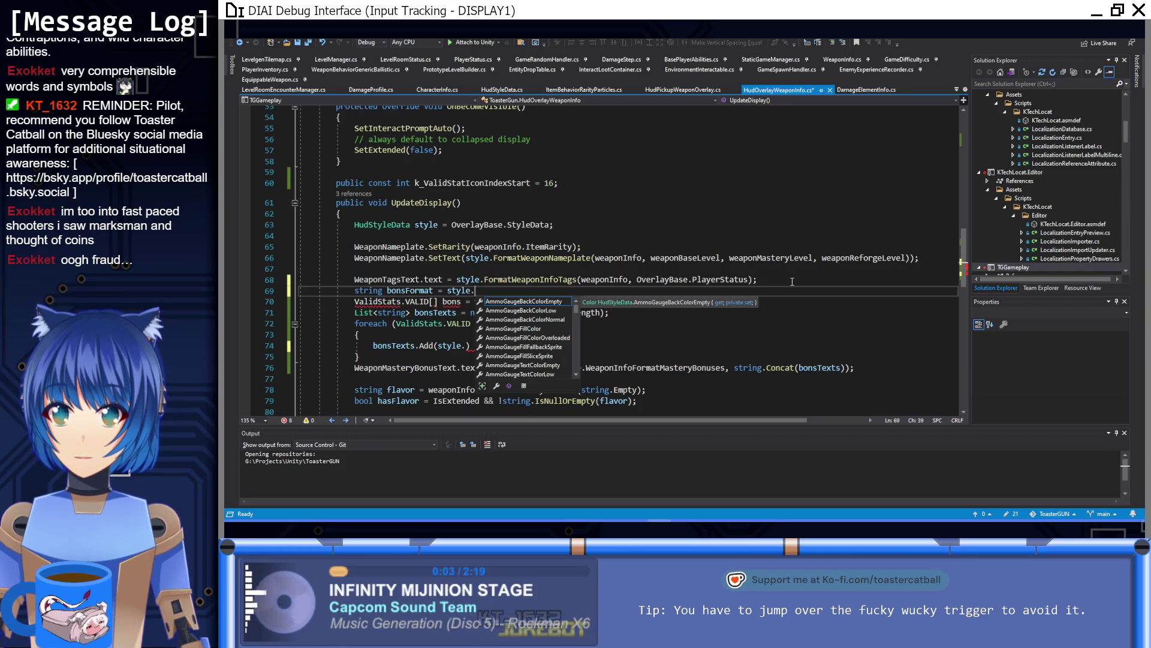
pyautogui.write('w')
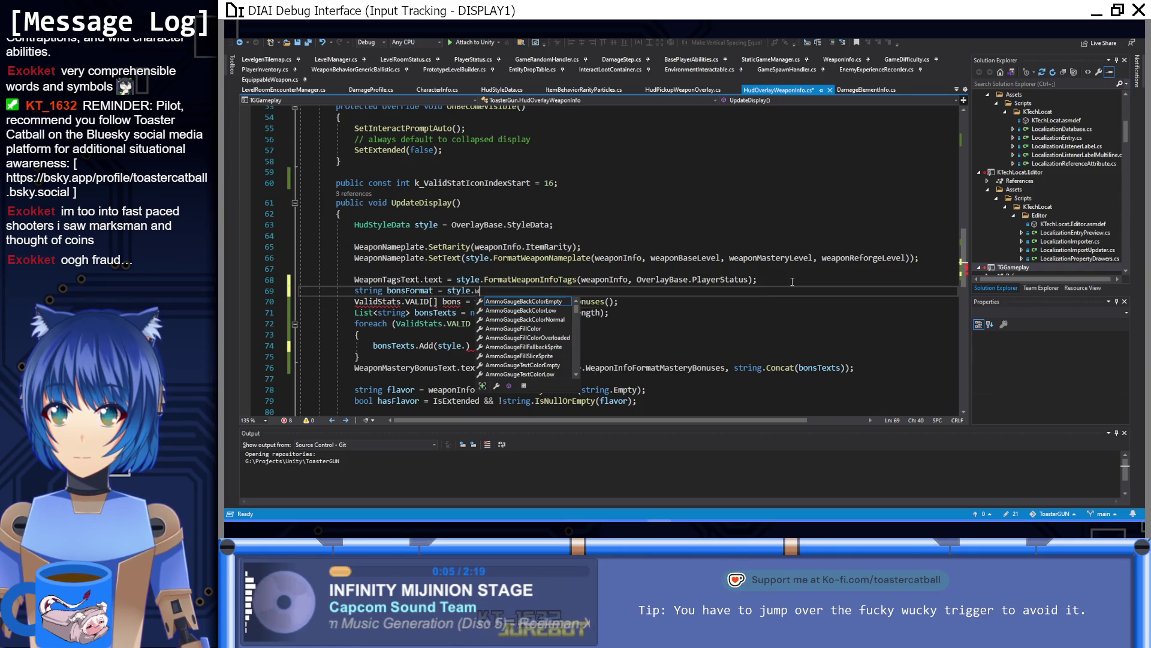
pyautogui.write('emas')
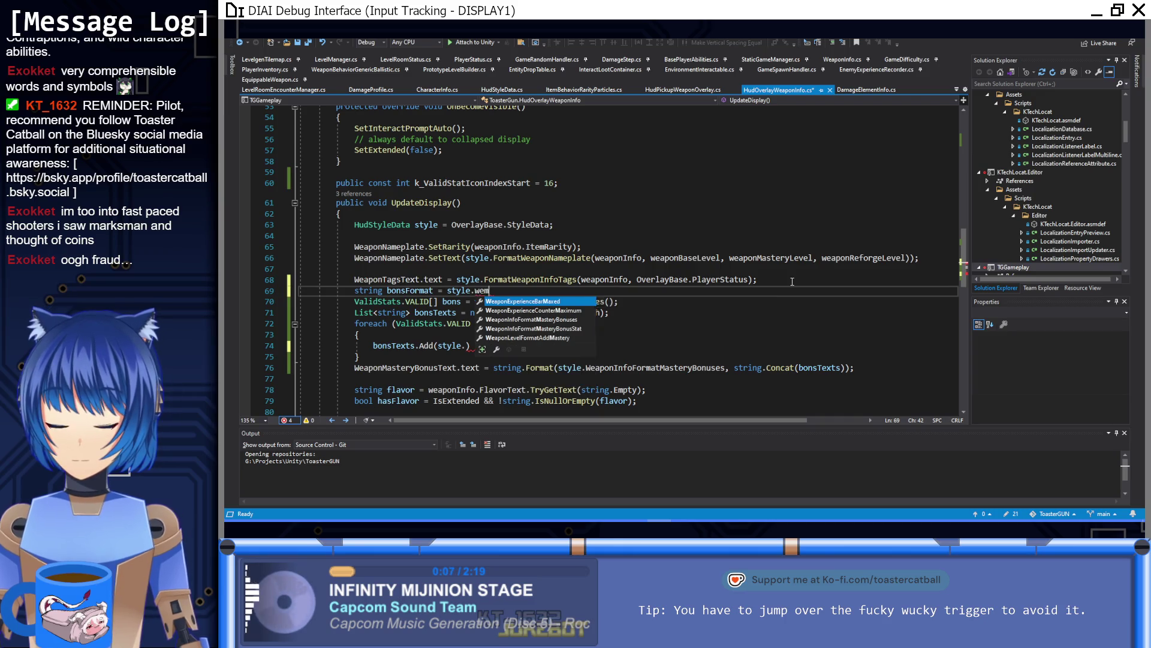
pyautogui.press('Down')
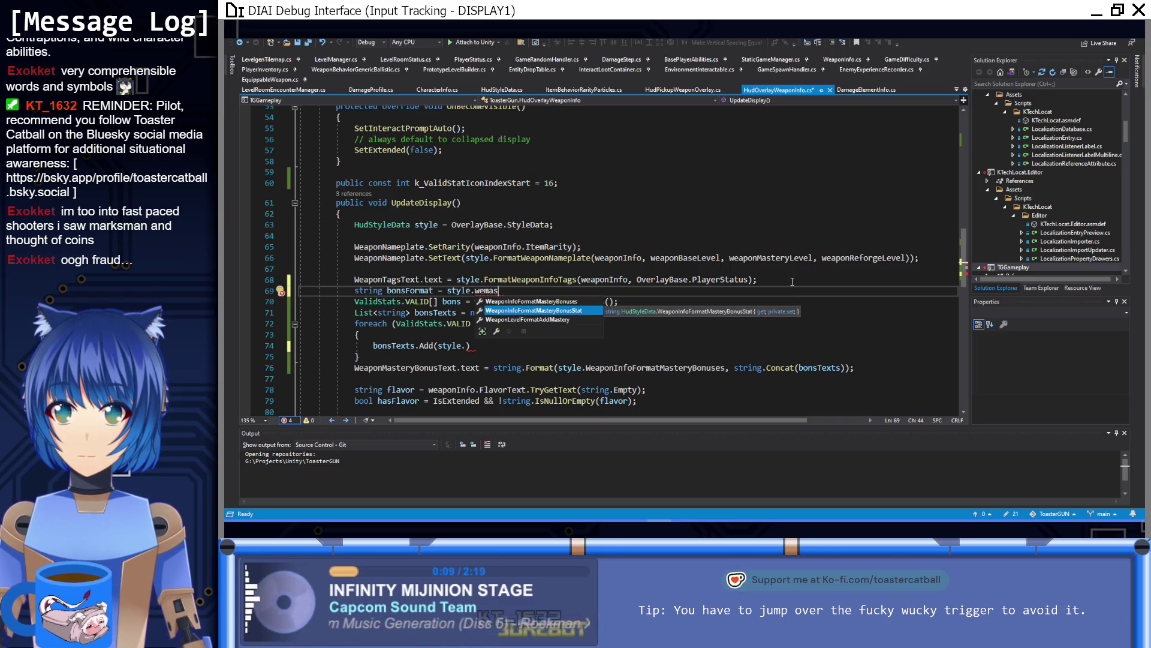
pyautogui.press('Tab')
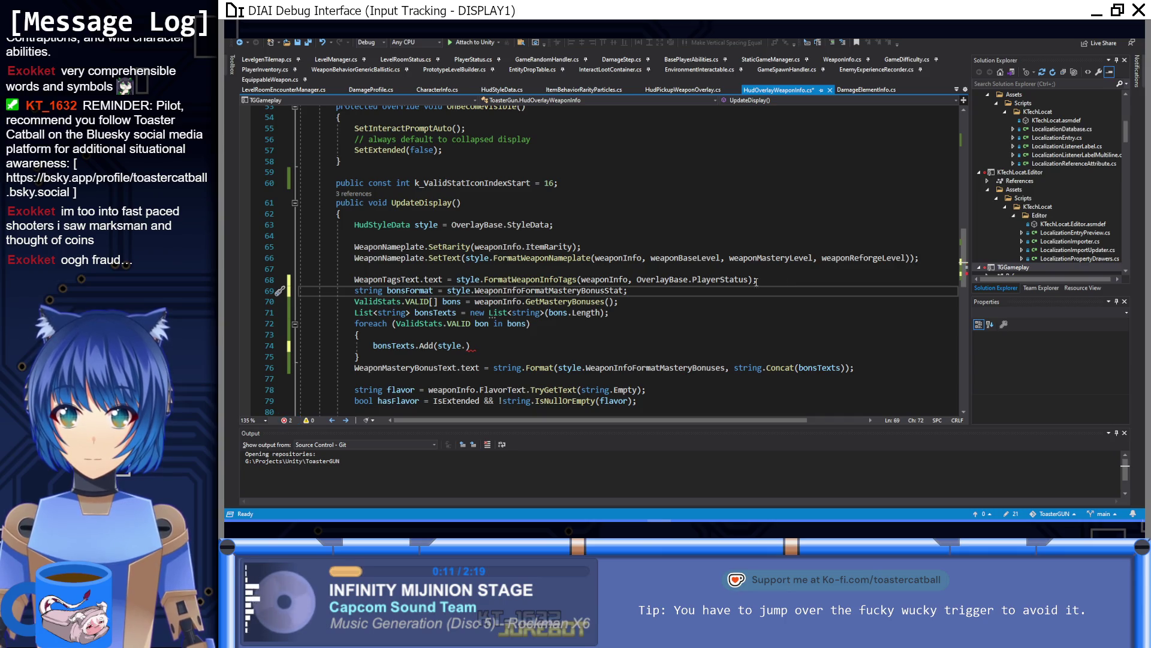
# Replace the Add argument with a string.Format(bonsFormat call
pyautogui.moveTo(468, 346); pyautogui.dragTo(440, 352)
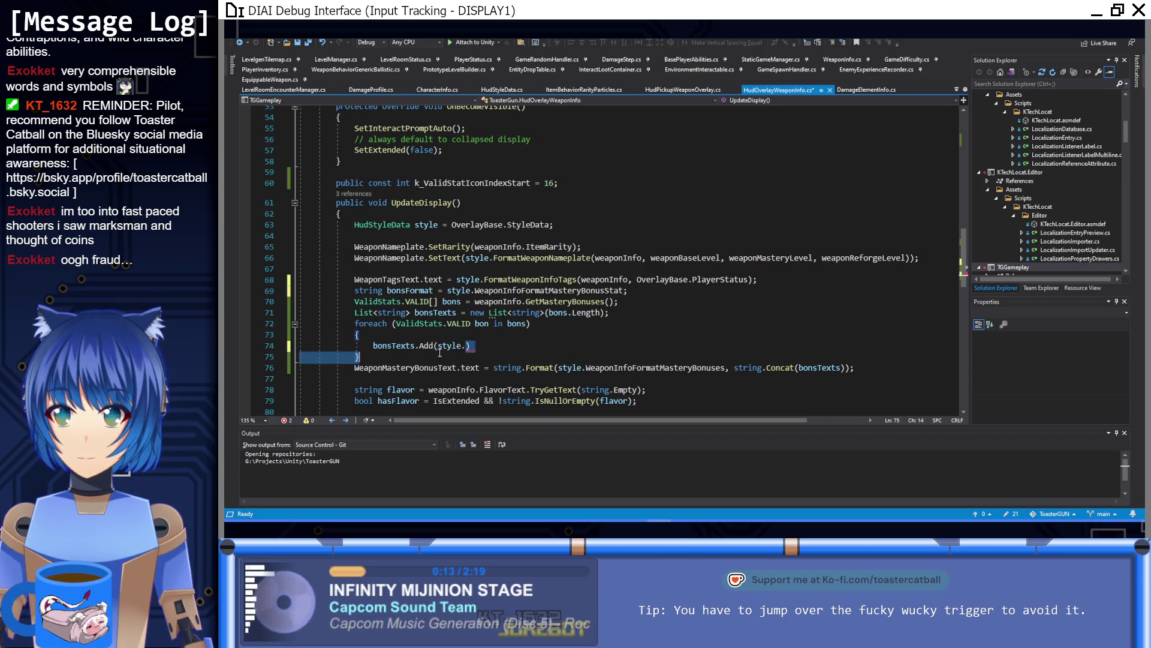
pyautogui.write('string,.')
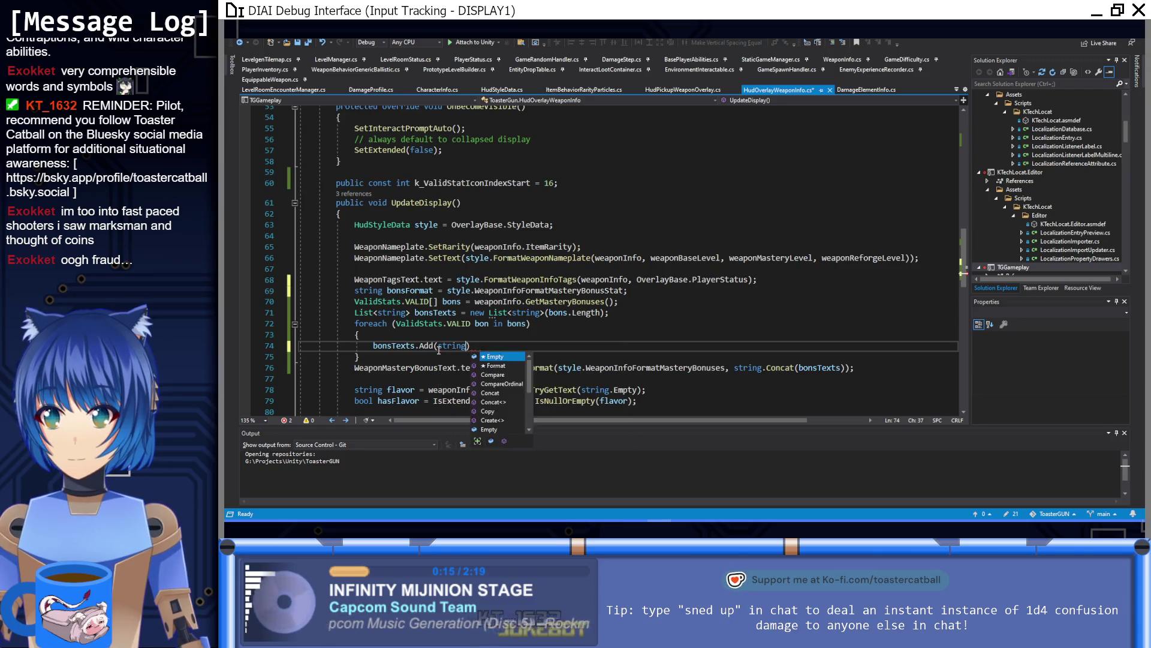
pyautogui.press('BackSpace')
pyautogui.press('BackSpace')
pyautogui.write('.')
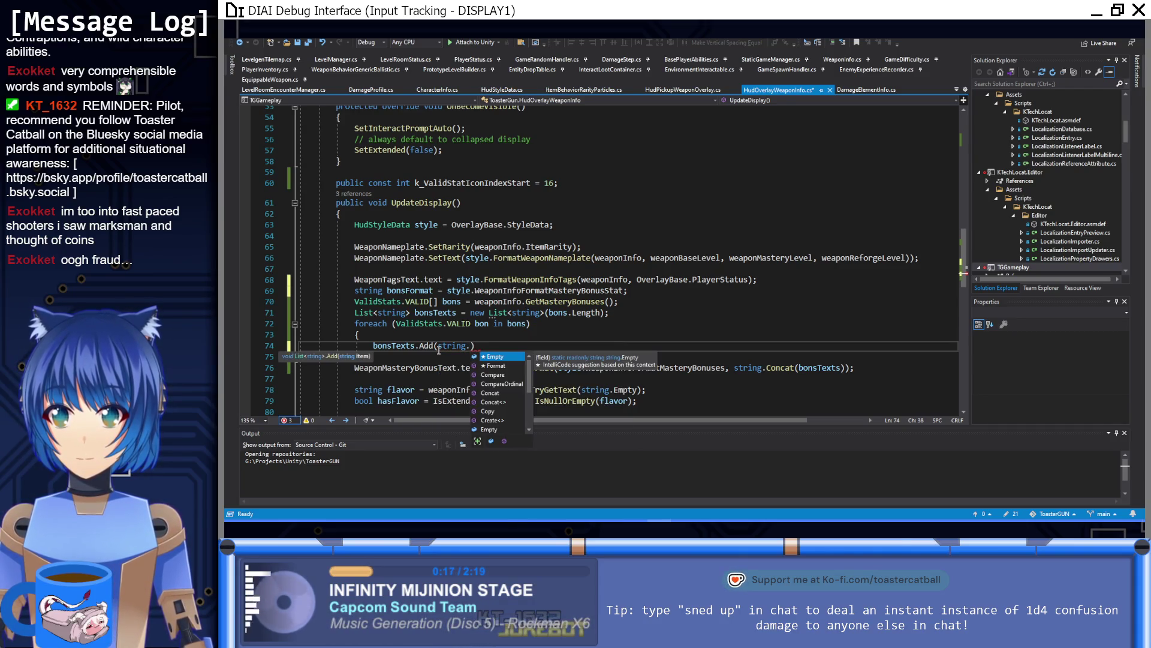
pyautogui.press('Tab')
pyautogui.write('(bonsFormat')
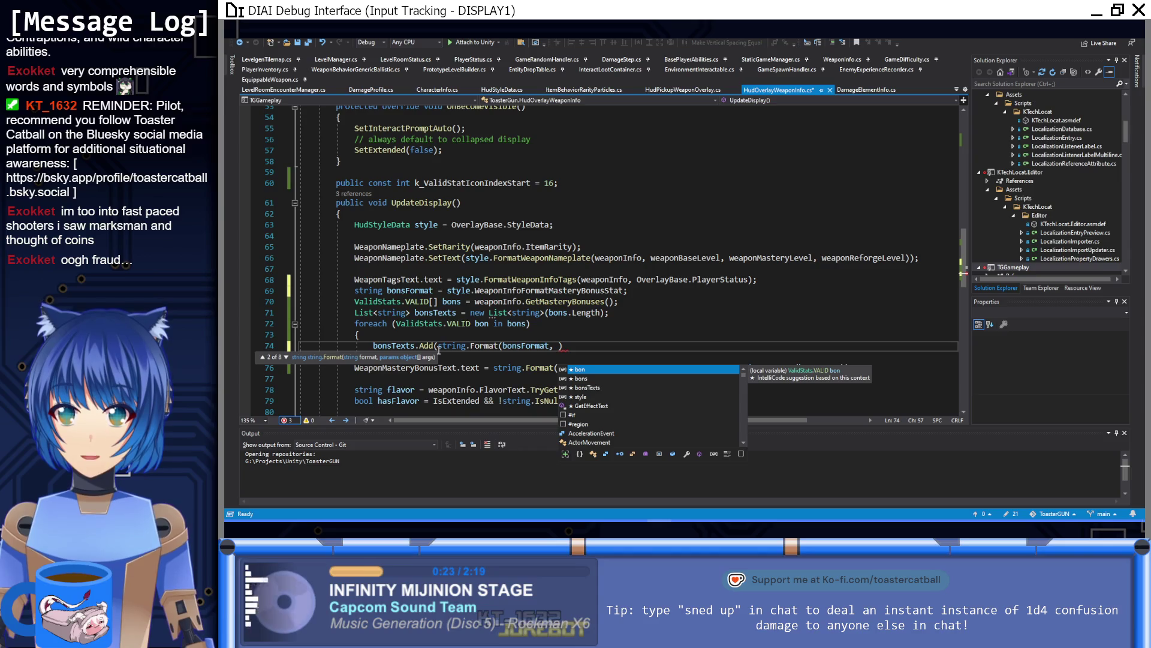
# Complete the format arguments as (int)bon + k_ValidStatIconIndexStart
pyautogui.write('bon(int)')
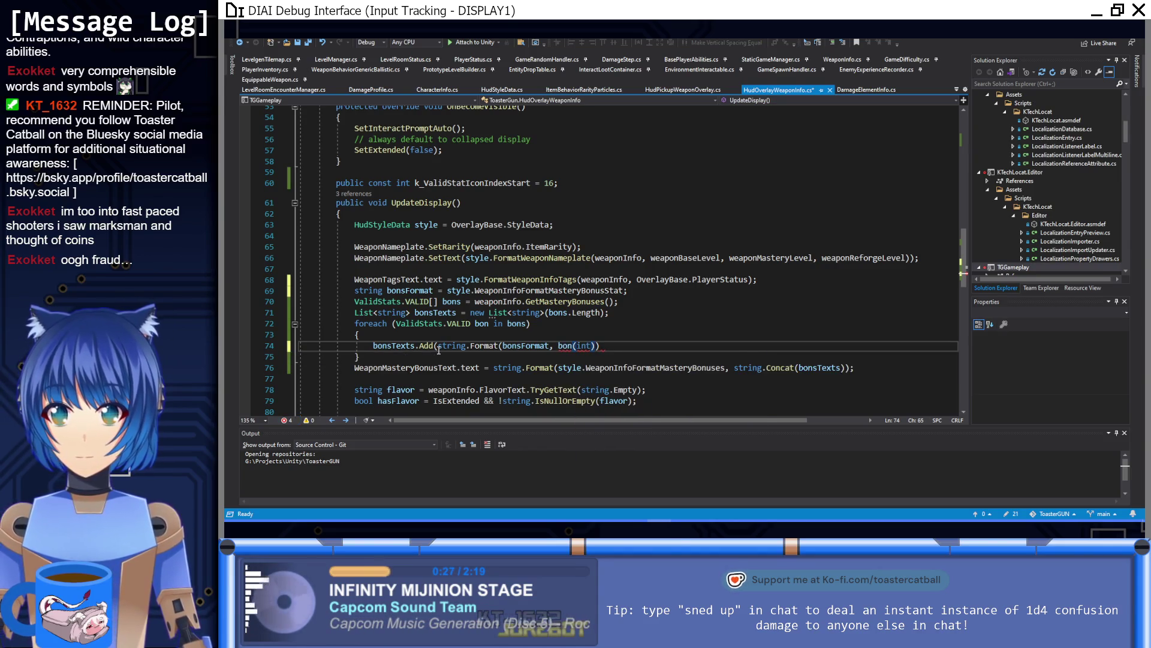
pyautogui.press('Left')
pyautogui.press('Left')
pyautogui.press('Left')
pyautogui.press('BackSpace')
pyautogui.press('BackSpace')
pyautogui.press('BackSpace')
pyautogui.press('Right')
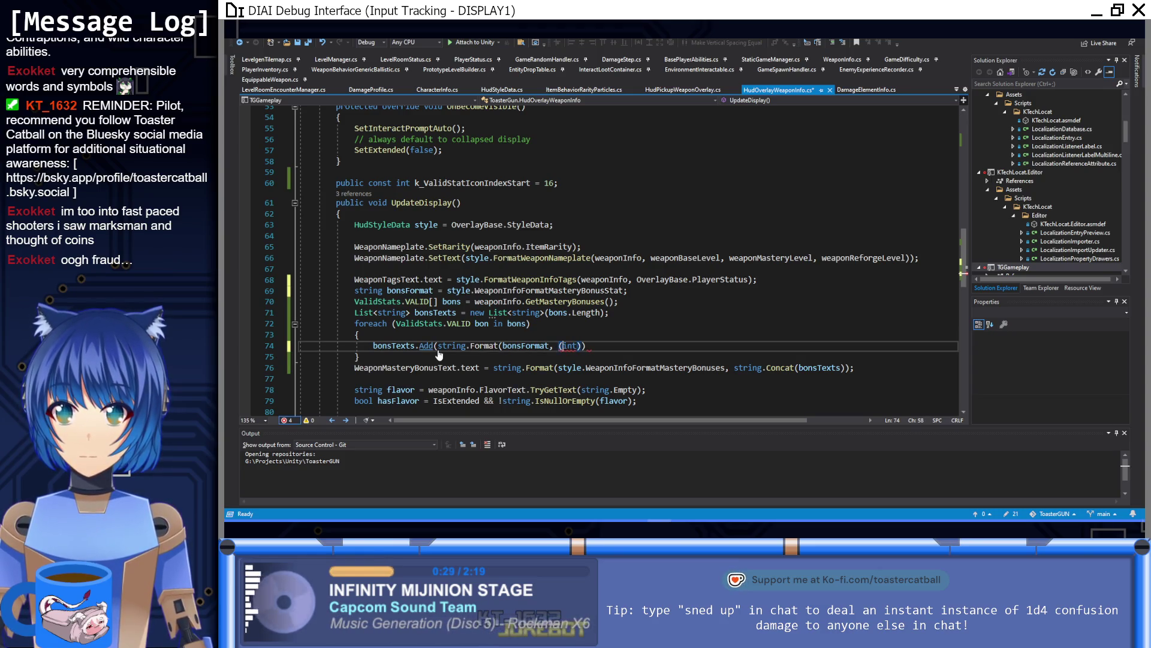
pyautogui.write('bons +')
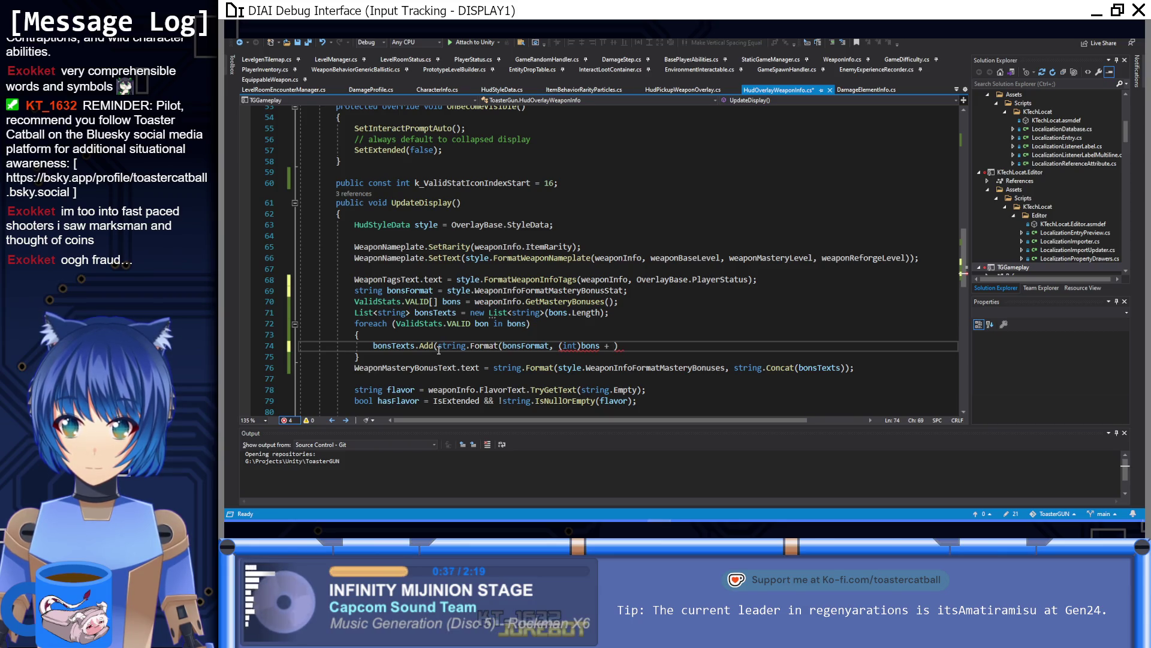
pyautogui.press('Left')
pyautogui.press('Left')
pyautogui.press('Left')
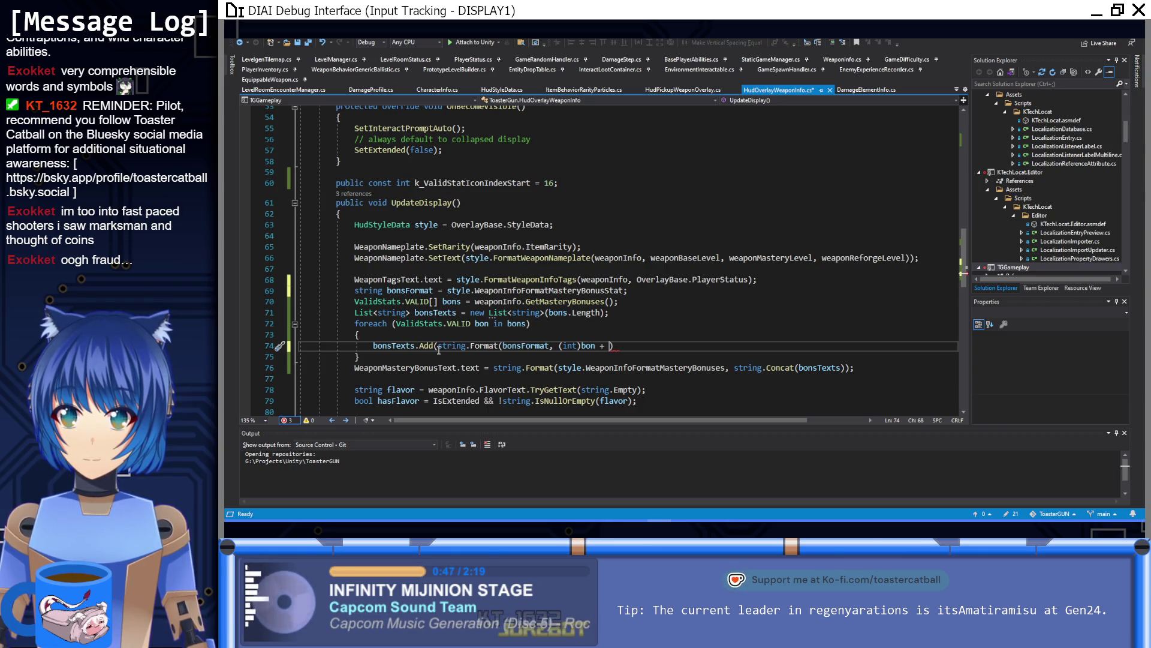
pyautogui.write('k')
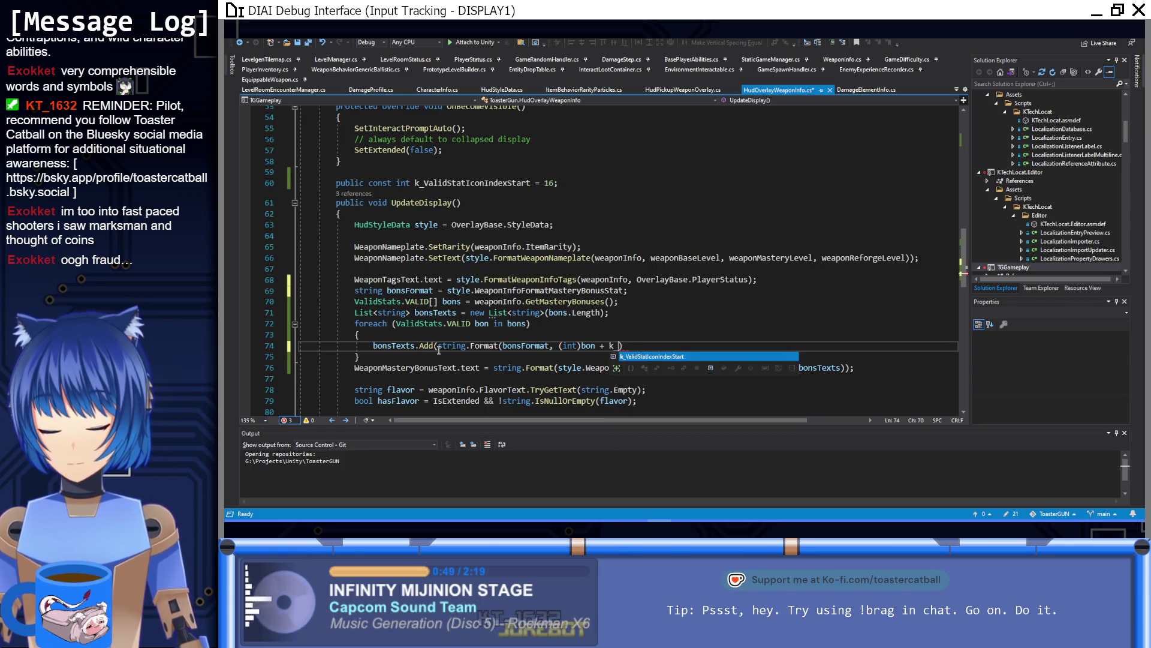
pyautogui.press('Tab')
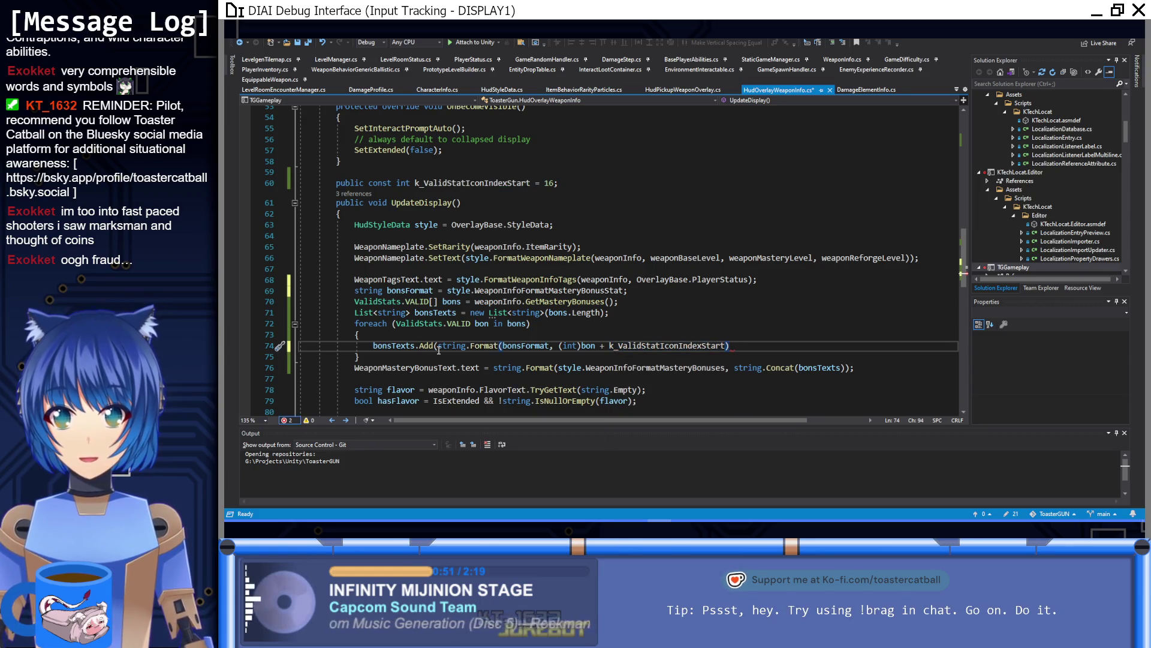
pyautogui.write(')')
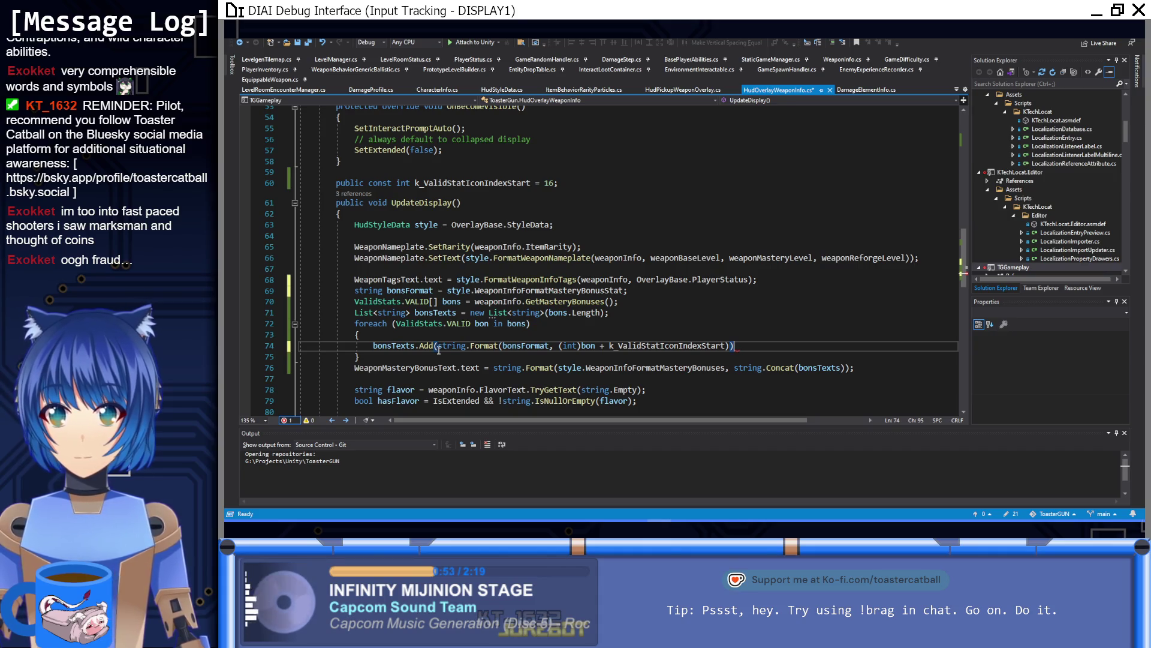
pyautogui.write(';')
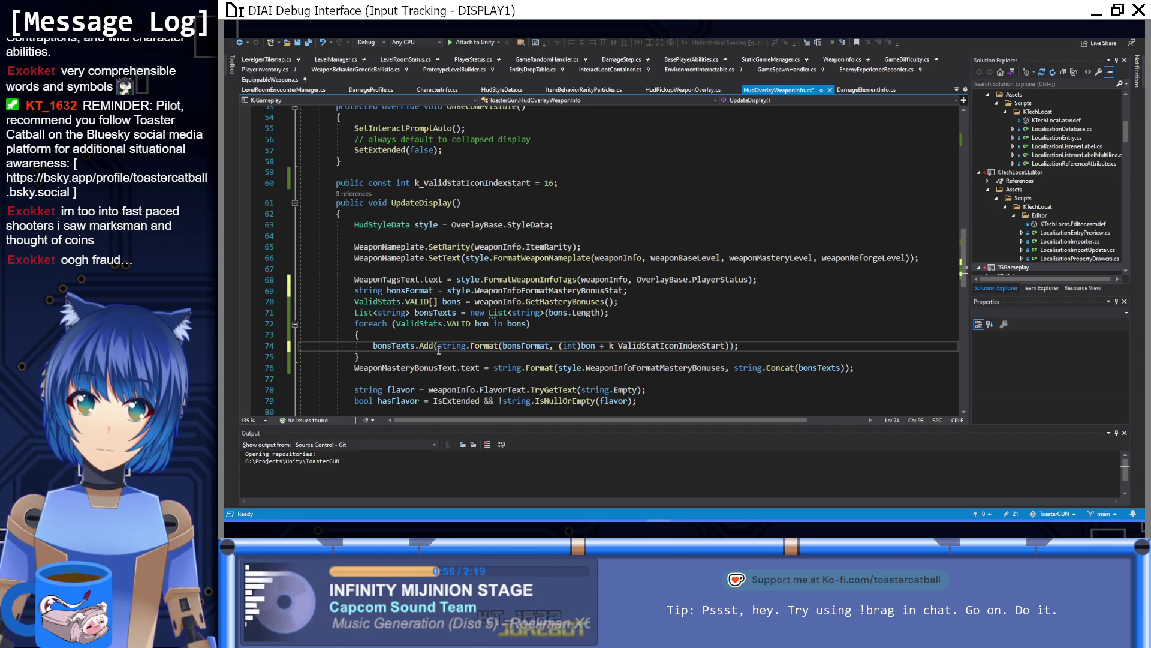
# Save the script and switch to Unity
pyautogui.hotkey('ctrl', 's')
pyautogui.scroll(-2, 552, 391)
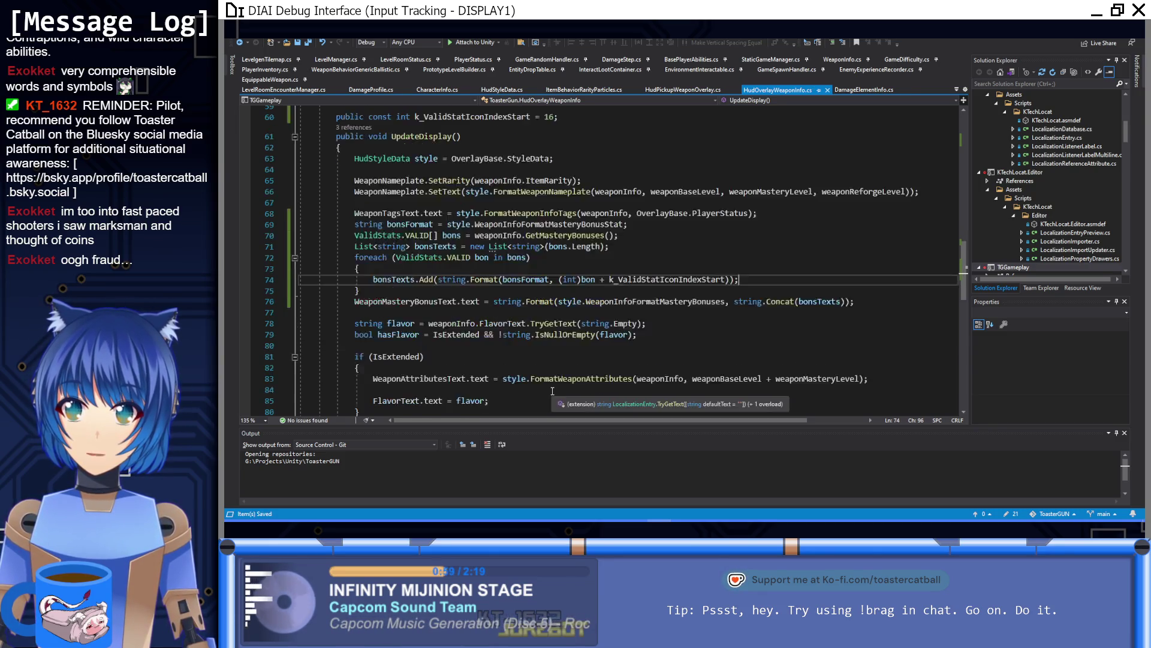
pyautogui.scroll(-1, 553, 391)
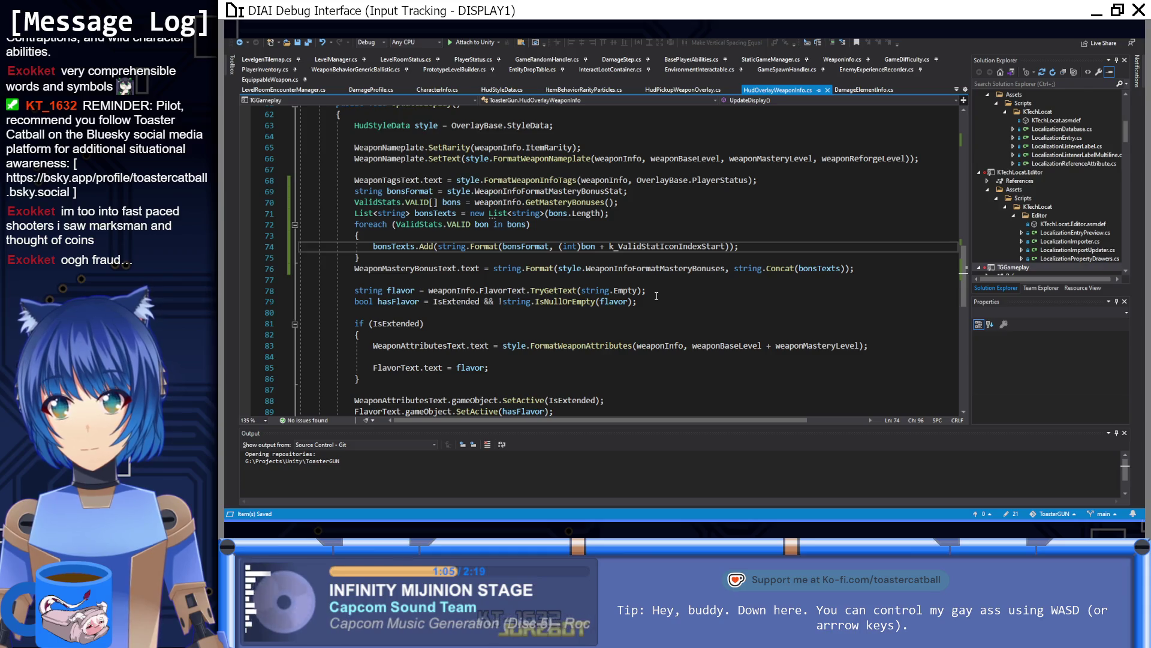
pyautogui.hotkey('alt', 'Tab')
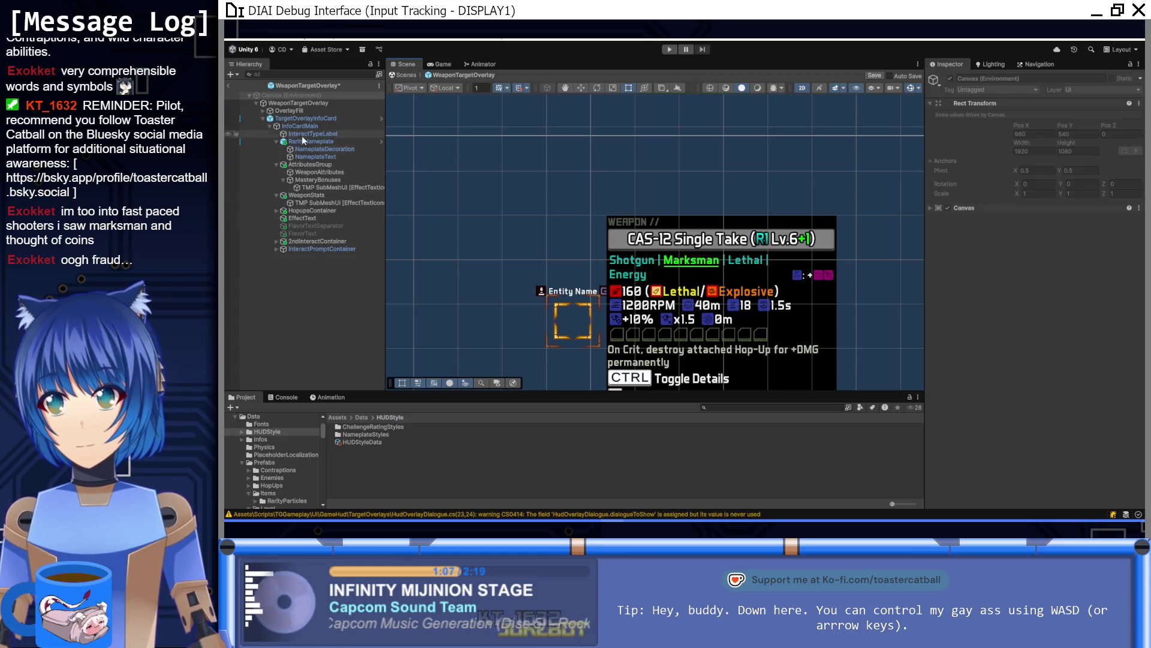
# Assign MasteryBonuses to TargetOverlayInfoCard's Weapon Mastery Bonus Text, save the prefab, and enter Play mode
pyautogui.click(317, 119)
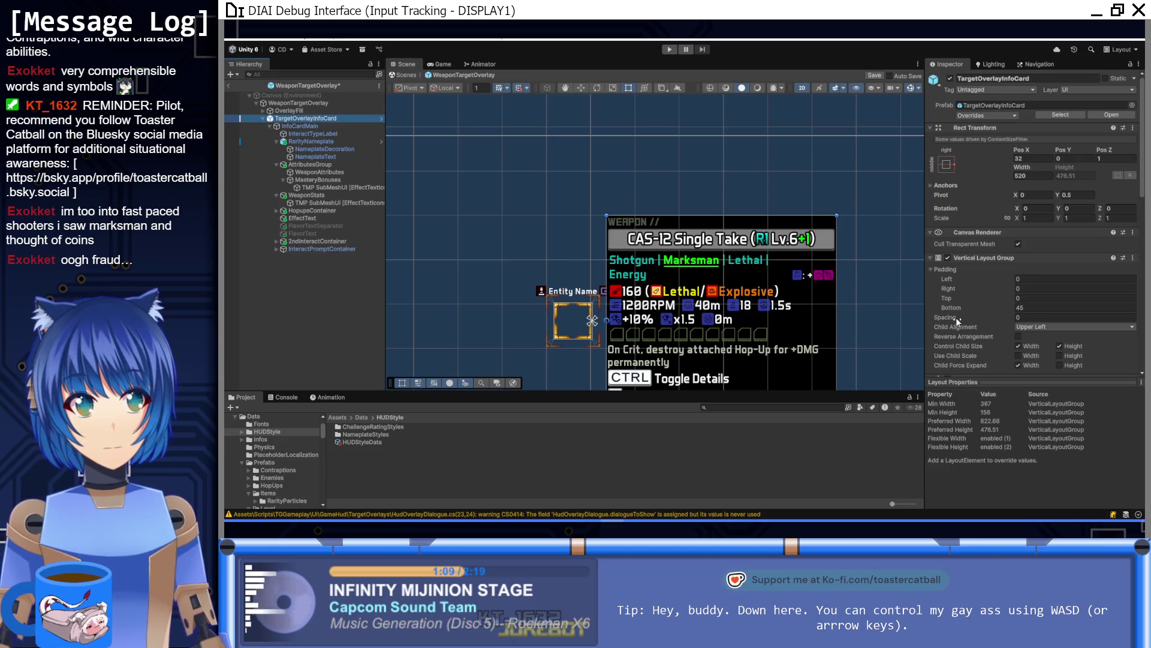
pyautogui.scroll(-5, 955, 317)
pyautogui.scroll(-5, 956, 318)
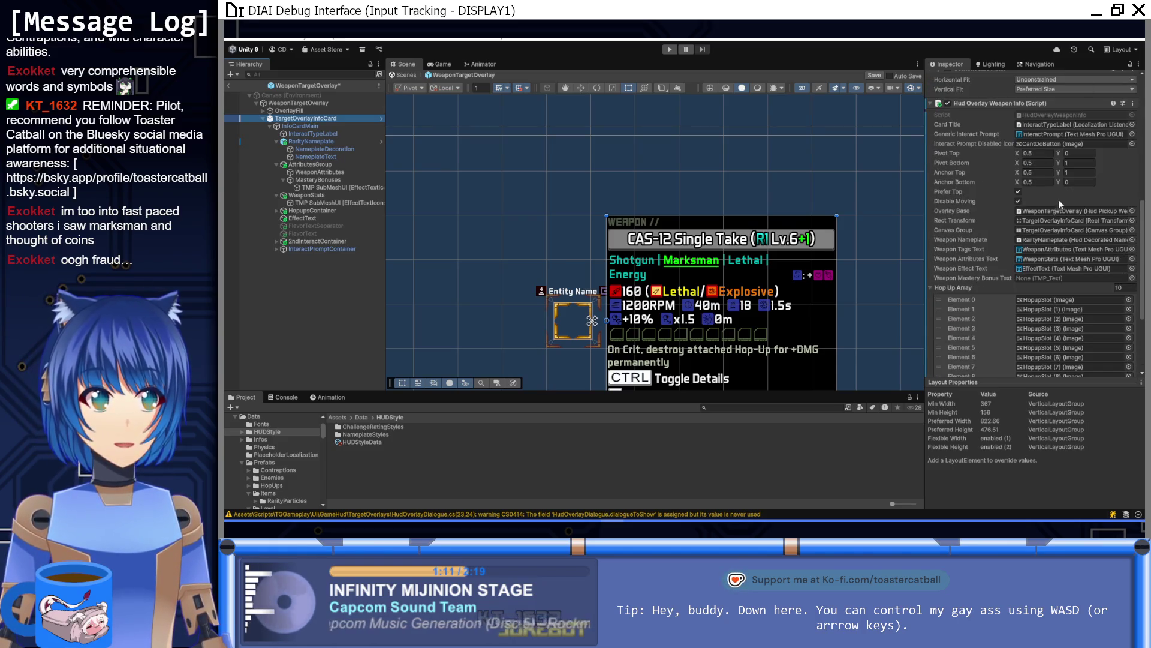
pyautogui.scroll(-2, 1056, 203)
pyautogui.scroll(-1, 1056, 203)
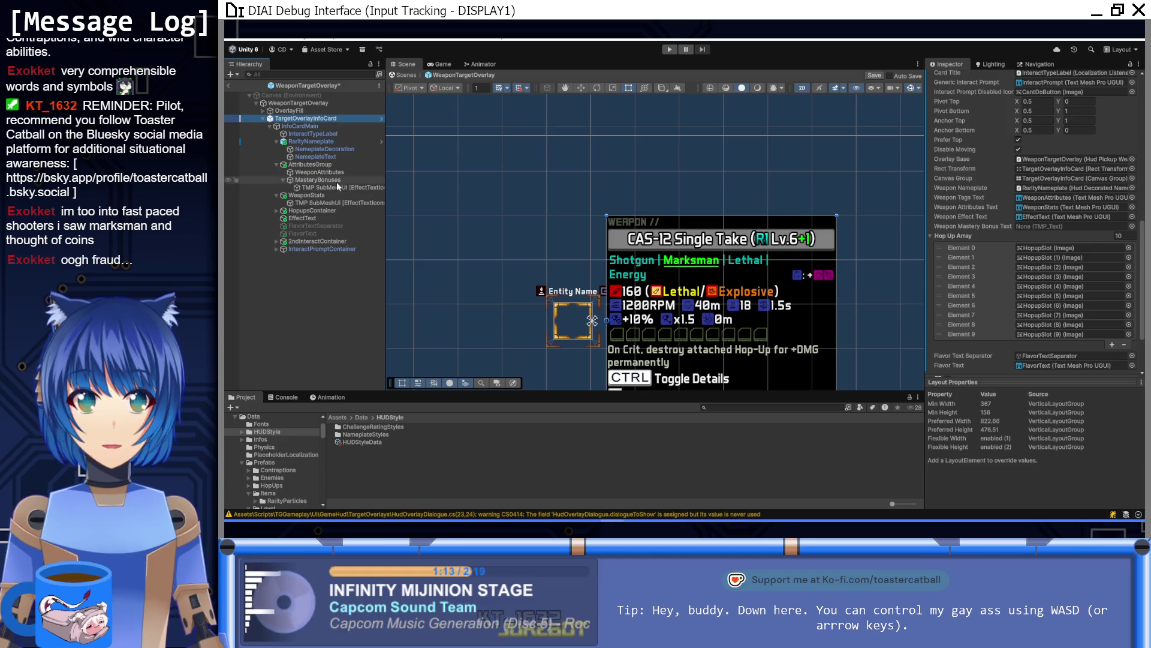
pyautogui.moveTo(326, 181); pyautogui.dragTo(1038, 228)
pyautogui.hotkey('ctrl', 's')
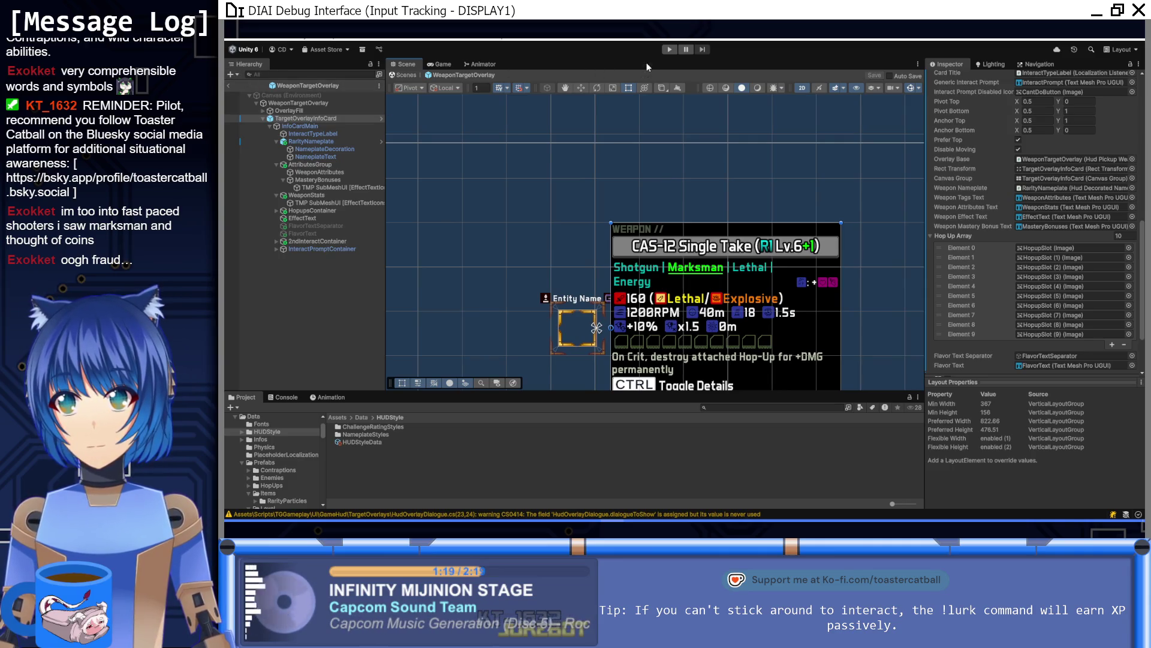
pyautogui.click(670, 50)
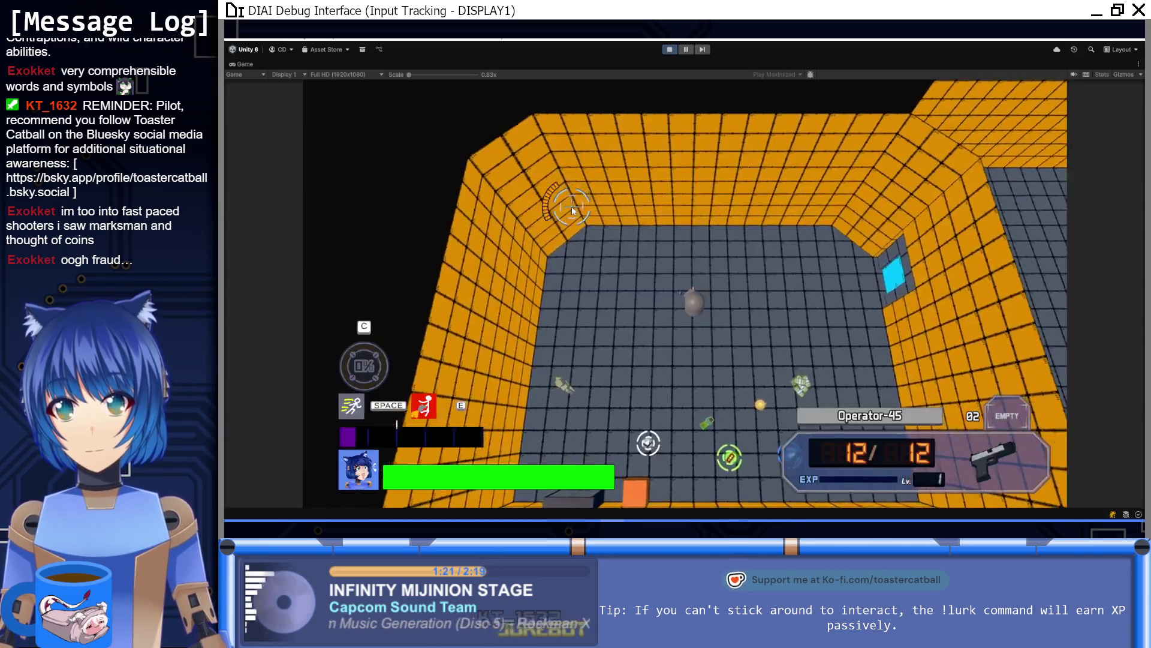
# Walk onto the Ellie and Brick pickups, fire a shot, and equip the Volley Sidearm
pyautogui.press('s')
pyautogui.press('d')
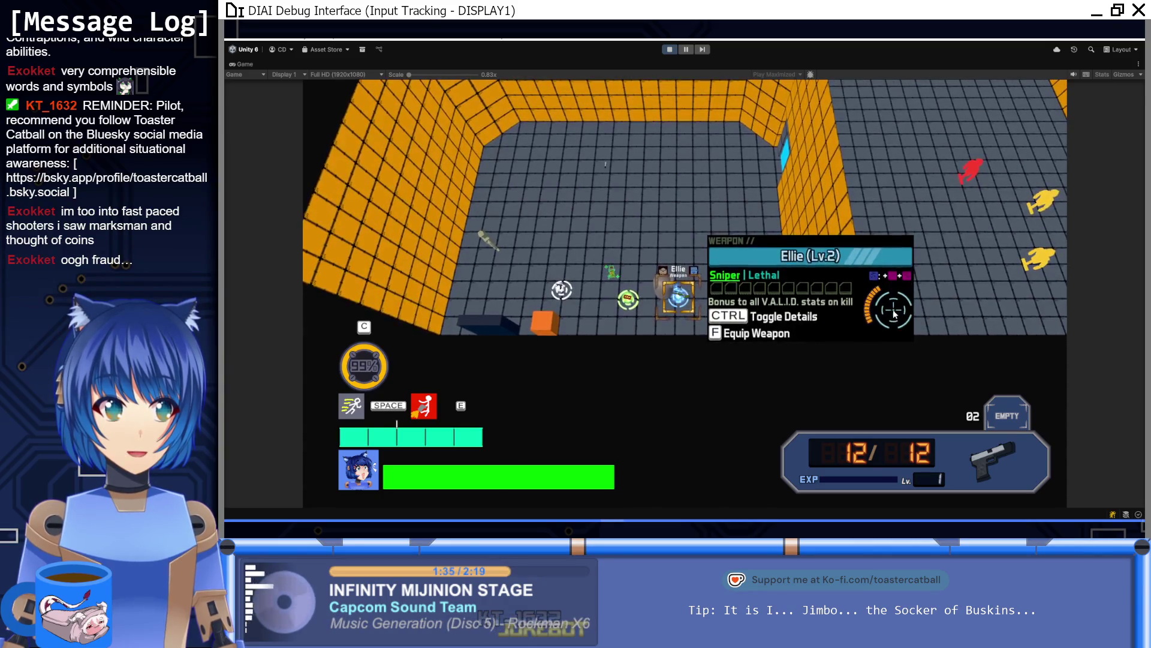
pyautogui.click(893, 315)
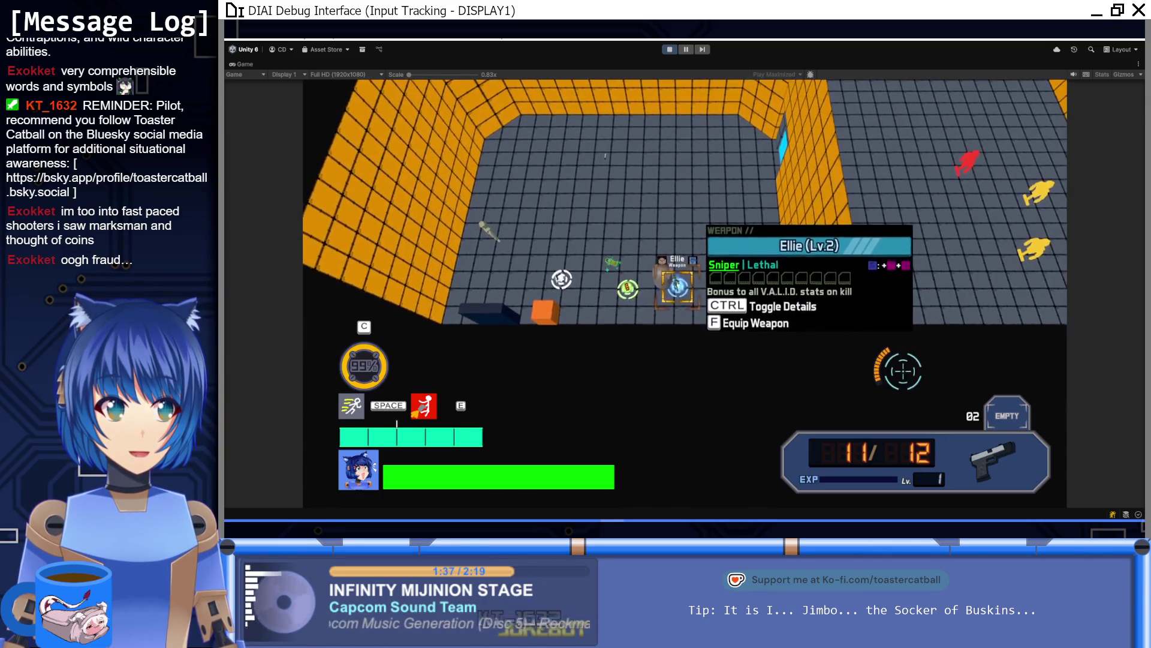
pyautogui.press('a')
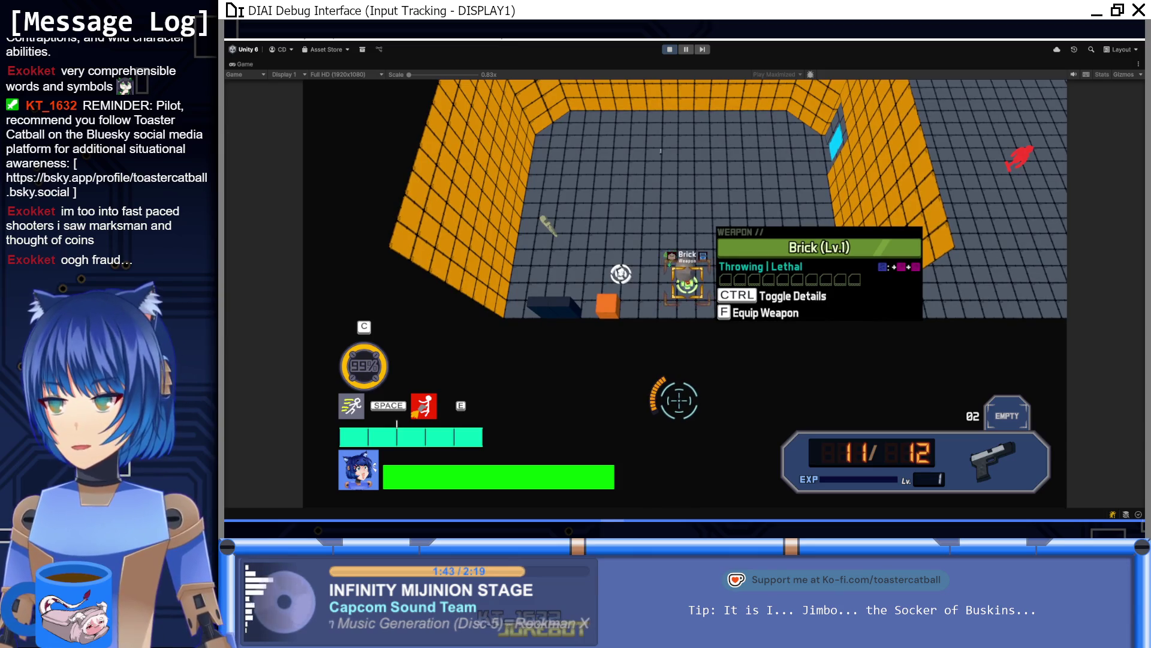
pyautogui.press('a')
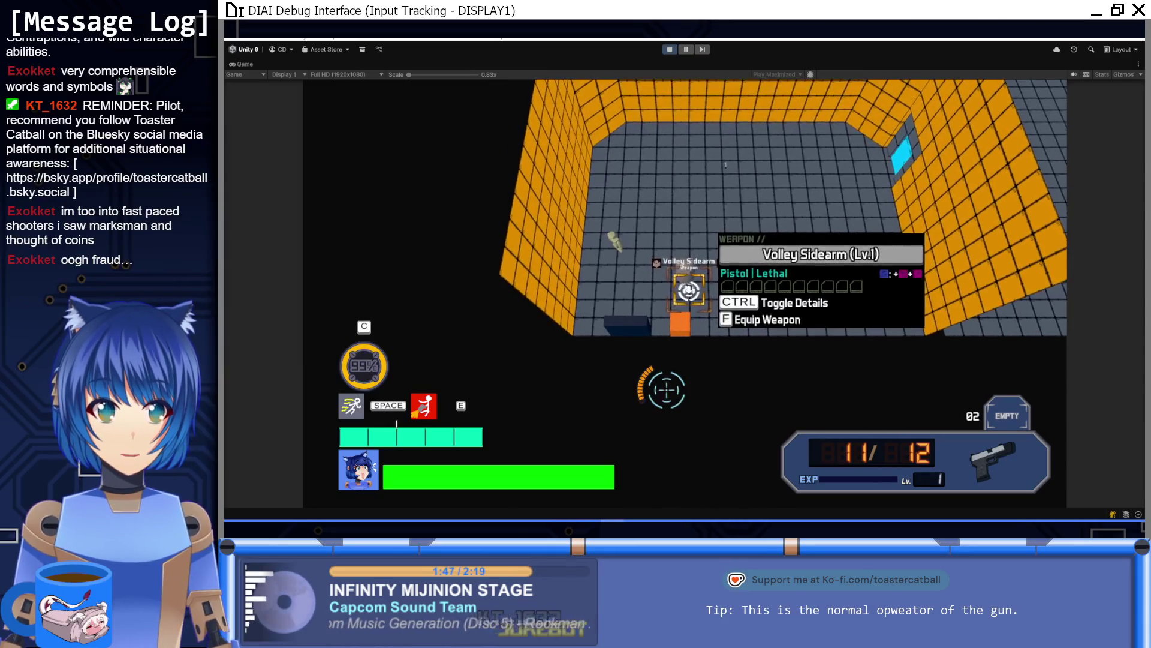
pyautogui.press('f')
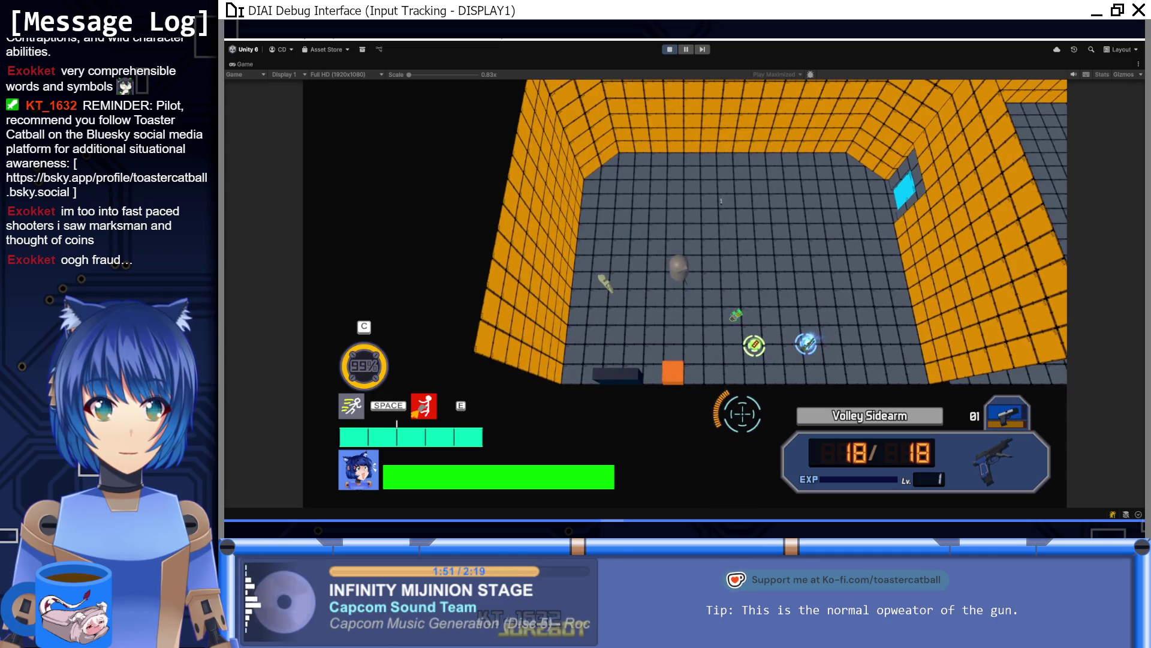
# Switch to the Operator-45, swap a pistol for the Brick, revisit pickups, then stop playing
pyautogui.press('2')
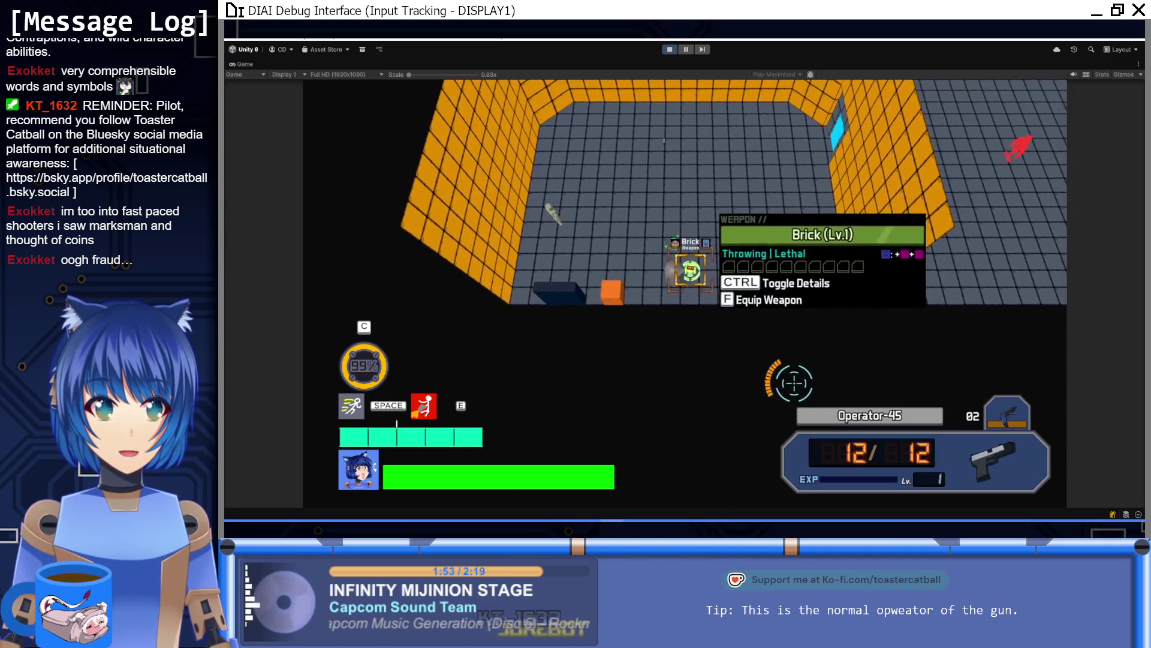
pyautogui.press('f')
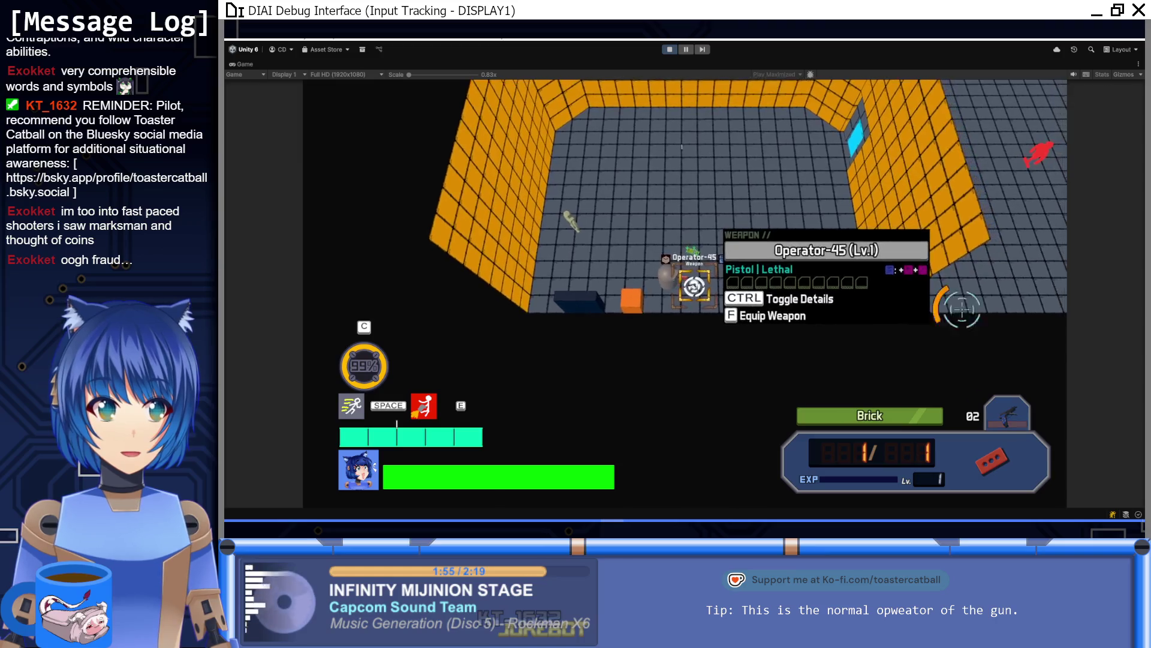
pyautogui.press('w')
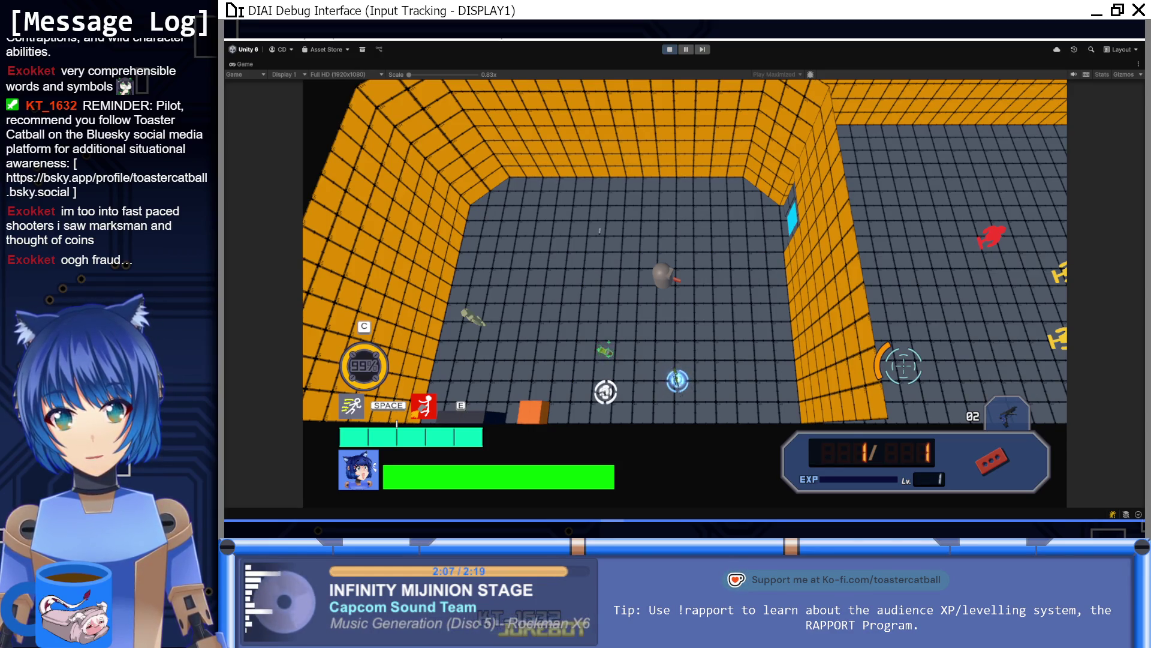
pyautogui.press('s')
pyautogui.press('a')
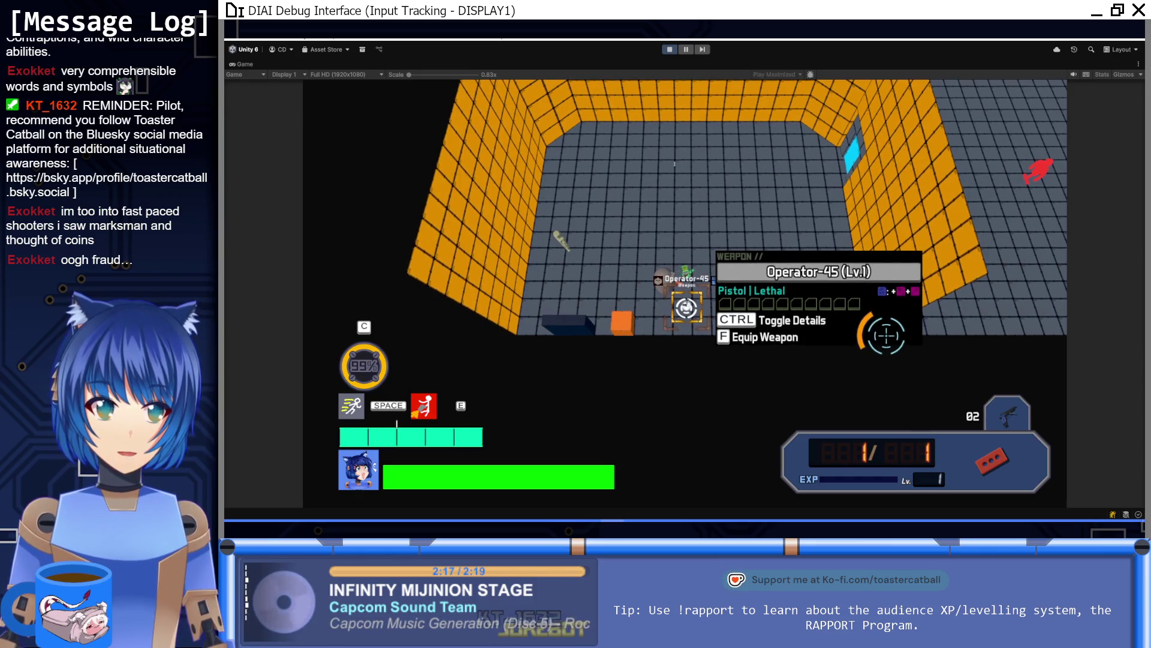
pyautogui.press('w')
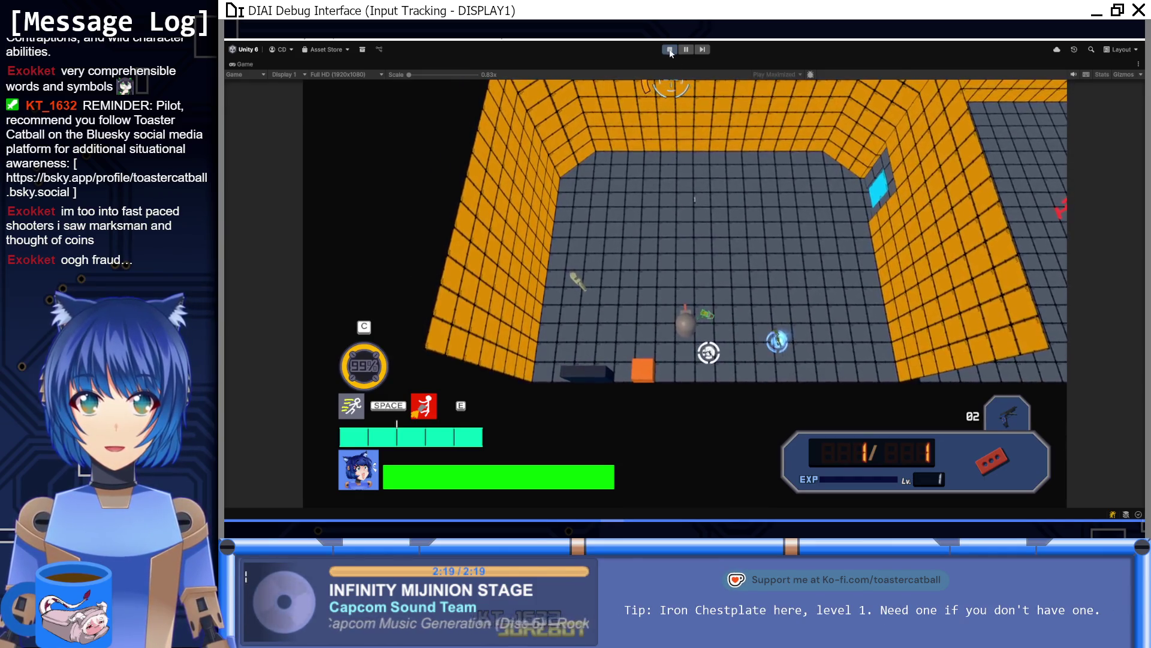
pyautogui.click(670, 51)
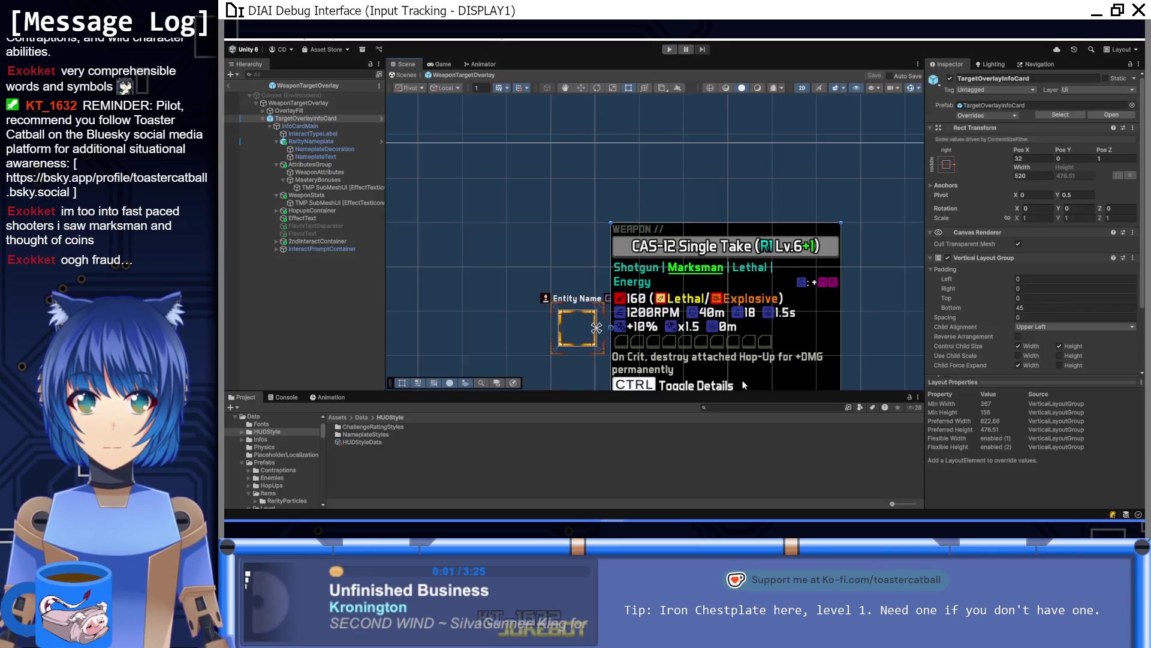
# Bring the GIMP icon sheet forward and switch to the fill tool
pyautogui.hotkey('alt', 'Tab')
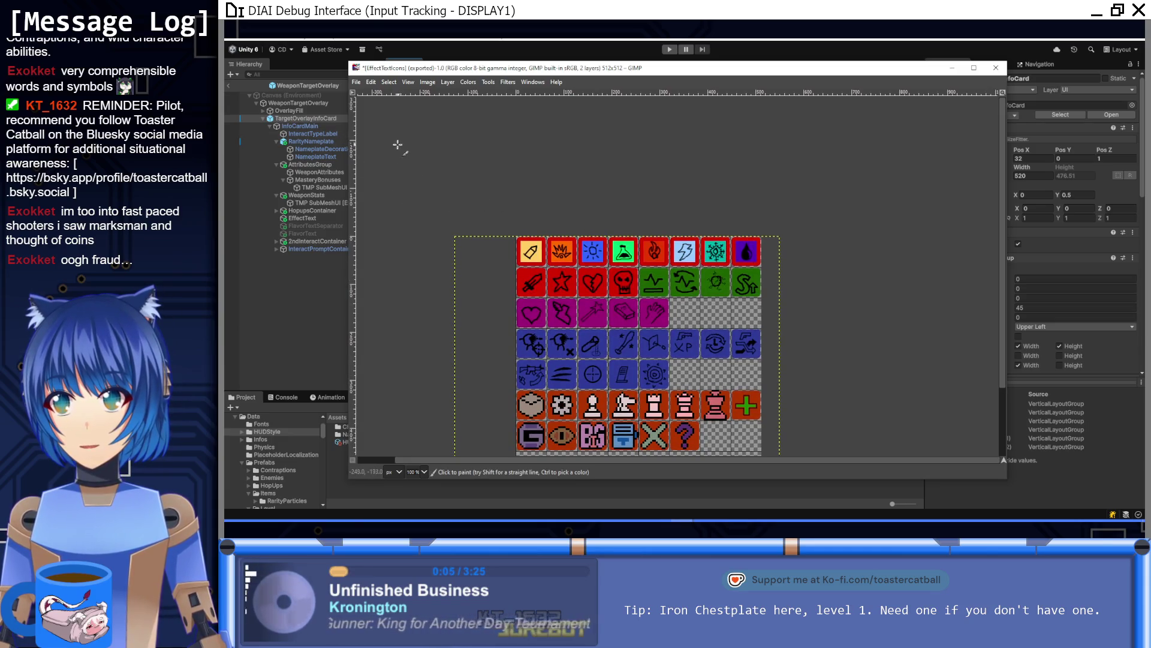
pyautogui.moveTo(669, 507)
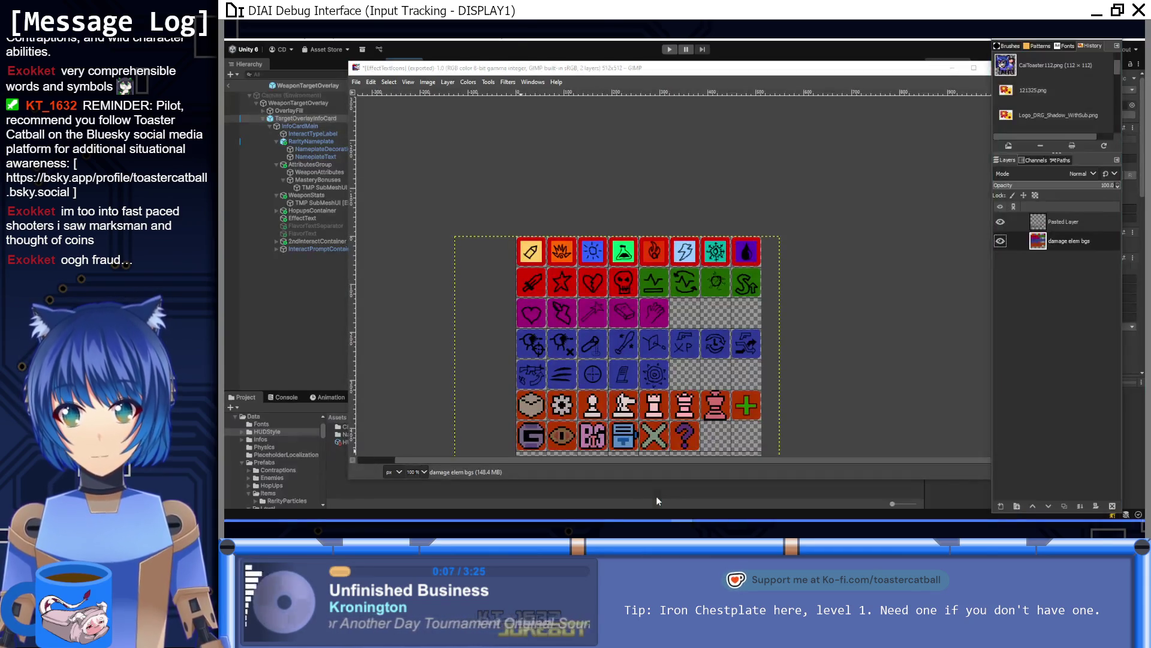
pyautogui.click(702, 489)
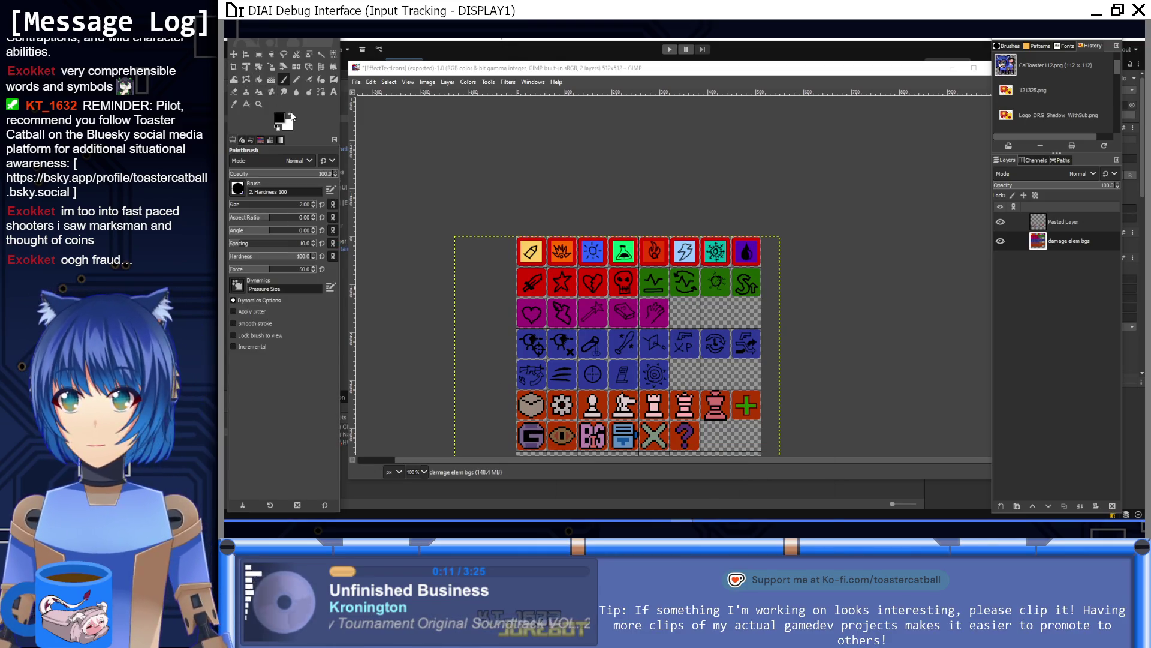
pyautogui.click(258, 79)
pyautogui.scroll(3, 635, 282)
pyautogui.scroll(1, 443, 246)
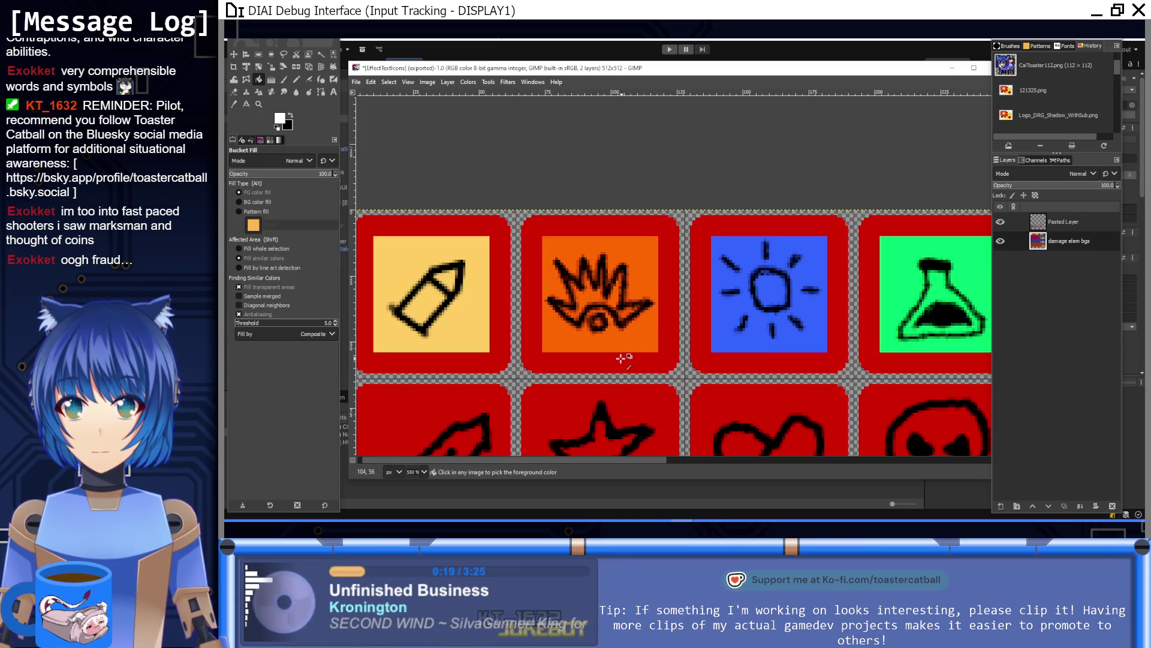
pyautogui.scroll(-5, 622, 358)
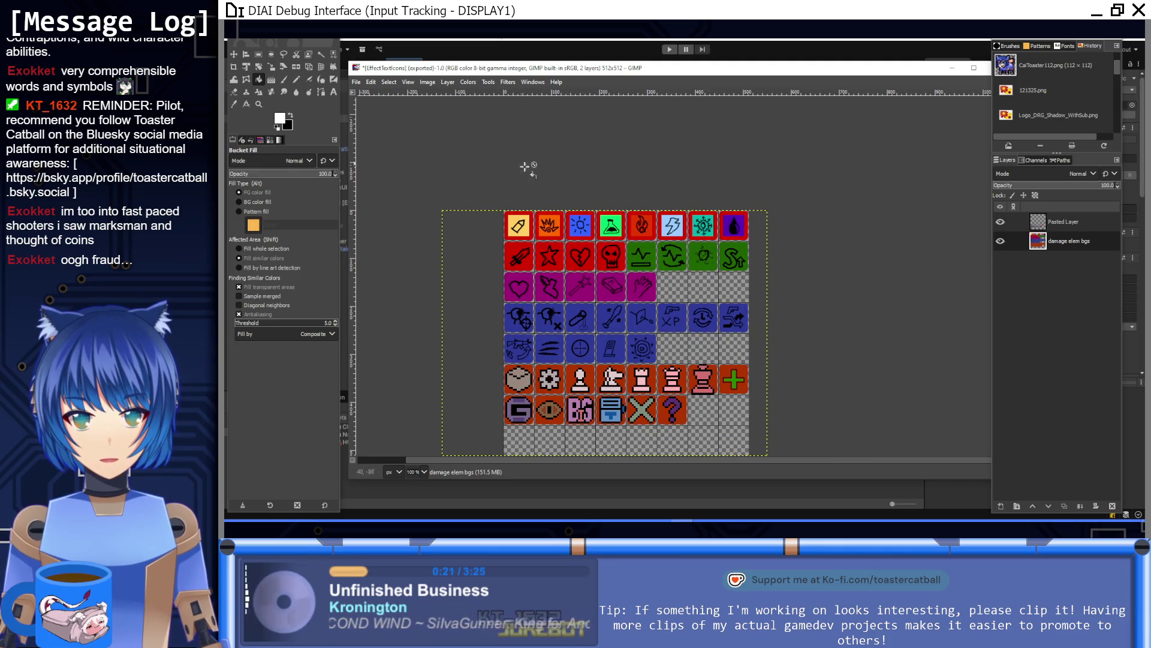
# Start Color to Alpha on the damage elem bgs layer with black as the colour
pyautogui.click(446, 83)
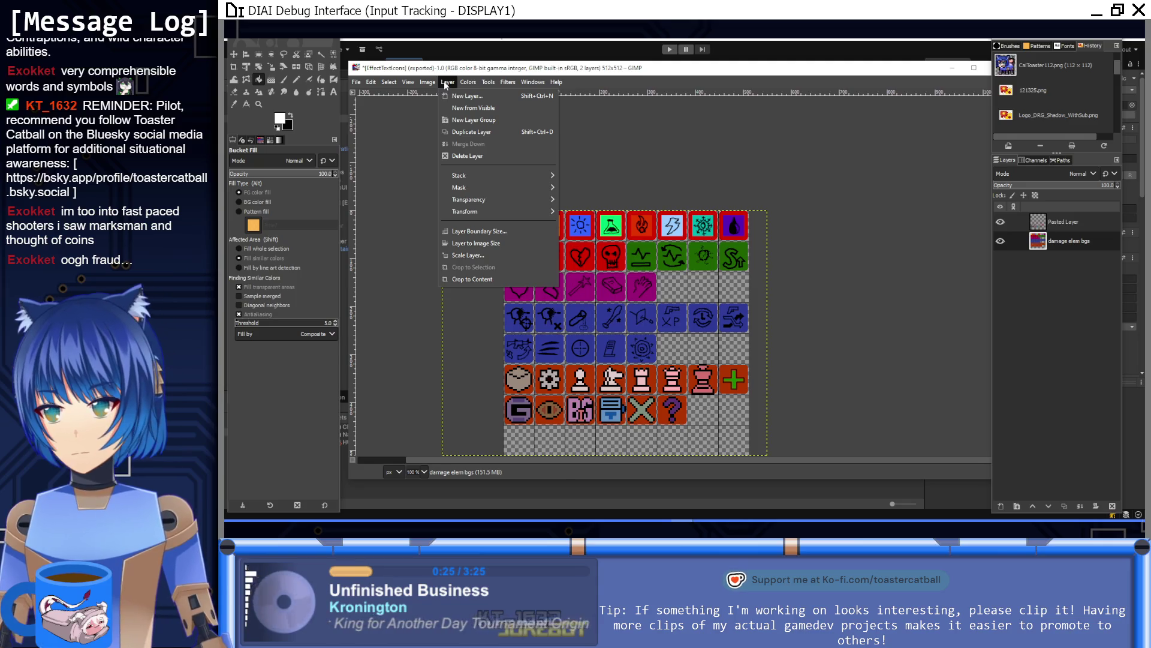
pyautogui.moveTo(510, 199)
pyautogui.click(633, 223)
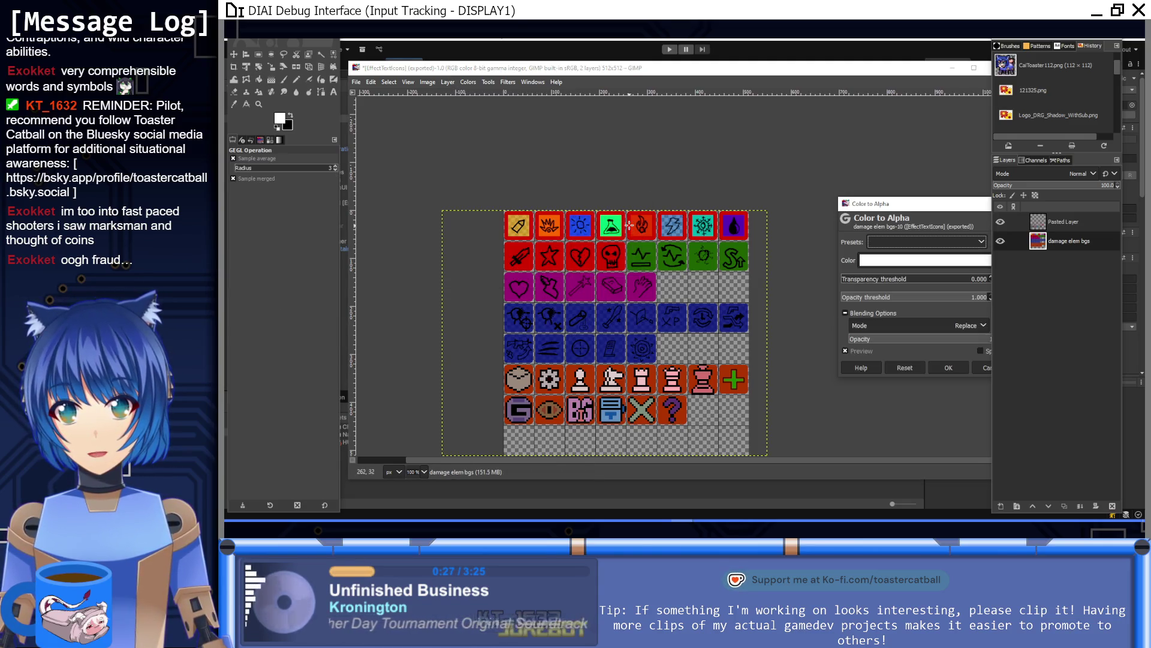
pyautogui.click(918, 241)
pyautogui.moveTo(894, 291); pyautogui.dragTo(782, 335)
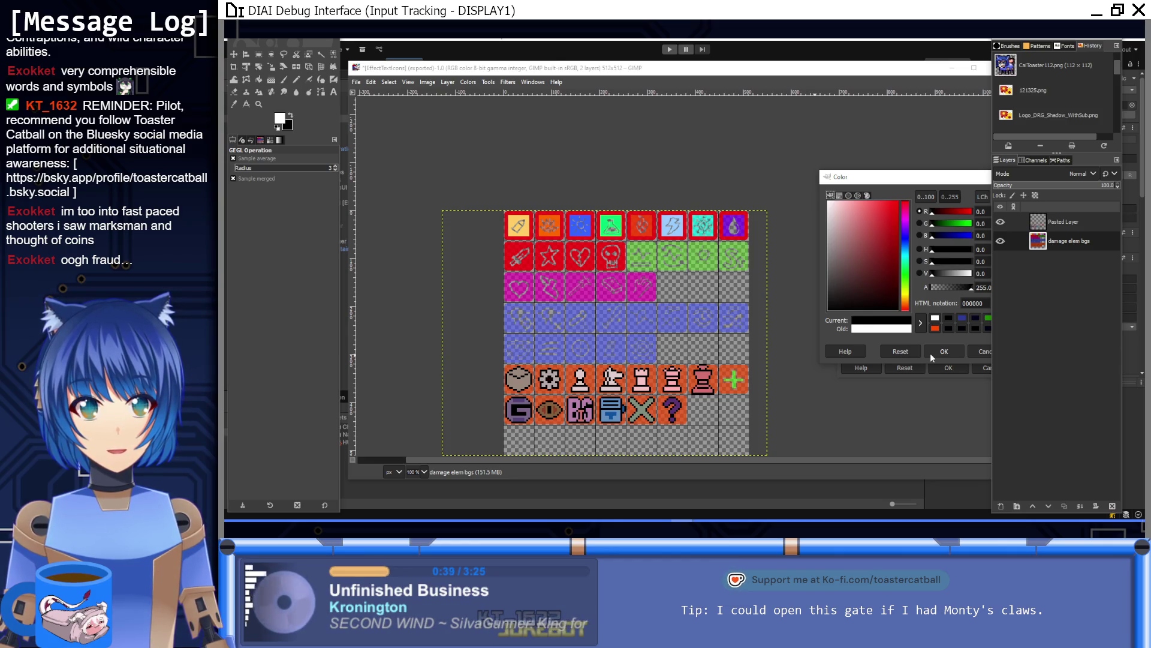
pyautogui.click(931, 354)
# Tune the transparency and opacity thresholds, then apply the conversion
pyautogui.moveTo(907, 206); pyautogui.dragTo(771, 176)
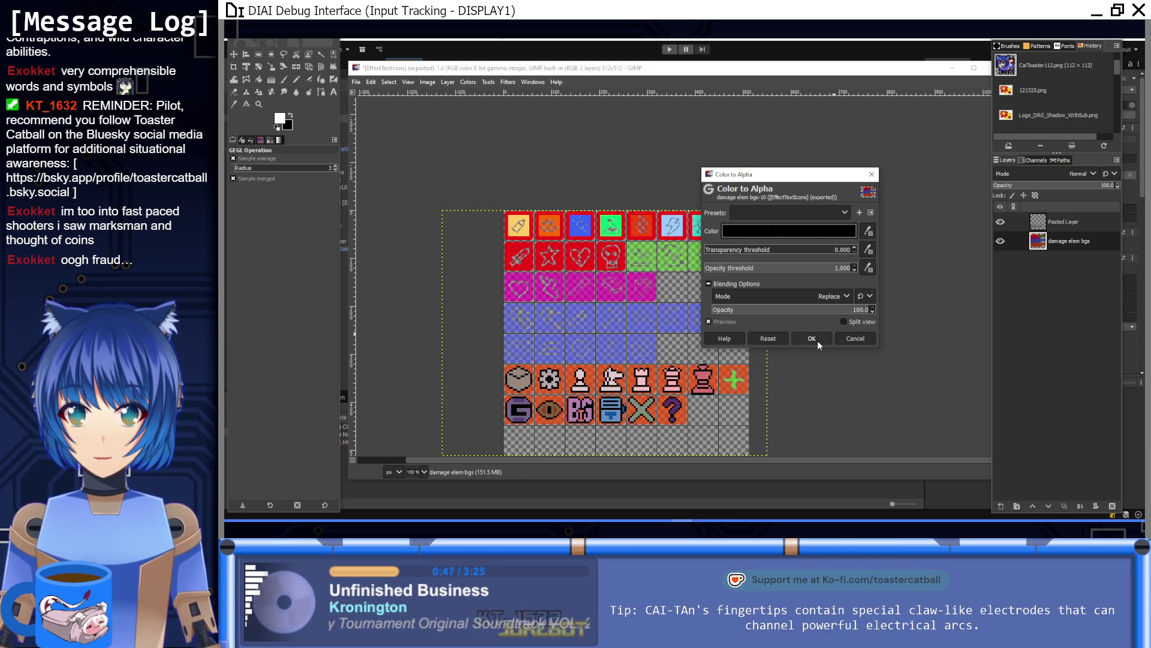
pyautogui.moveTo(761, 252)
pyautogui.mouseDown()
pyautogui.moveTo(828, 252)
pyautogui.moveTo(676, 246)
pyautogui.mouseUp()
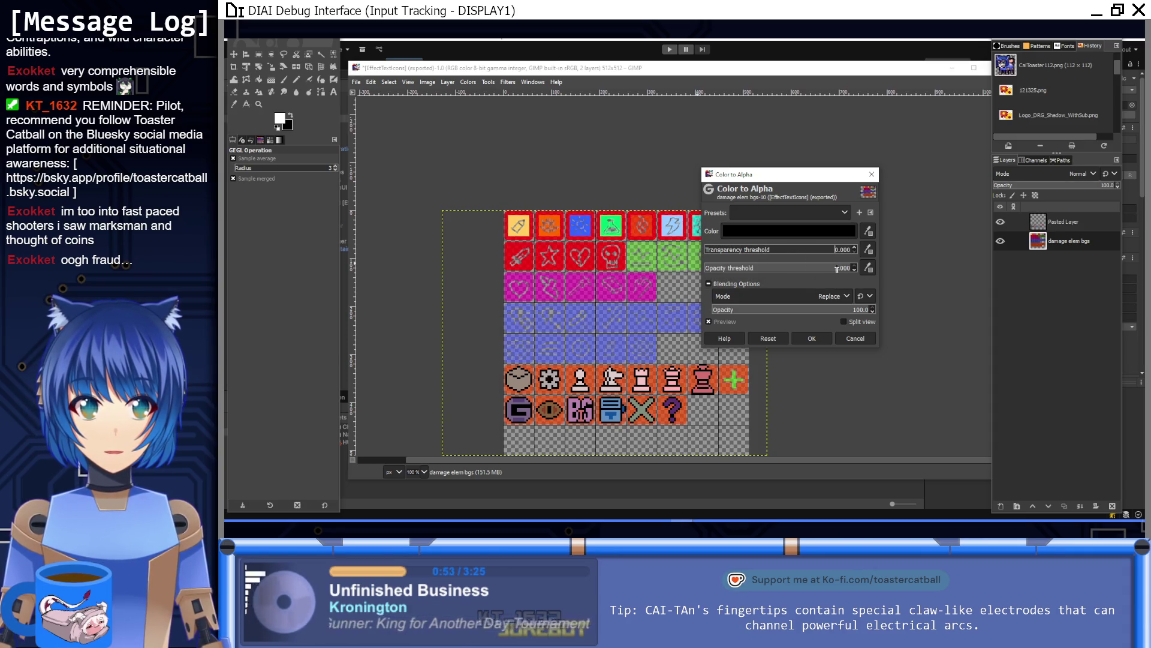
pyautogui.moveTo(837, 269); pyautogui.dragTo(760, 268)
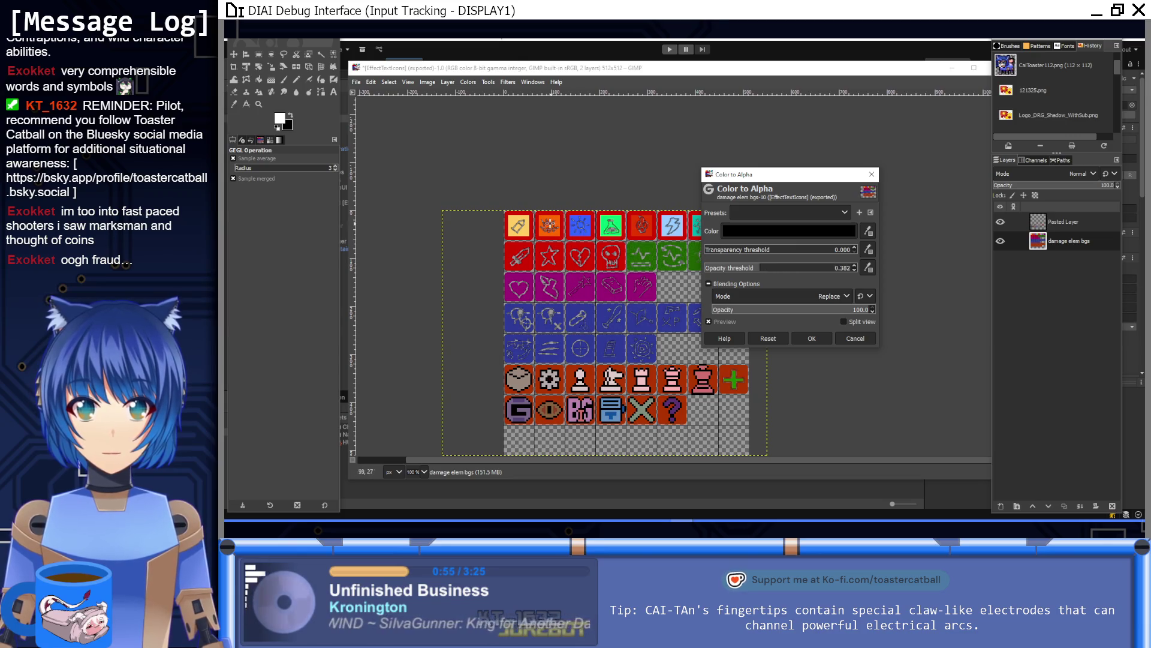
pyautogui.scroll(5, 533, 220)
pyautogui.moveTo(774, 268)
pyautogui.mouseDown()
pyautogui.moveTo(846, 274)
pyautogui.moveTo(830, 271)
pyautogui.mouseUp()
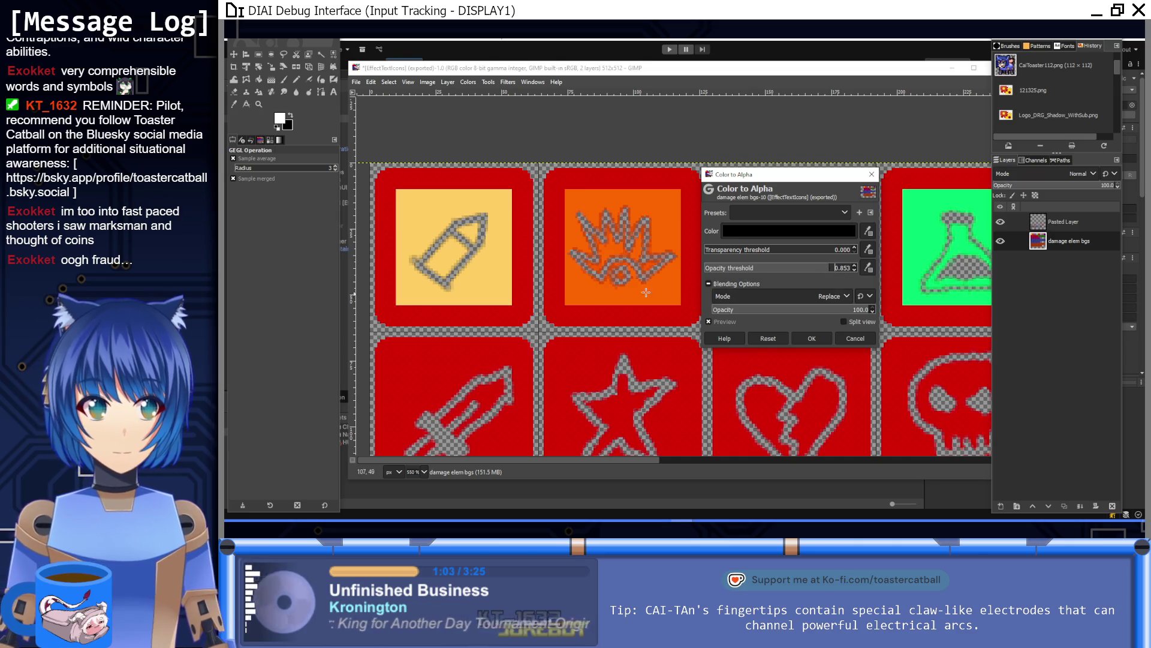
pyautogui.scroll(-5, 646, 292)
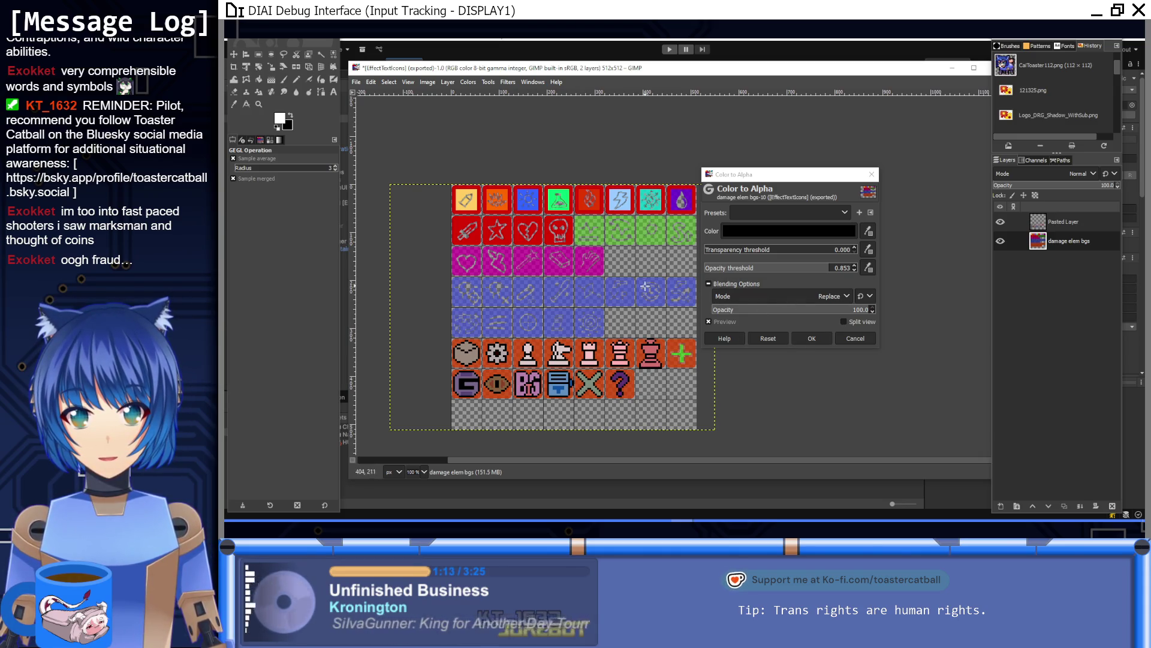
pyautogui.moveTo(813, 268)
pyautogui.mouseDown()
pyautogui.moveTo(789, 266)
pyautogui.moveTo(833, 265)
pyautogui.mouseUp()
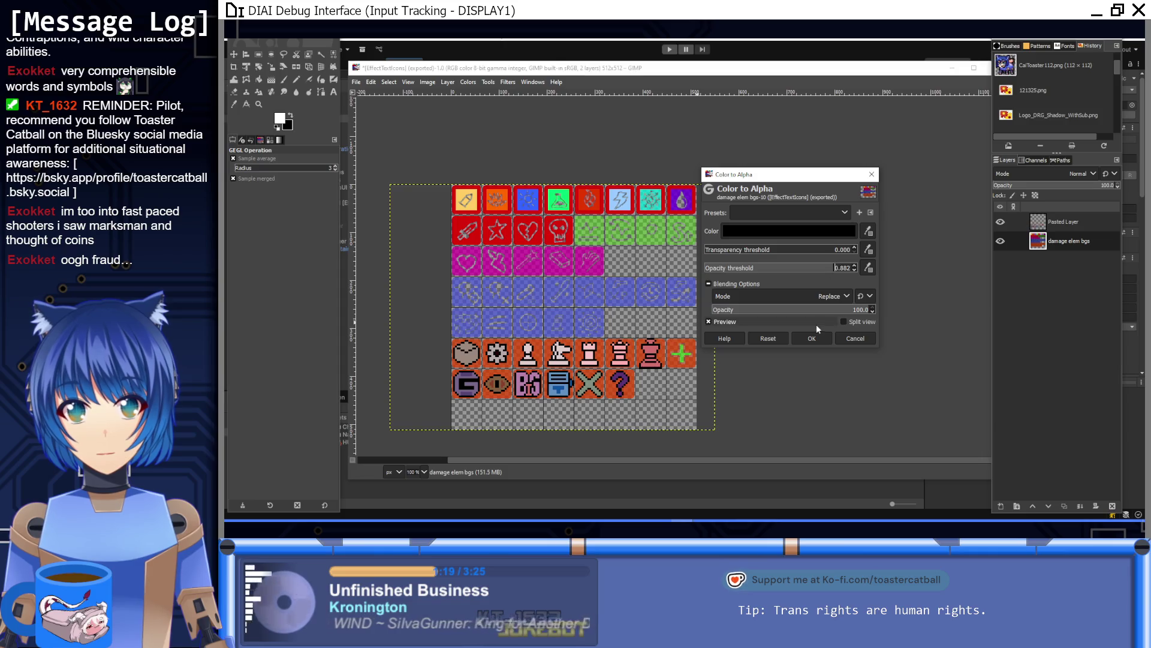
pyautogui.click(813, 339)
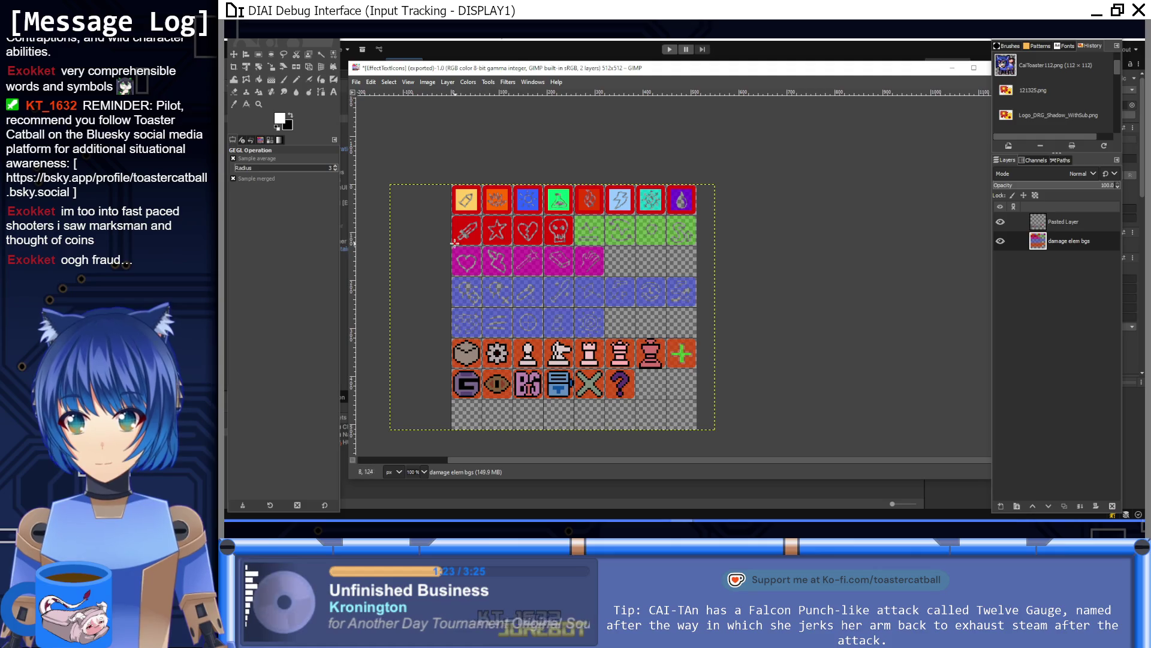
# Open Threshold Alpha on the damage elem bgs layer and inspect the icon edges
pyautogui.click(259, 54)
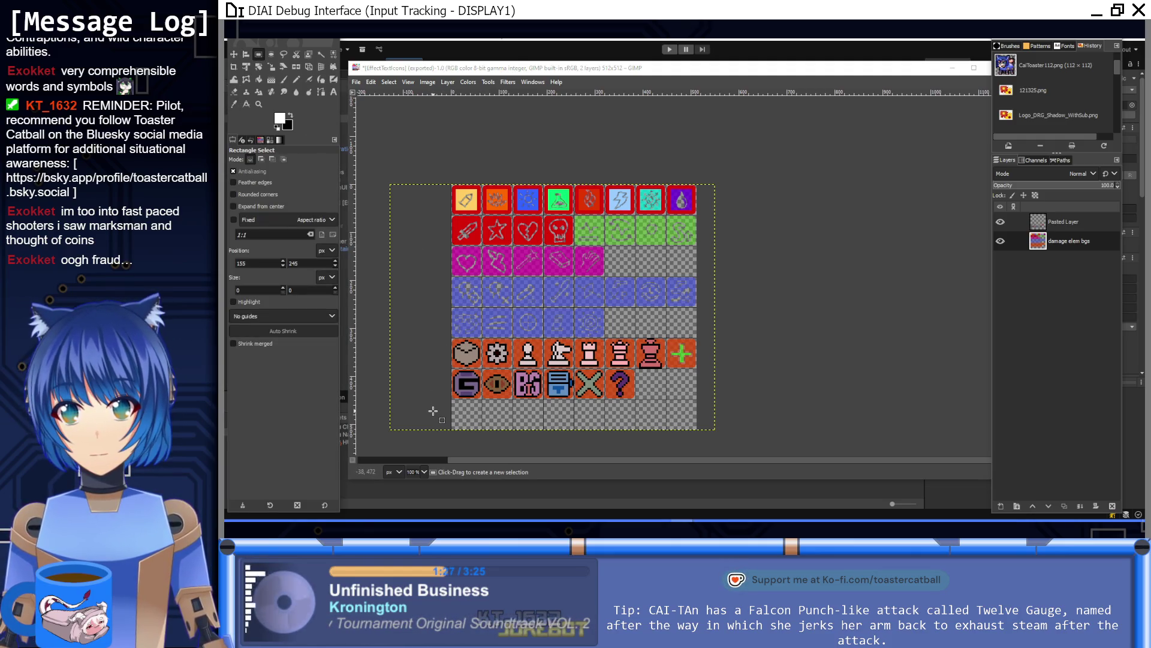
pyautogui.click(448, 82)
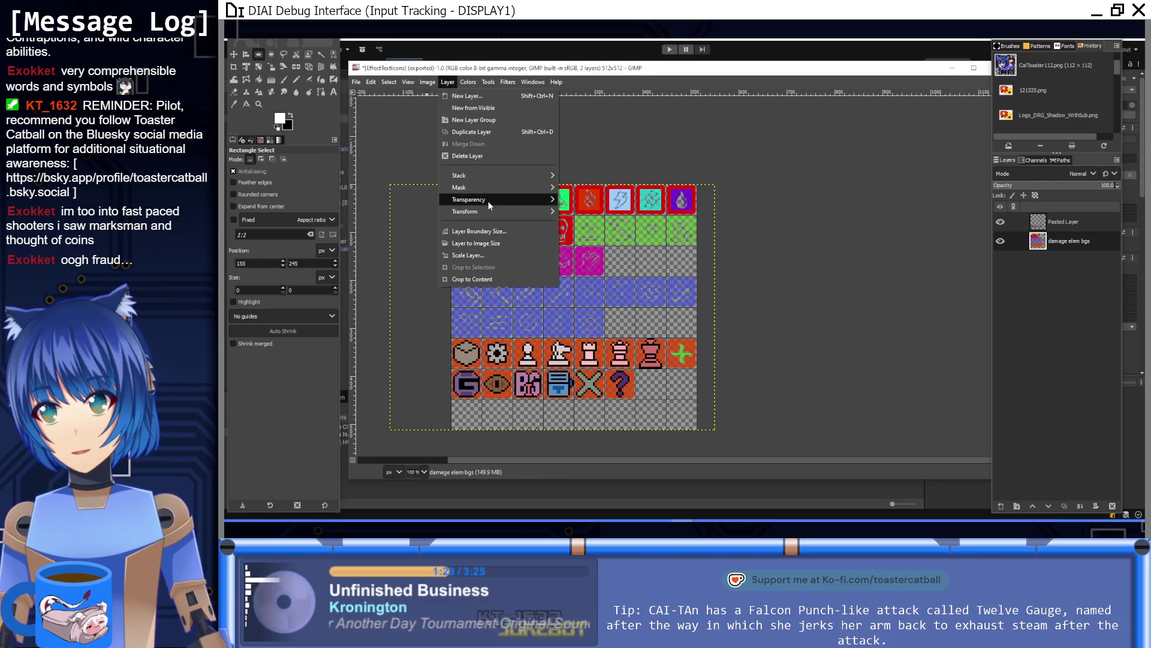
pyautogui.moveTo(488, 200)
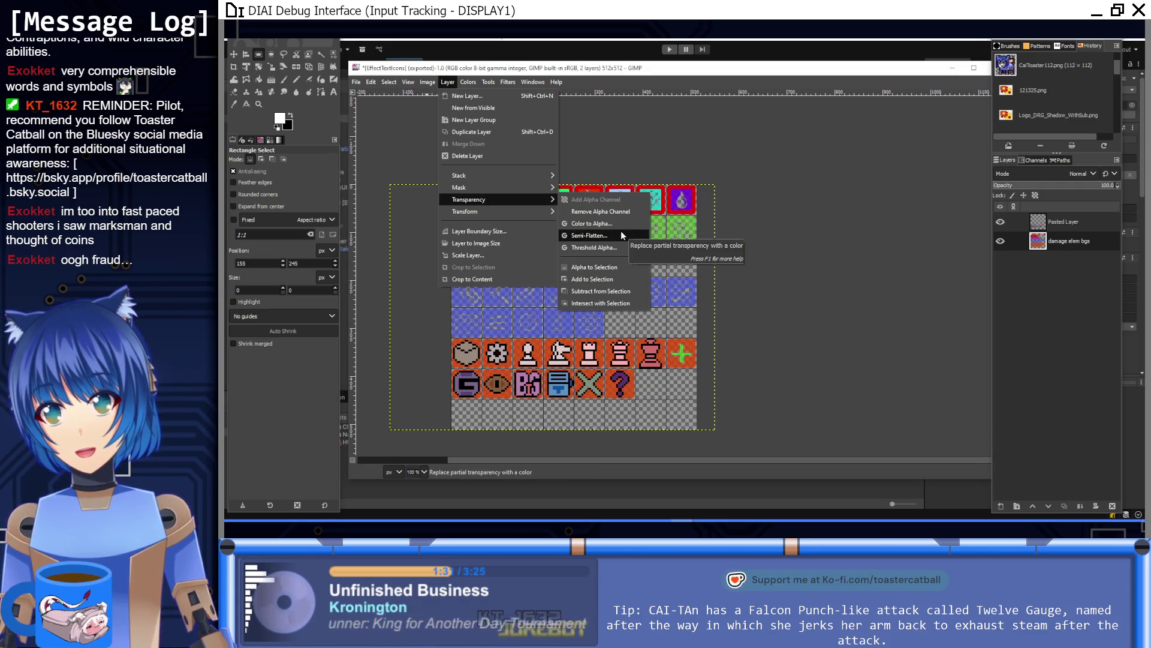
pyautogui.click(619, 247)
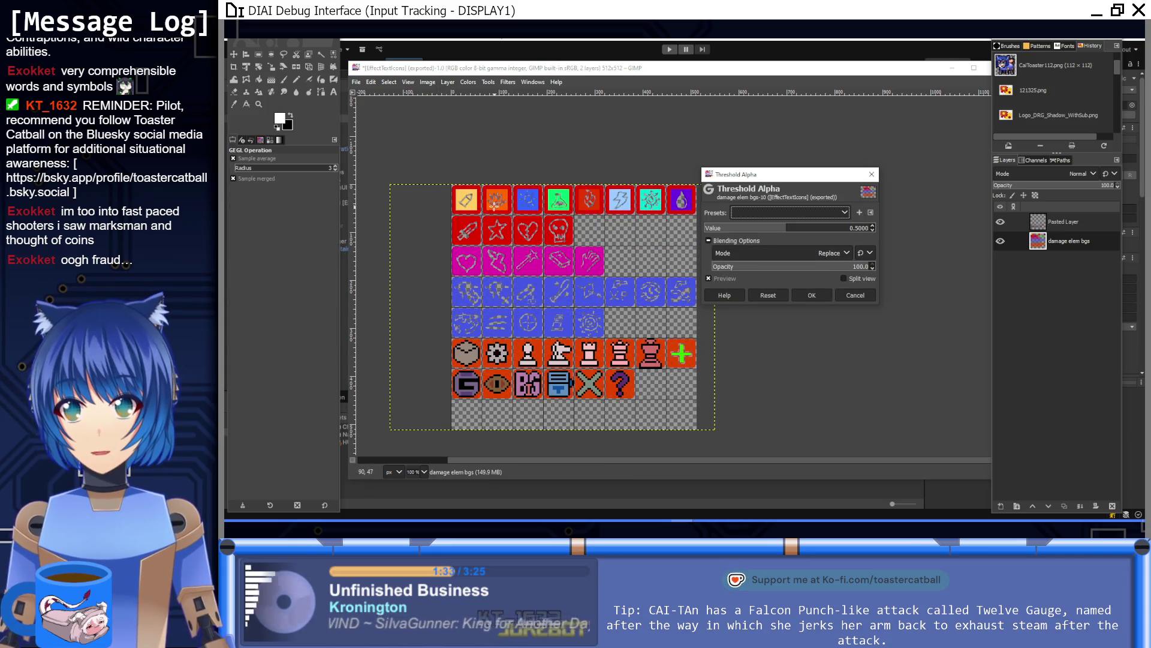
pyautogui.scroll(4, 492, 170)
pyautogui.hscroll(5, 691, 386)
pyautogui.scroll(-5, 691, 386)
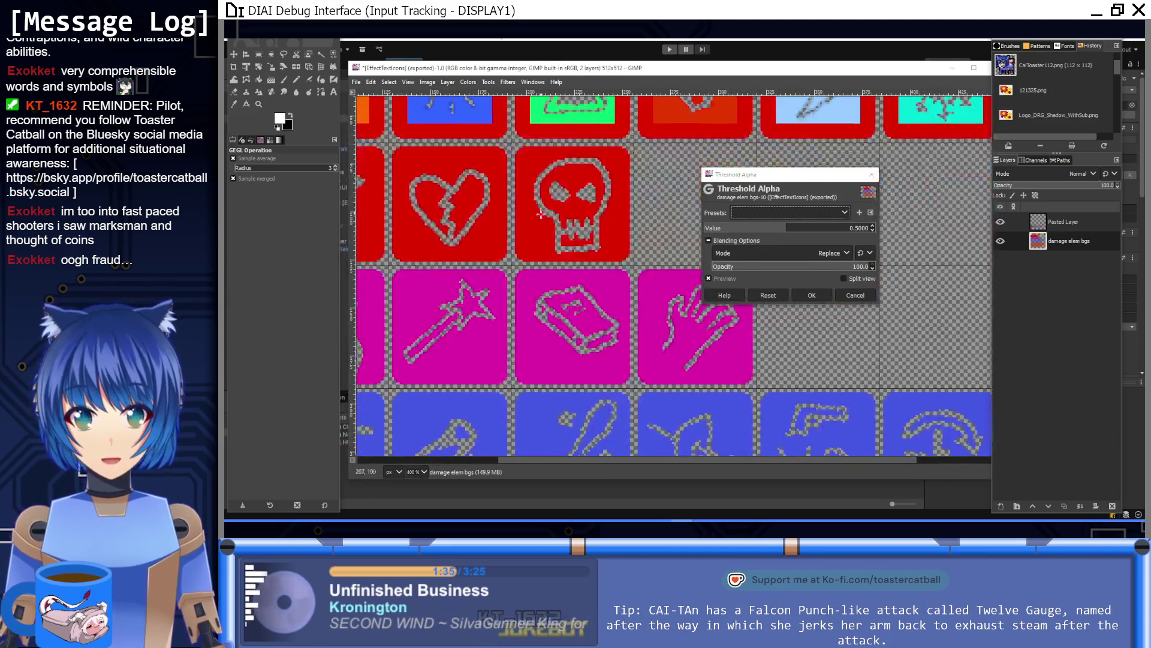
pyautogui.scroll(4, 600, 385)
pyautogui.hscroll(2, 600, 385)
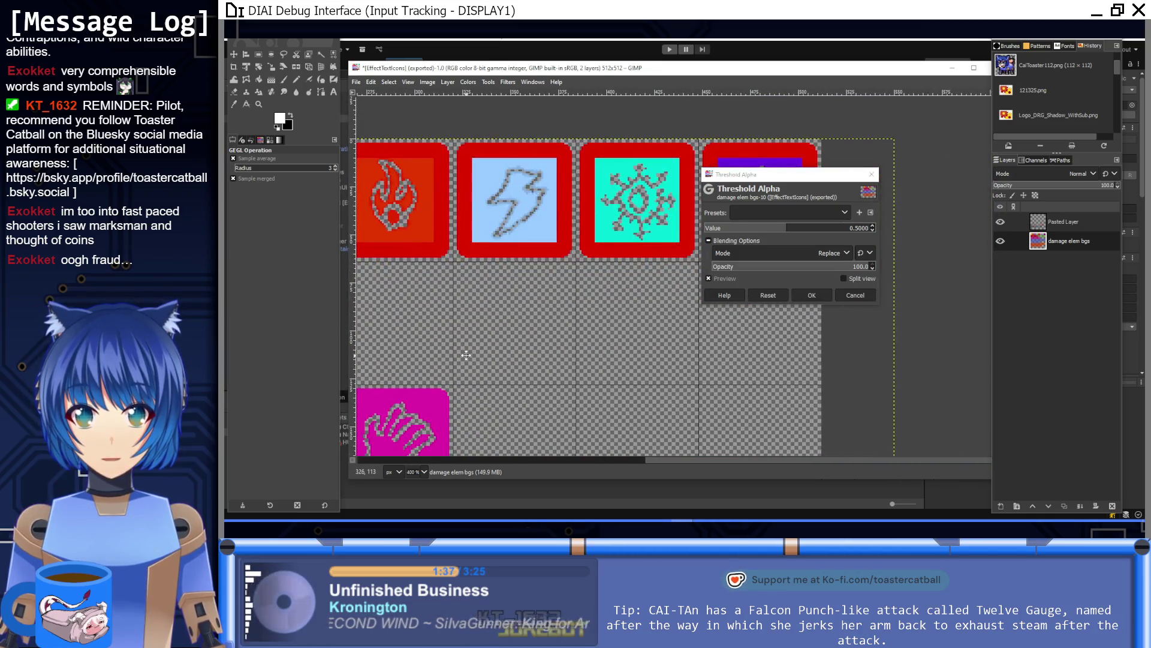
pyautogui.scroll(-2, 594, 372)
pyautogui.hscroll(-3, 582, 354)
pyautogui.scroll(-2, 575, 342)
pyautogui.scroll(-2, 574, 342)
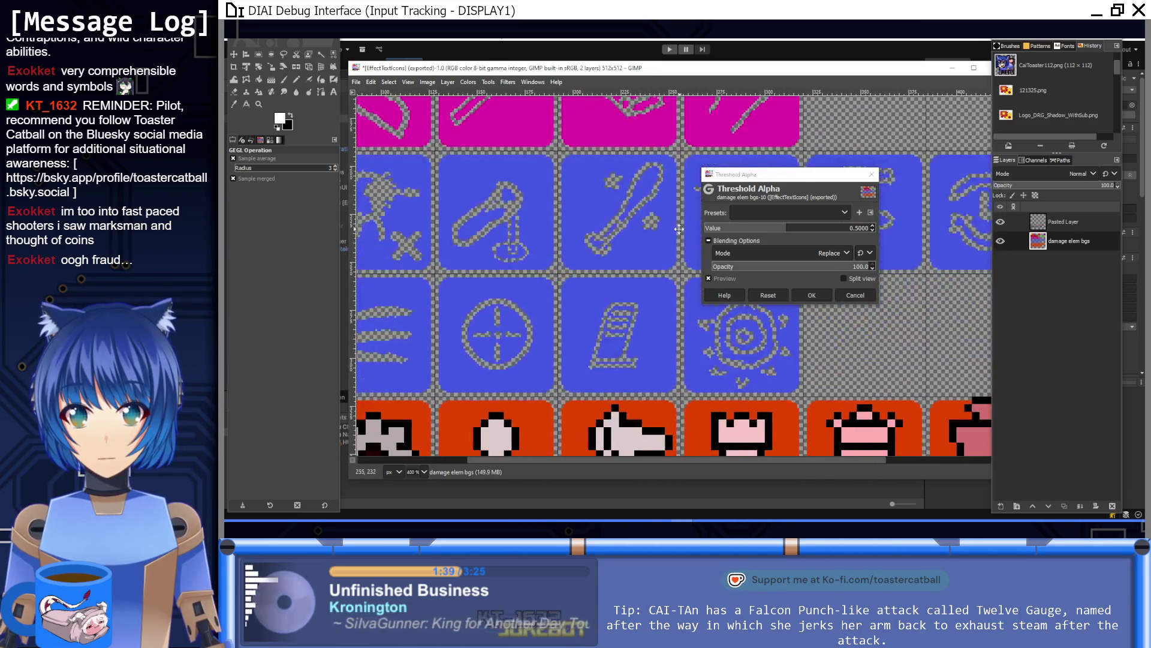
pyautogui.hscroll(1, 600, 324)
pyautogui.hscroll(-5, 690, 288)
pyautogui.scroll(4, 600, 288)
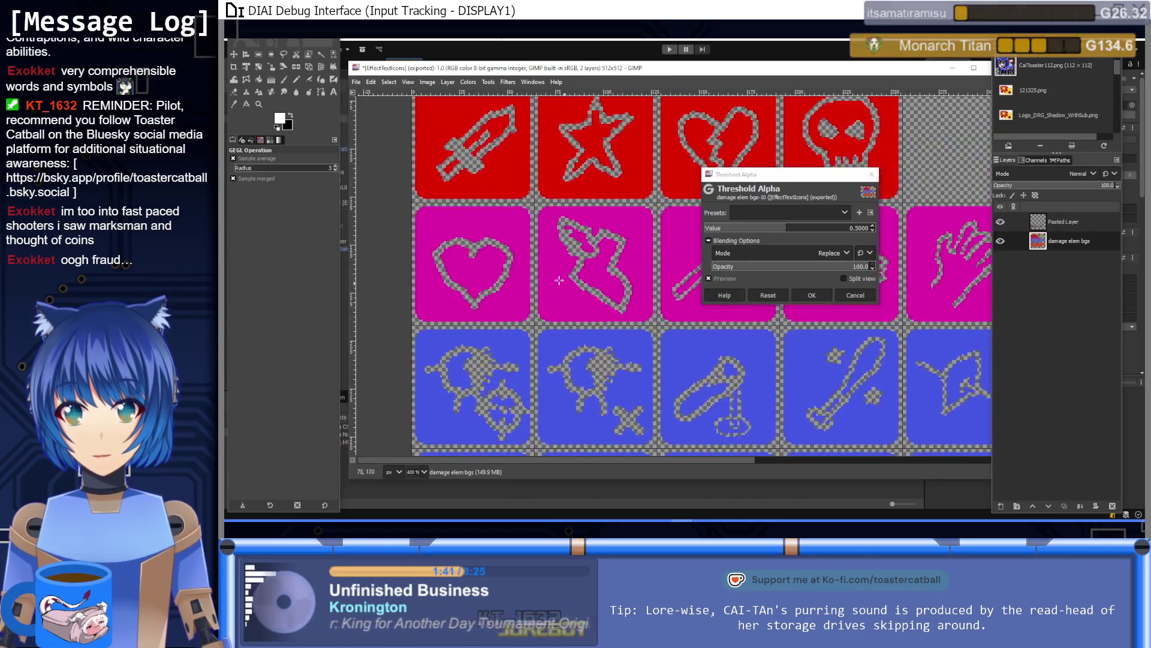
pyautogui.hscroll(2, 474, 300)
pyautogui.scroll(-10, 480, 300)
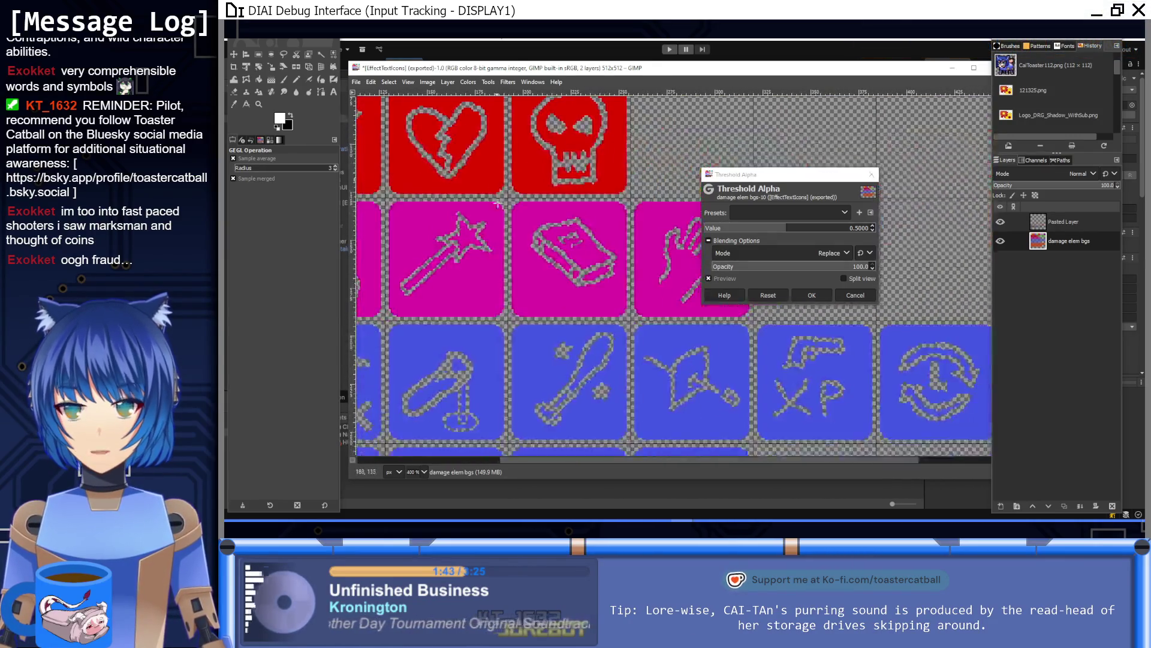
pyautogui.hscroll(3, 527, 291)
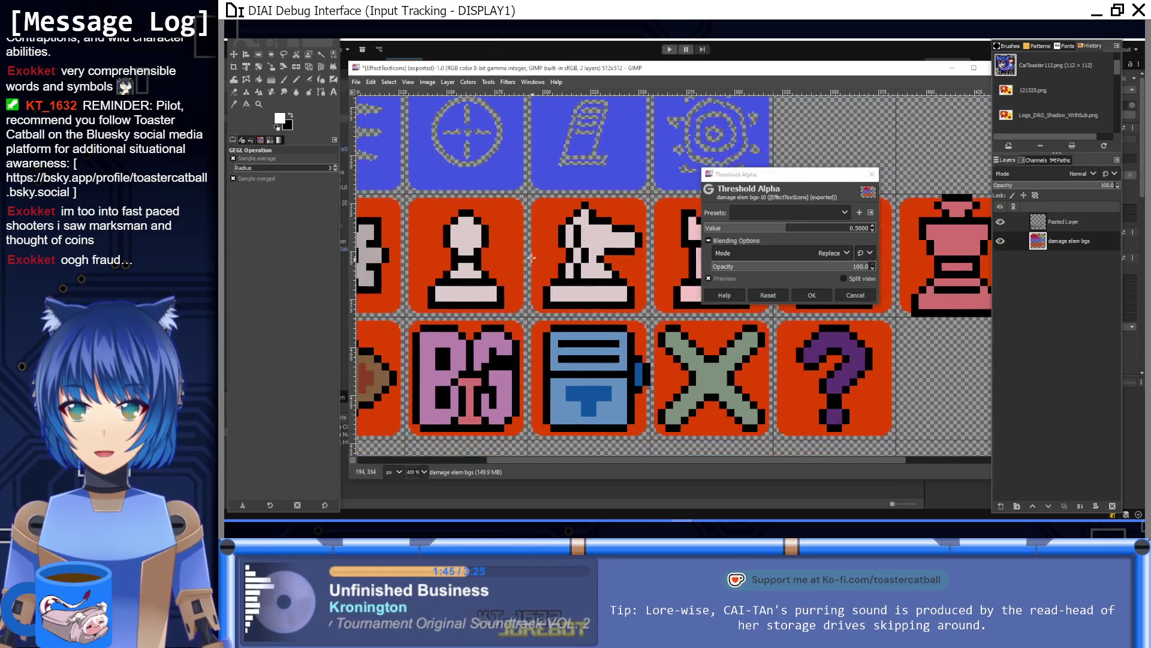
pyautogui.scroll(12, 511, 401)
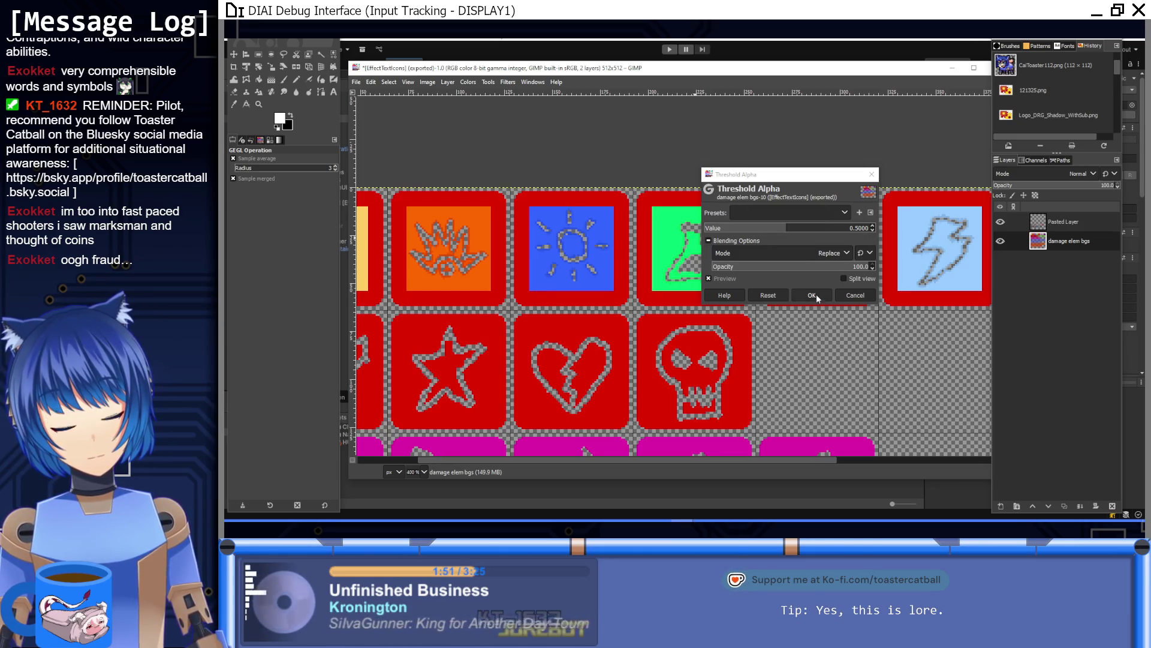
# Lower the alpha threshold from about 0.41 to about 0.36 and apply it
pyautogui.moveTo(800, 230); pyautogui.dragTo(776, 239)
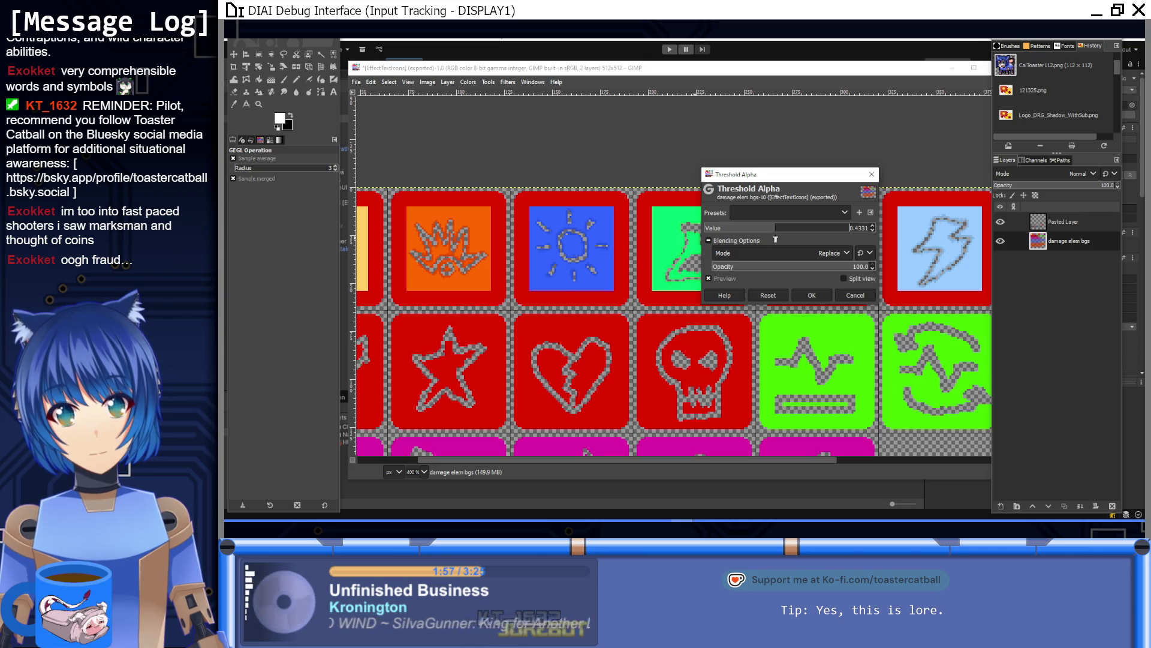
pyautogui.scroll(-4, 697, 311)
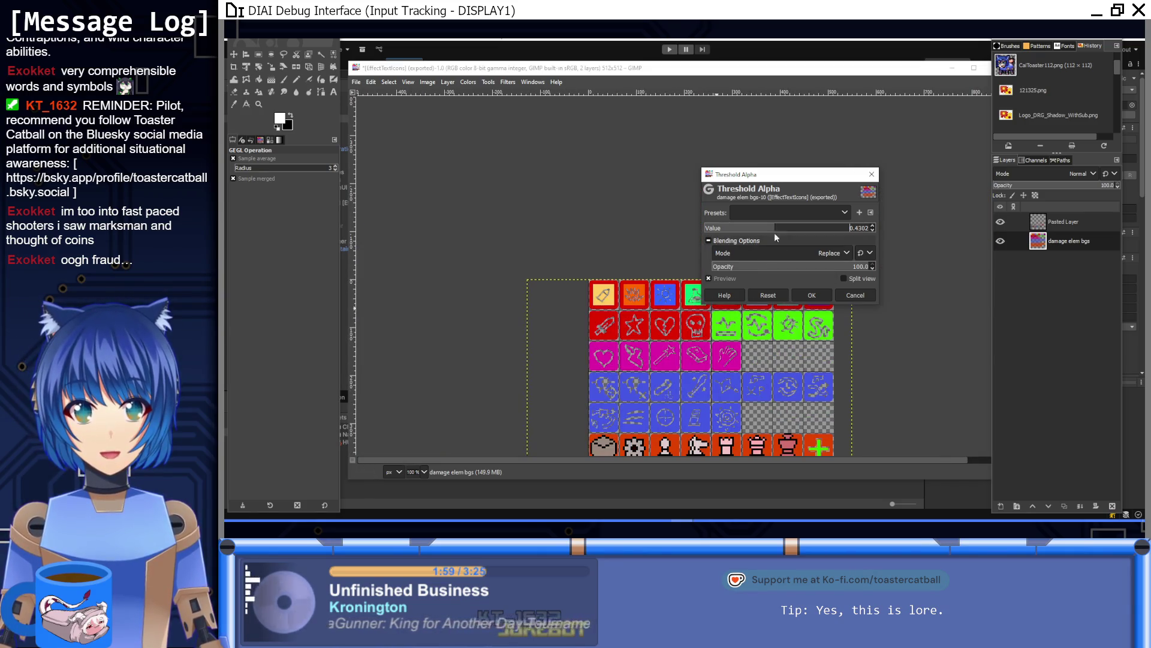
pyautogui.moveTo(770, 228); pyautogui.dragTo(751, 229)
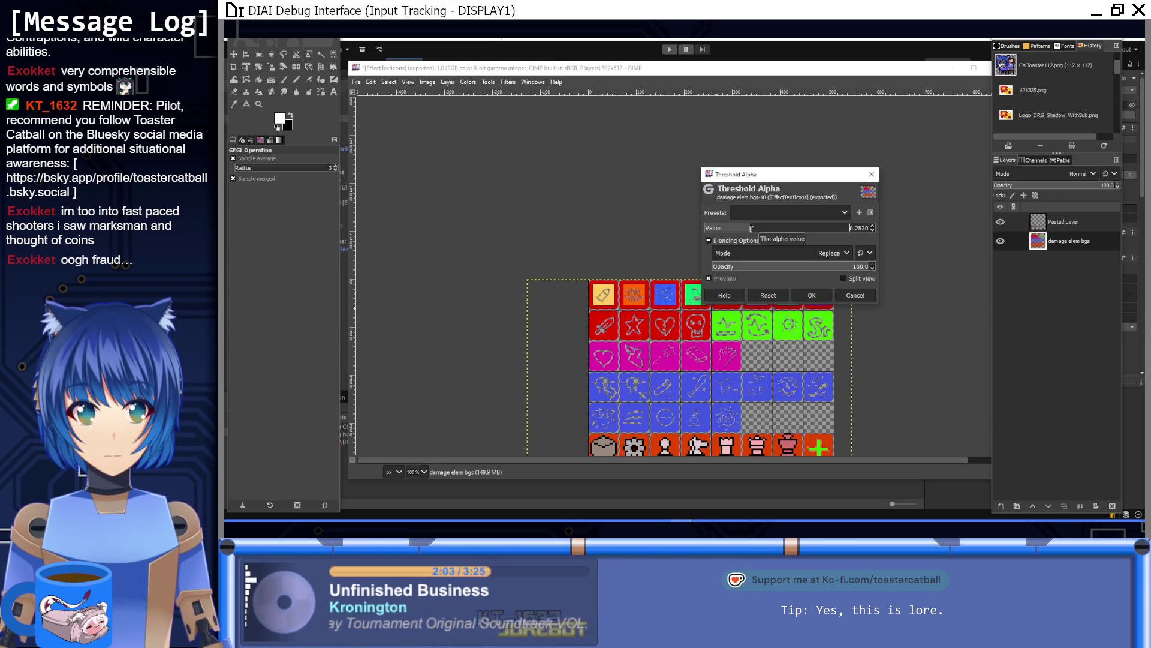
pyautogui.moveTo(773, 232); pyautogui.dragTo(764, 231)
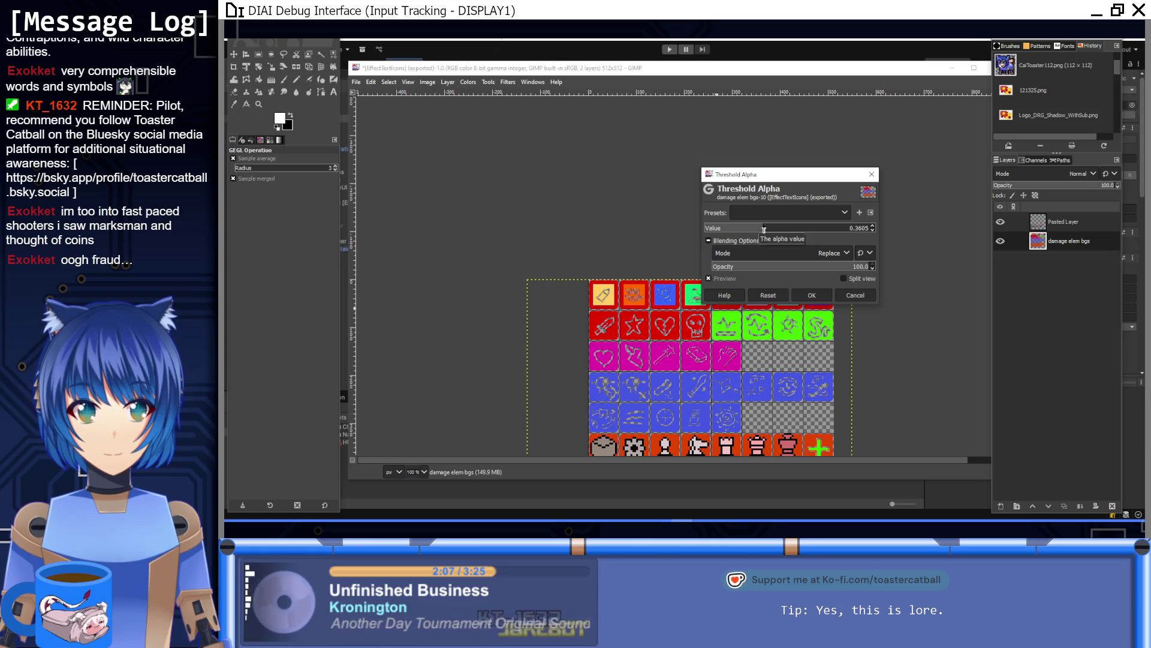
pyautogui.click(821, 295)
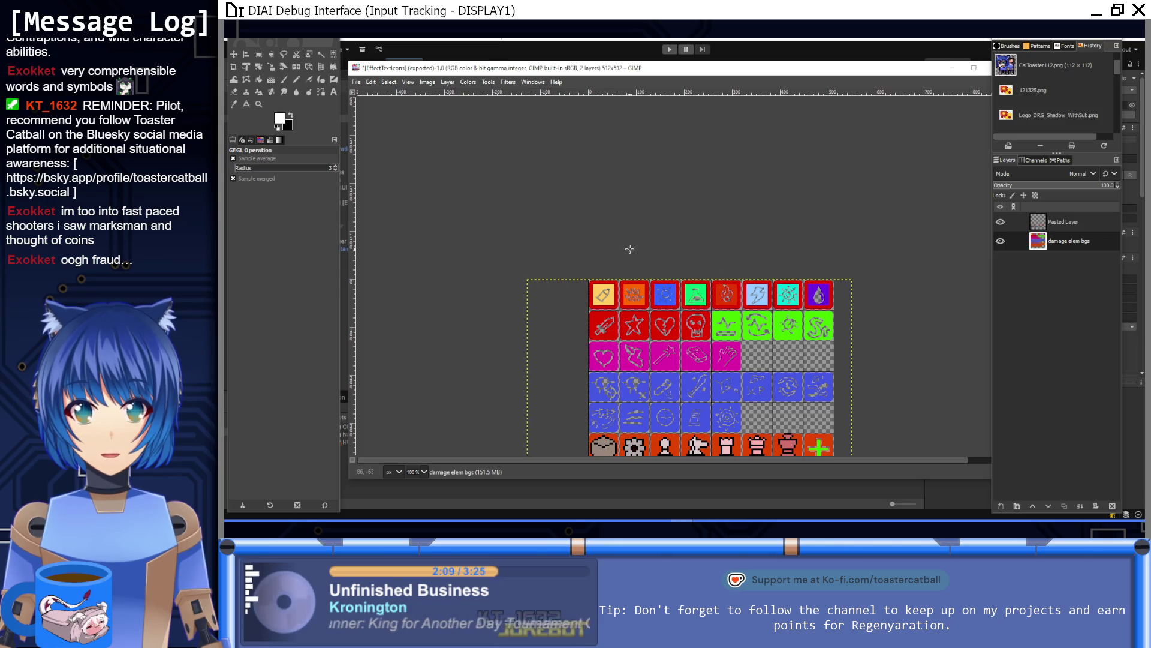
# Add an empty layer 'damage elem bgs #1' below the icon layer, with the Paintbrush ready
pyautogui.click(256, 56)
pyautogui.press('+')
pyautogui.press('+')
pyautogui.press('+')
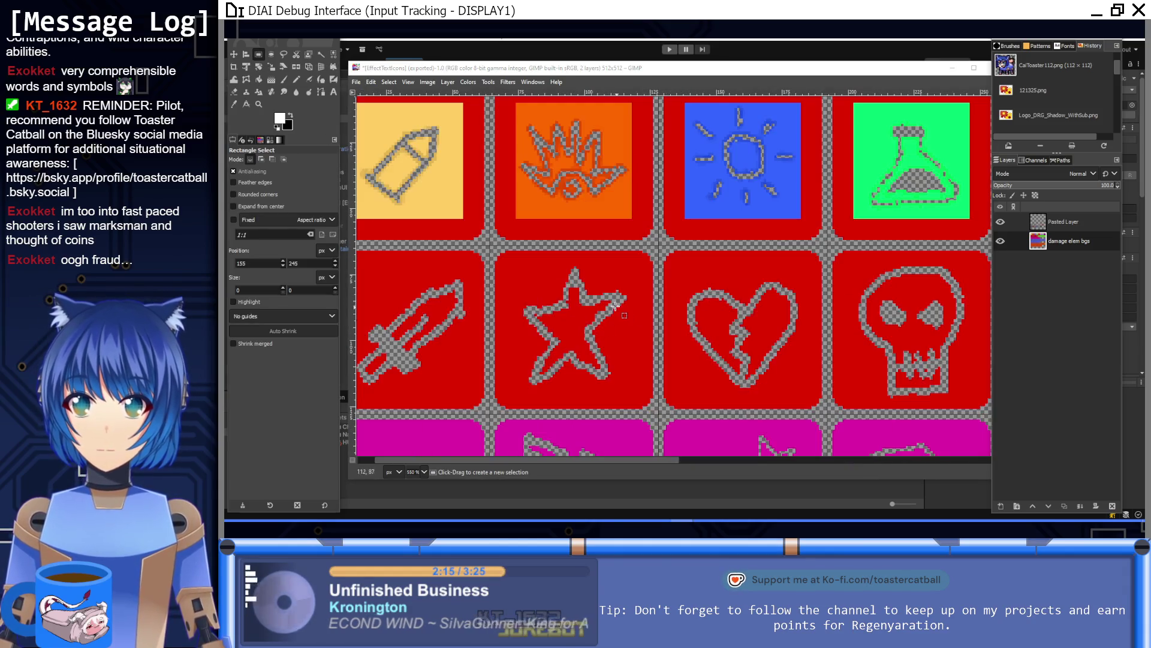
pyautogui.click(284, 80)
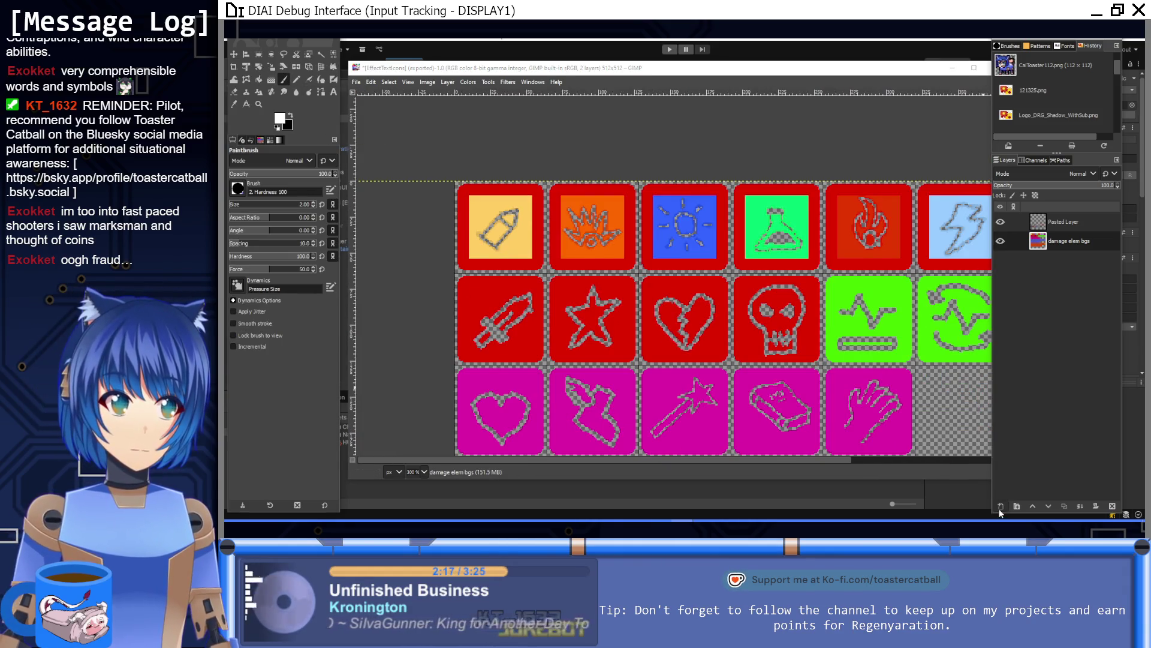
pyautogui.click(1001, 506)
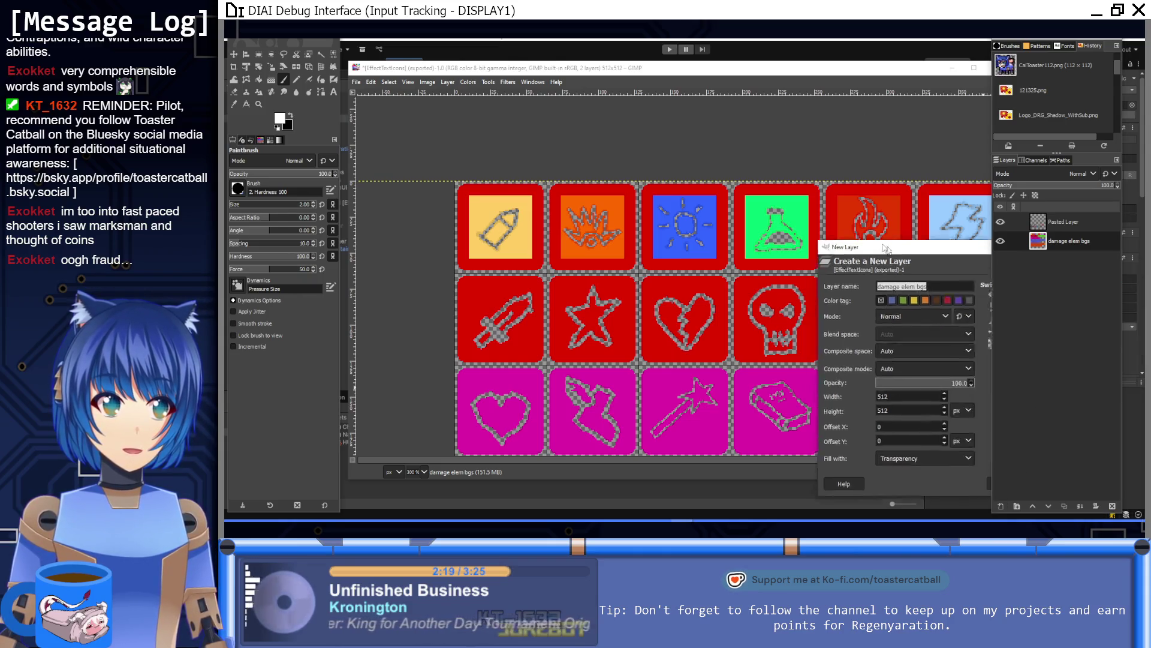
pyautogui.click(804, 389)
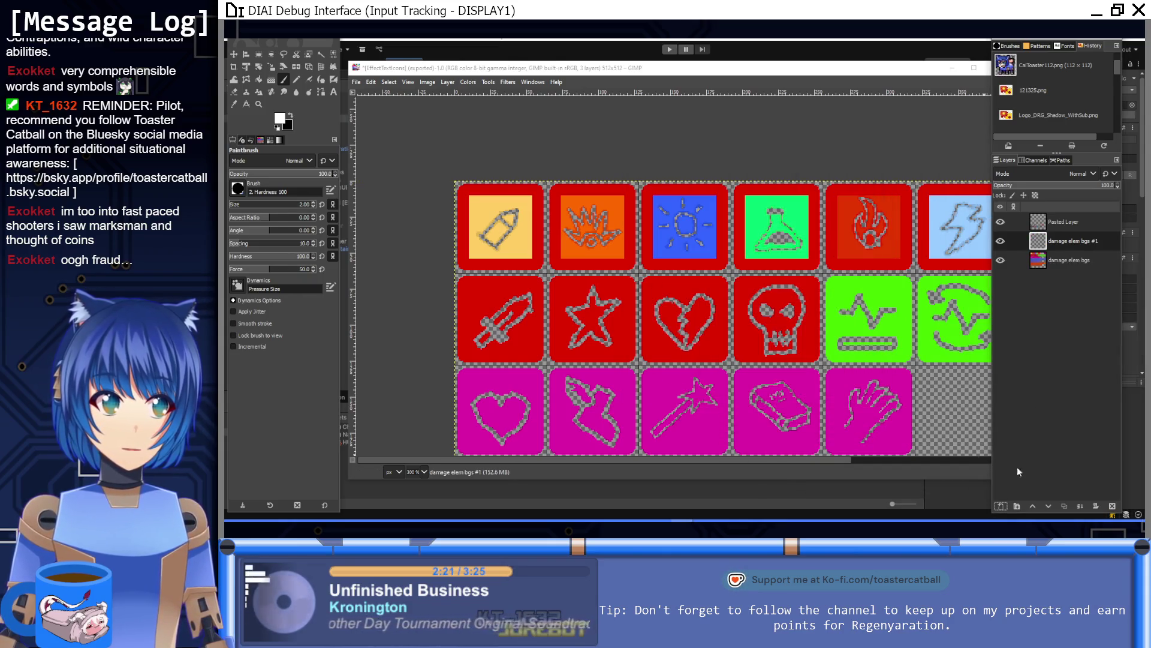
pyautogui.click(1050, 508)
# At brush size 3, paint the flame, sun, fire, lightning and snowflake outlines and drop interior white
pyautogui.press(']')
pyautogui.press(']')
pyautogui.press(']')
pyautogui.press(']')
pyautogui.moveTo(582, 234)
pyautogui.mouseDown()
pyautogui.moveTo(599, 222)
pyautogui.moveTo(591, 240)
pyautogui.mouseUp()
pyautogui.moveTo(664, 258)
pyautogui.mouseDown()
pyautogui.moveTo(681, 241)
pyautogui.moveTo(762, 249)
pyautogui.moveTo(780, 222)
pyautogui.moveTo(788, 248)
pyautogui.mouseUp()
pyautogui.moveTo(901, 238)
pyautogui.mouseDown()
pyautogui.moveTo(864, 240)
pyautogui.moveTo(877, 206)
pyautogui.mouseUp()
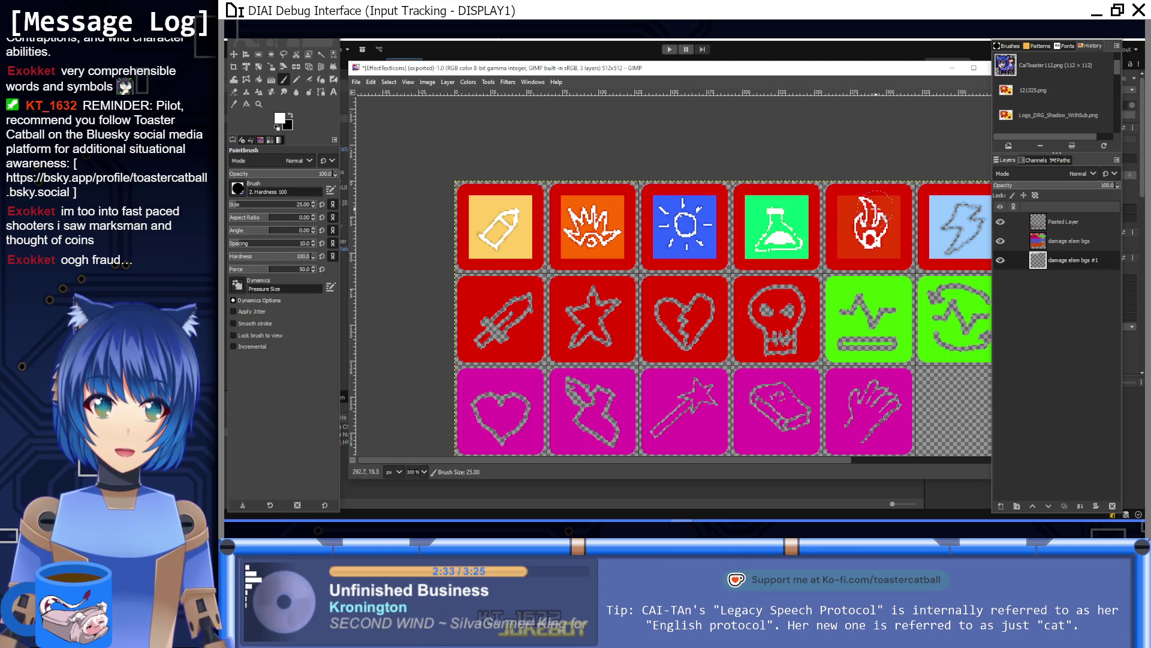
pyautogui.hscroll(5, 869, 249)
pyautogui.moveTo(719, 261)
pyautogui.mouseDown()
pyautogui.moveTo(708, 231)
pyautogui.moveTo(738, 201)
pyautogui.moveTo(741, 243)
pyautogui.moveTo(711, 213)
pyautogui.moveTo(729, 243)
pyautogui.moveTo(739, 201)
pyautogui.moveTo(711, 231)
pyautogui.mouseUp()
pyautogui.moveTo(811, 230)
pyautogui.mouseDown()
pyautogui.moveTo(801, 212)
pyautogui.moveTo(828, 198)
pyautogui.mouseUp()
pyautogui.moveTo(919, 231); pyautogui.dragTo(905, 222)
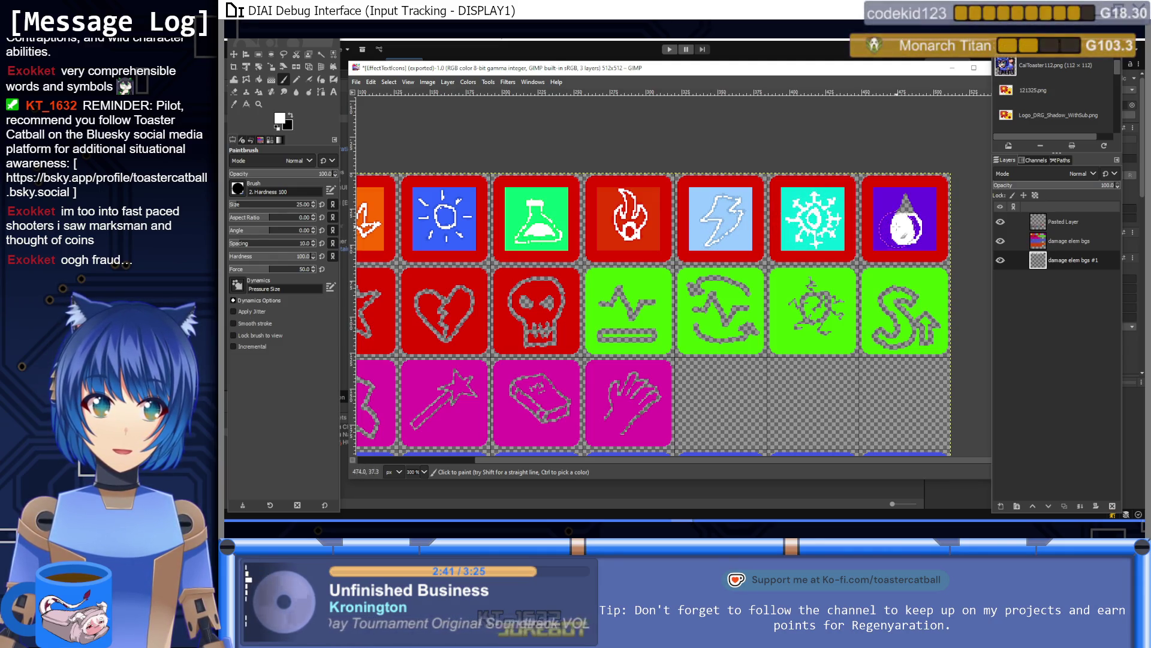
# Whiten the green S-arrow, spiky-sun, wave and heartbeat outlines and the red skull outline
pyautogui.scroll(-2, 840, 237)
pyautogui.hscroll(2, 840, 237)
pyautogui.moveTo(840, 237)
pyautogui.mouseDown()
pyautogui.moveTo(822, 227)
pyautogui.moveTo(863, 257)
pyautogui.moveTo(819, 269)
pyautogui.moveTo(870, 259)
pyautogui.mouseUp()
pyautogui.moveTo(758, 247)
pyautogui.mouseDown()
pyautogui.moveTo(743, 252)
pyautogui.moveTo(779, 246)
pyautogui.moveTo(771, 264)
pyautogui.moveTo(752, 228)
pyautogui.mouseUp()
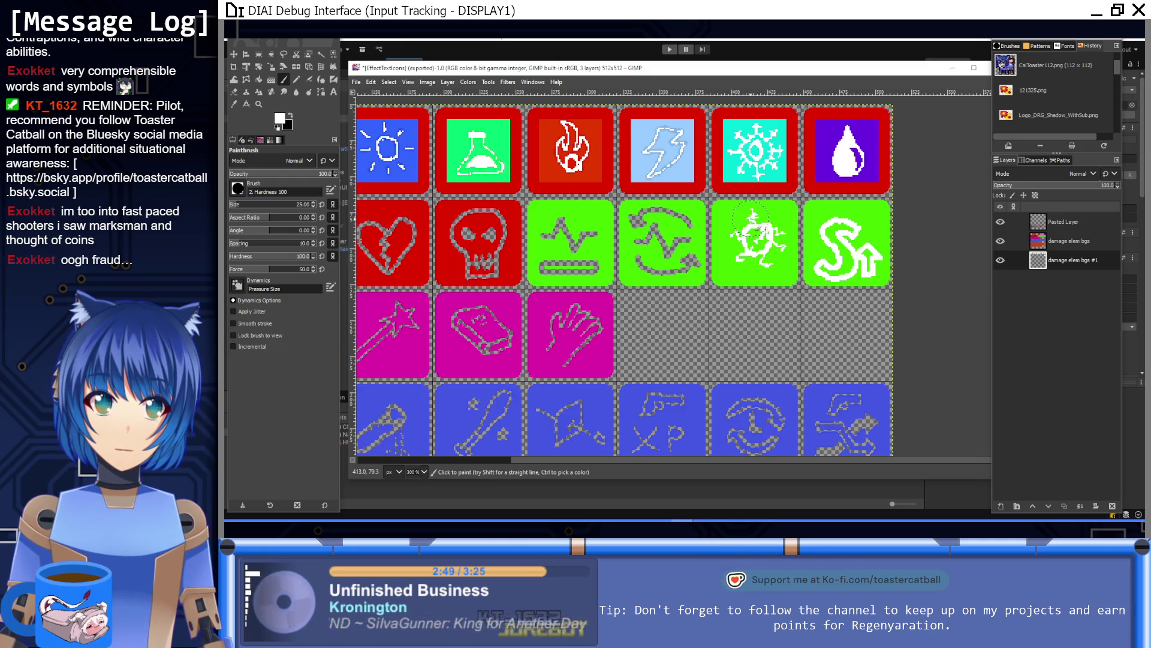
pyautogui.moveTo(668, 243)
pyautogui.mouseDown()
pyautogui.moveTo(696, 270)
pyautogui.moveTo(658, 264)
pyautogui.moveTo(637, 211)
pyautogui.moveTo(669, 213)
pyautogui.moveTo(684, 236)
pyautogui.mouseUp()
pyautogui.moveTo(593, 258)
pyautogui.mouseDown()
pyautogui.moveTo(540, 267)
pyautogui.moveTo(551, 240)
pyautogui.moveTo(589, 233)
pyautogui.mouseUp()
pyautogui.moveTo(490, 252)
pyautogui.mouseDown()
pyautogui.moveTo(498, 277)
pyautogui.moveTo(471, 265)
pyautogui.moveTo(453, 233)
pyautogui.moveTo(461, 217)
pyautogui.moveTo(489, 210)
pyautogui.moveTo(483, 255)
pyautogui.mouseUp()
pyautogui.hscroll(-5, 482, 257)
# Whiten the broken-heart and star outlines, then the magenta heart and wing icons
pyautogui.moveTo(599, 264)
pyautogui.mouseDown()
pyautogui.moveTo(555, 240)
pyautogui.moveTo(562, 217)
pyautogui.moveTo(590, 240)
pyautogui.moveTo(596, 216)
pyautogui.moveTo(593, 231)
pyautogui.mouseUp()
pyautogui.moveTo(479, 240)
pyautogui.mouseDown()
pyautogui.moveTo(459, 255)
pyautogui.moveTo(483, 200)
pyautogui.moveTo(507, 225)
pyautogui.moveTo(493, 246)
pyautogui.moveTo(504, 217)
pyautogui.moveTo(551, 229)
pyautogui.moveTo(569, 207)
pyautogui.moveTo(557, 213)
pyautogui.mouseUp()
pyautogui.hscroll(-4, 376, 248)
pyautogui.moveTo(531, 304)
pyautogui.mouseDown()
pyautogui.moveTo(549, 299)
pyautogui.moveTo(566, 329)
pyautogui.moveTo(538, 339)
pyautogui.mouseUp()
pyautogui.moveTo(621, 342)
pyautogui.mouseDown()
pyautogui.moveTo(609, 306)
pyautogui.moveTo(630, 300)
pyautogui.moveTo(657, 333)
pyautogui.moveTo(647, 341)
pyautogui.moveTo(728, 312)
pyautogui.moveTo(731, 298)
pyautogui.moveTo(680, 312)
pyautogui.moveTo(666, 282)
pyautogui.moveTo(717, 279)
pyautogui.moveTo(712, 321)
pyautogui.moveTo(797, 297)
pyautogui.moveTo(773, 286)
pyautogui.moveTo(804, 309)
pyautogui.moveTo(717, 232)
pyautogui.moveTo(681, 231)
pyautogui.moveTo(514, 157)
pyautogui.mouseUp()
# Paint the first blue-row icons white: two blue icons, the XP, swirl and arrow
pyautogui.hscroll(3, 742, 316)
pyautogui.moveTo(504, 274)
pyautogui.mouseDown()
pyautogui.moveTo(498, 261)
pyautogui.moveTo(533, 274)
pyautogui.moveTo(510, 281)
pyautogui.mouseUp()
pyautogui.moveTo(623, 270)
pyautogui.mouseDown()
pyautogui.moveTo(604, 276)
pyautogui.moveTo(624, 246)
pyautogui.moveTo(591, 237)
pyautogui.moveTo(634, 237)
pyautogui.moveTo(597, 243)
pyautogui.mouseUp()
pyautogui.moveTo(704, 277)
pyautogui.mouseDown()
pyautogui.moveTo(683, 245)
pyautogui.moveTo(732, 258)
pyautogui.moveTo(699, 282)
pyautogui.mouseUp()
pyautogui.moveTo(779, 288)
pyautogui.mouseDown()
pyautogui.moveTo(816, 266)
pyautogui.moveTo(784, 270)
pyautogui.moveTo(780, 240)
pyautogui.moveTo(807, 258)
pyautogui.mouseUp()
# Whiten the second blue row's sun, crosshair, slash-lines and first icon outlines
pyautogui.scroll(-2, 720, 269)
pyautogui.hscroll(-4, 720, 270)
pyautogui.moveTo(689, 252)
pyautogui.mouseDown()
pyautogui.moveTo(690, 267)
pyautogui.moveTo(720, 273)
pyautogui.moveTo(707, 300)
pyautogui.moveTo(688, 294)
pyautogui.moveTo(695, 302)
pyautogui.moveTo(669, 282)
pyautogui.moveTo(734, 270)
pyautogui.moveTo(741, 246)
pyautogui.mouseUp()
pyautogui.hscroll(-3, 717, 281)
pyautogui.moveTo(660, 261)
pyautogui.mouseDown()
pyautogui.moveTo(636, 288)
pyautogui.moveTo(617, 258)
pyautogui.moveTo(668, 255)
pyautogui.mouseUp()
pyautogui.hscroll(-3, 632, 282)
pyautogui.moveTo(684, 254)
pyautogui.mouseDown()
pyautogui.moveTo(638, 267)
pyautogui.moveTo(682, 267)
pyautogui.moveTo(663, 242)
pyautogui.mouseUp()
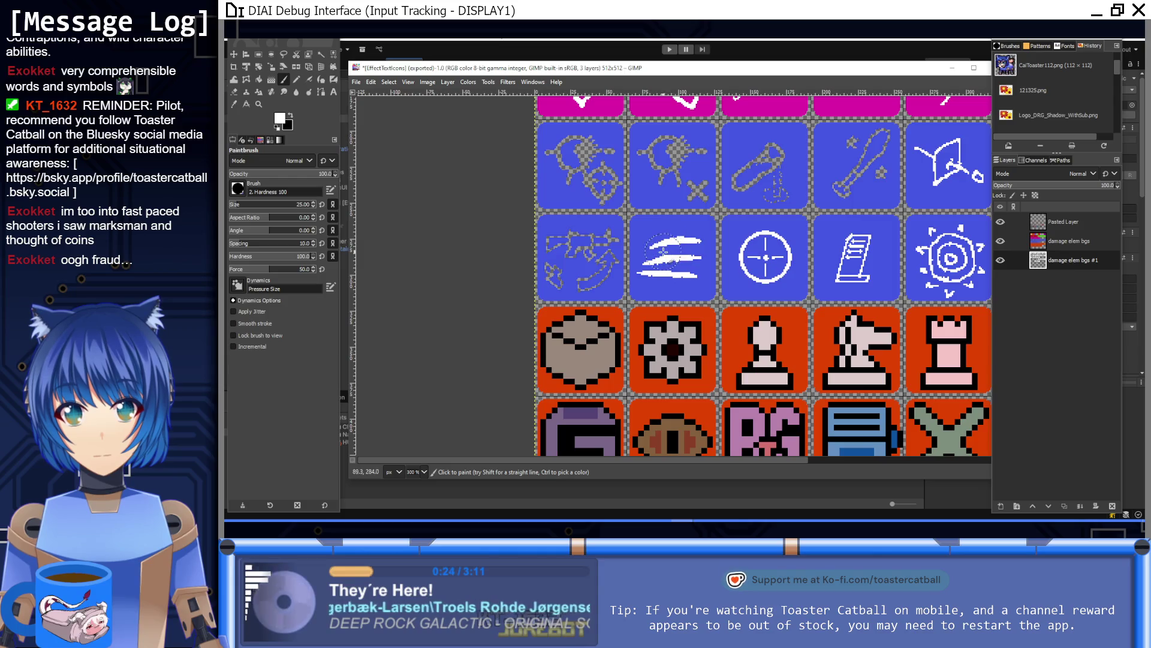
pyautogui.moveTo(593, 264)
pyautogui.mouseDown()
pyautogui.moveTo(555, 278)
pyautogui.moveTo(582, 240)
pyautogui.mouseUp()
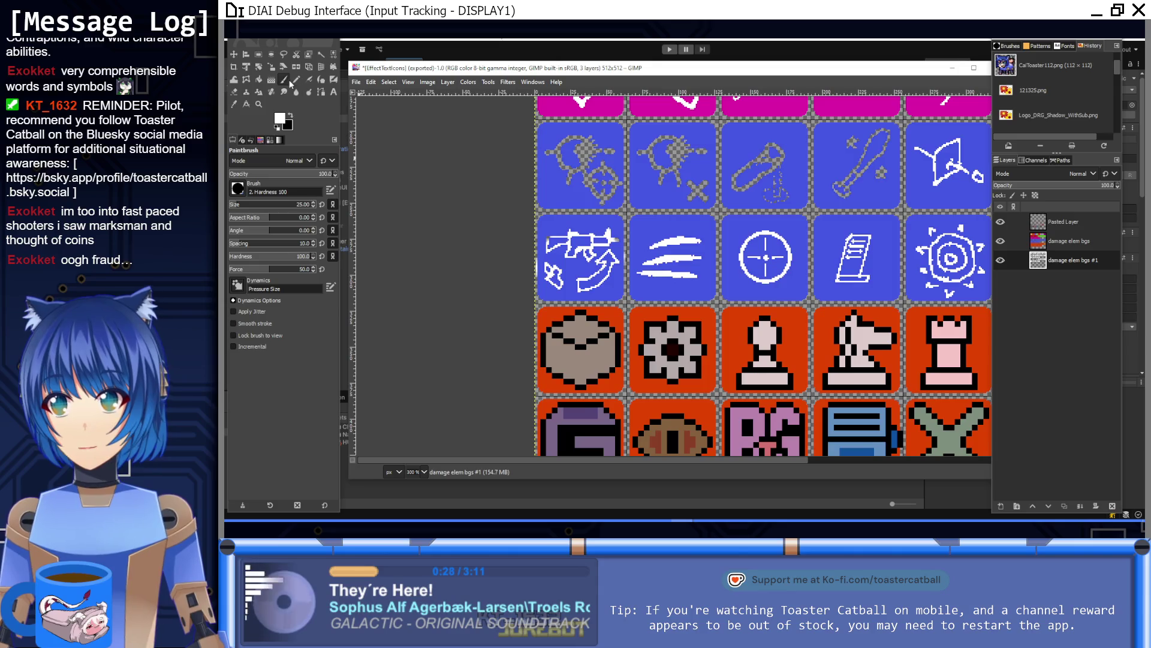
pyautogui.click(318, 54)
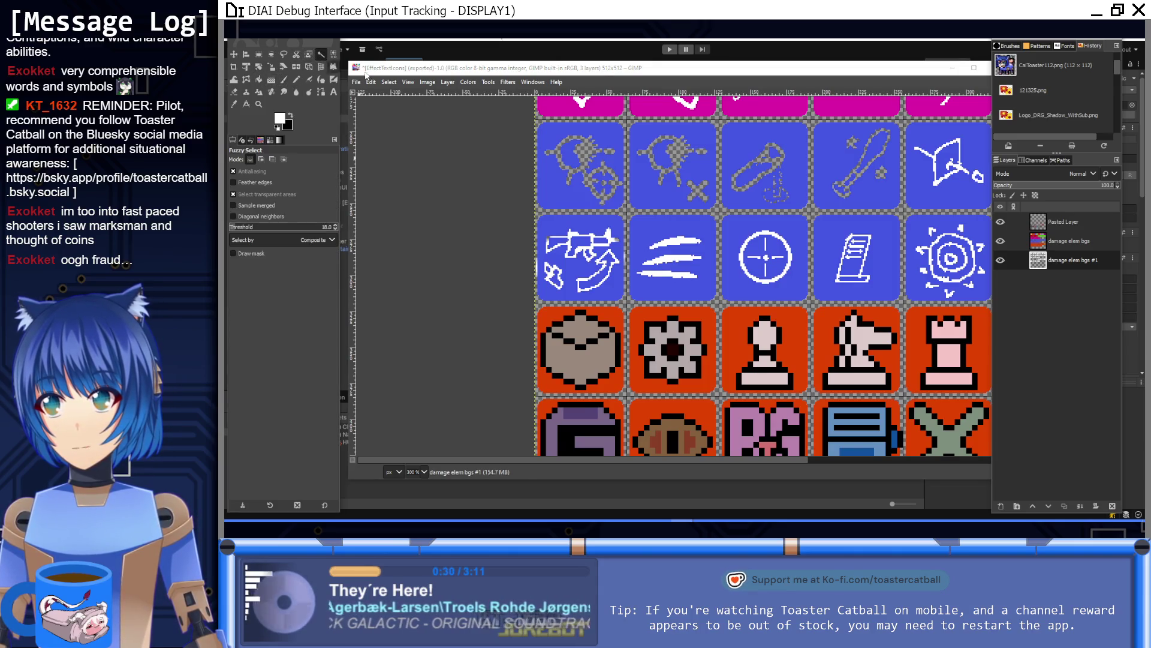
# Make the damage elem bgs layer active and clear the trial selection
pyautogui.click(693, 281)
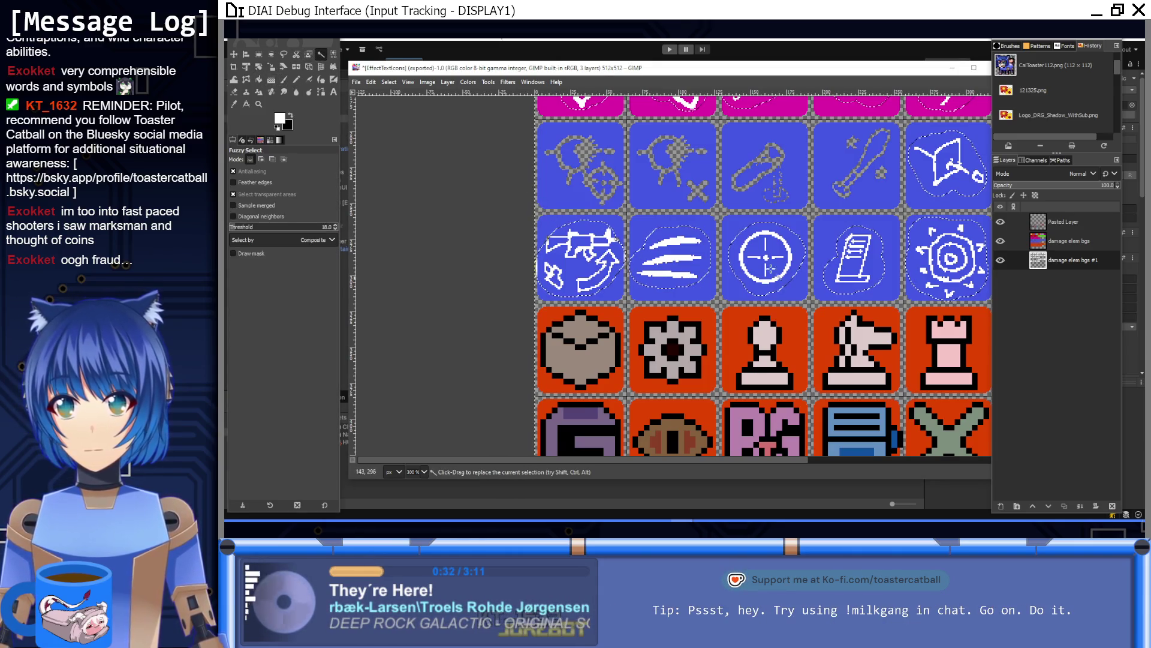
pyautogui.click(1025, 241)
pyautogui.hotkey('ctrl', 'shift', 'a')
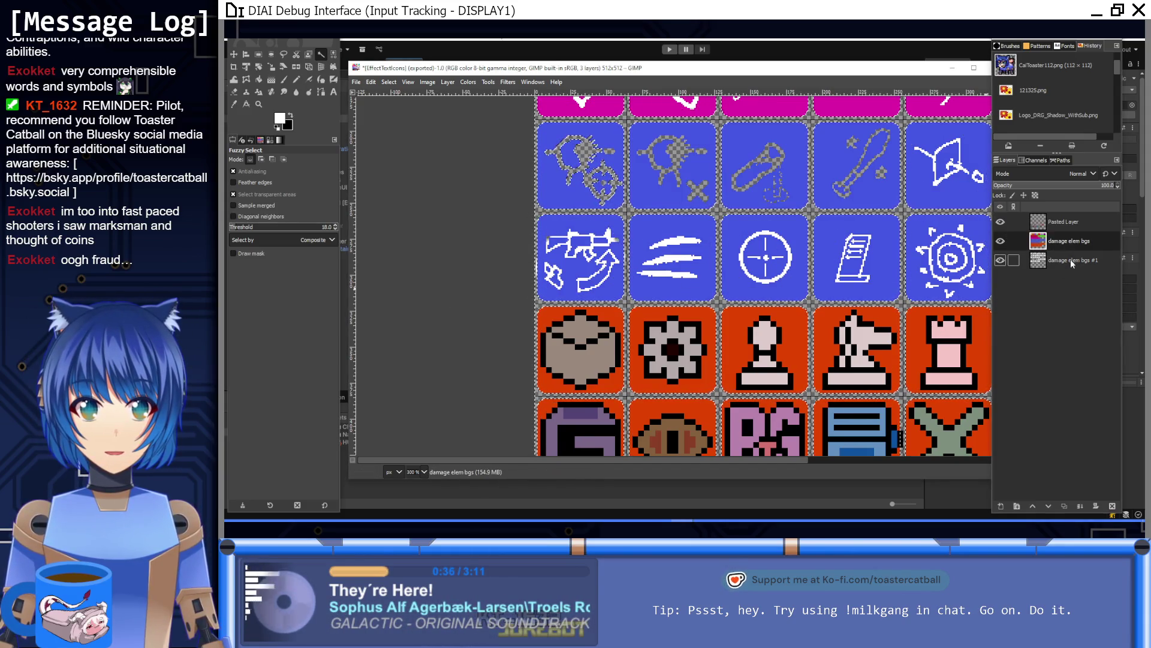
pyautogui.keyDown('ctrl'); pyautogui.scroll(2, 575, 312); pyautogui.keyUp('ctrl')
pyautogui.keyDown('ctrl'); pyautogui.scroll(2, 577, 146); pyautogui.keyUp('ctrl')
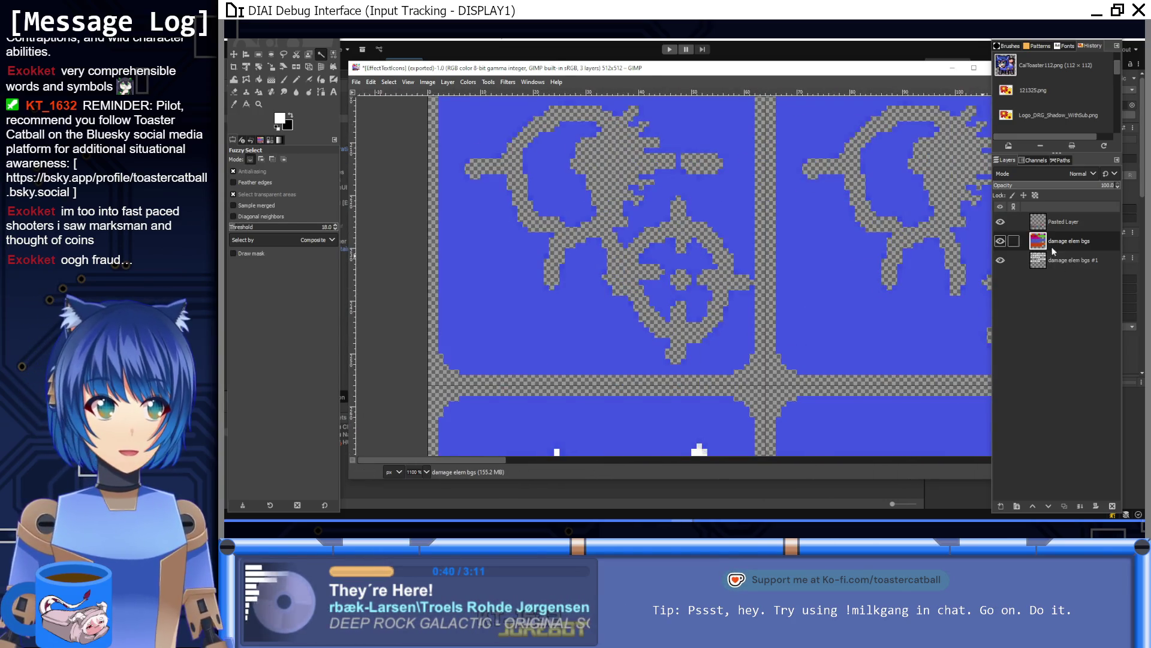
# Pick the Pencil with the tile blue sampled as drawing colour at a smaller size
pyautogui.click(296, 79)
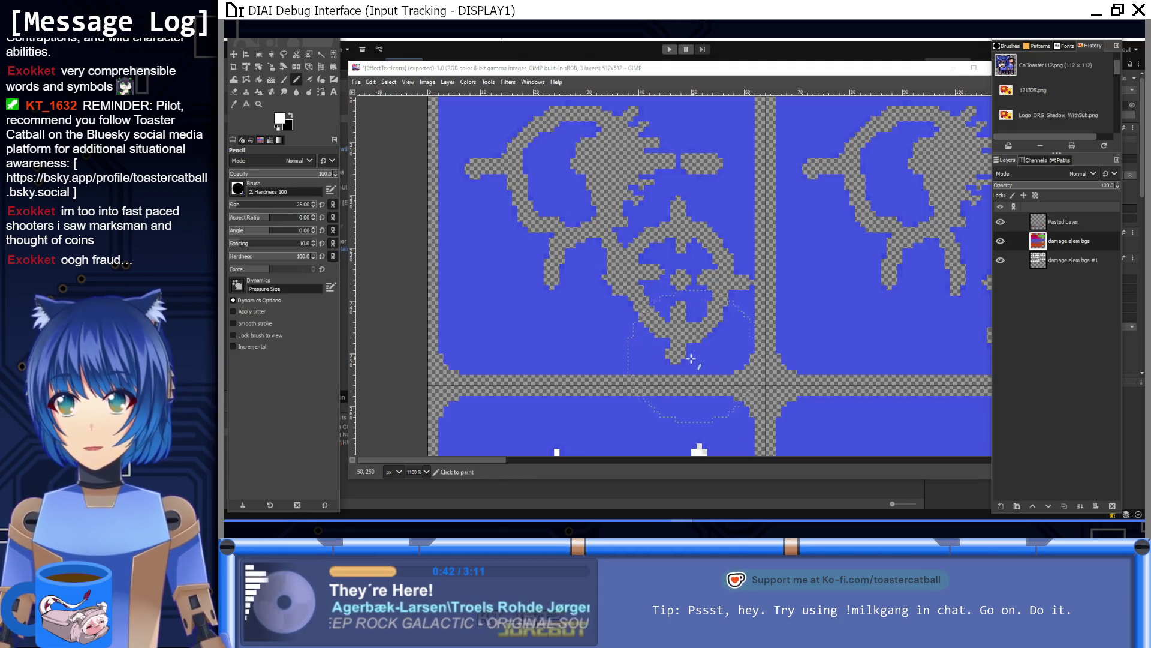
pyautogui.keyDown('ctrl'); pyautogui.click(594, 333); pyautogui.keyUp('ctrl')
pyautogui.press('[')
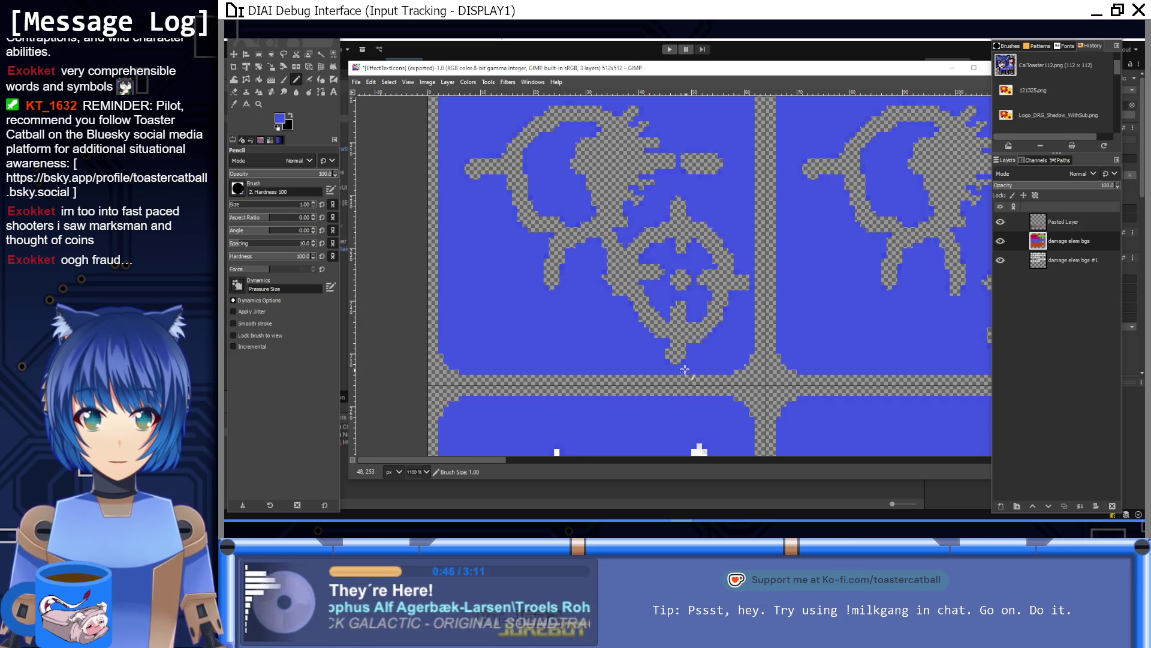
pyautogui.keyDown('ctrl'); pyautogui.scroll(-5, 685, 370); pyautogui.keyUp('ctrl')
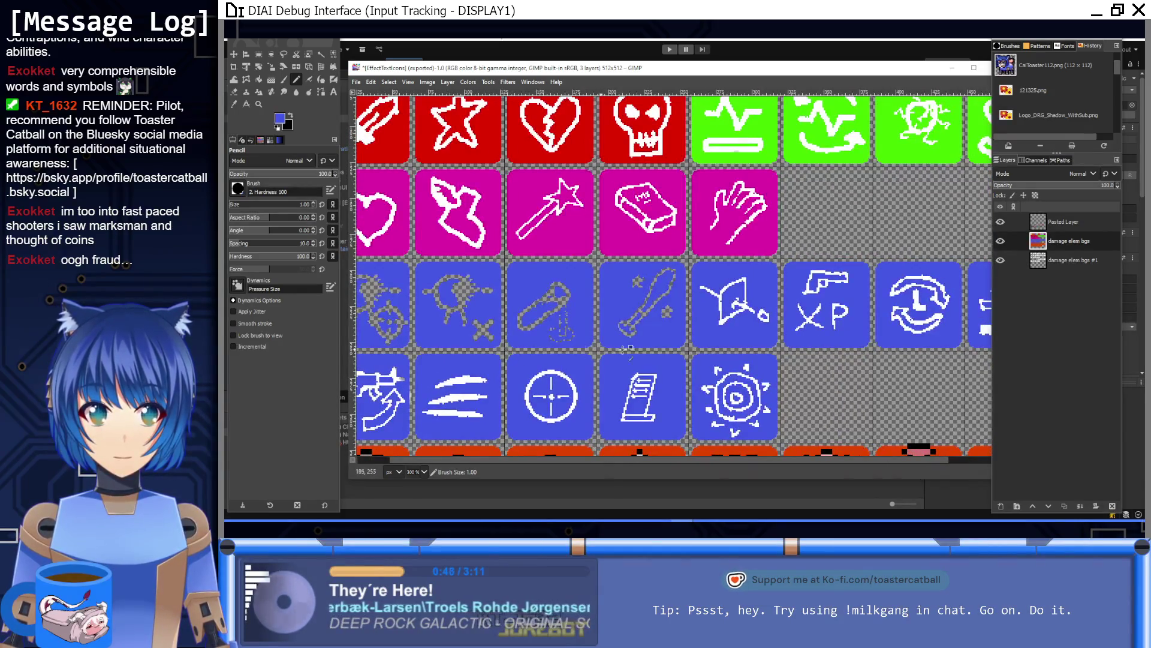
pyautogui.keyDown('ctrl'); pyautogui.scroll(-1, 624, 347); pyautogui.keyUp('ctrl')
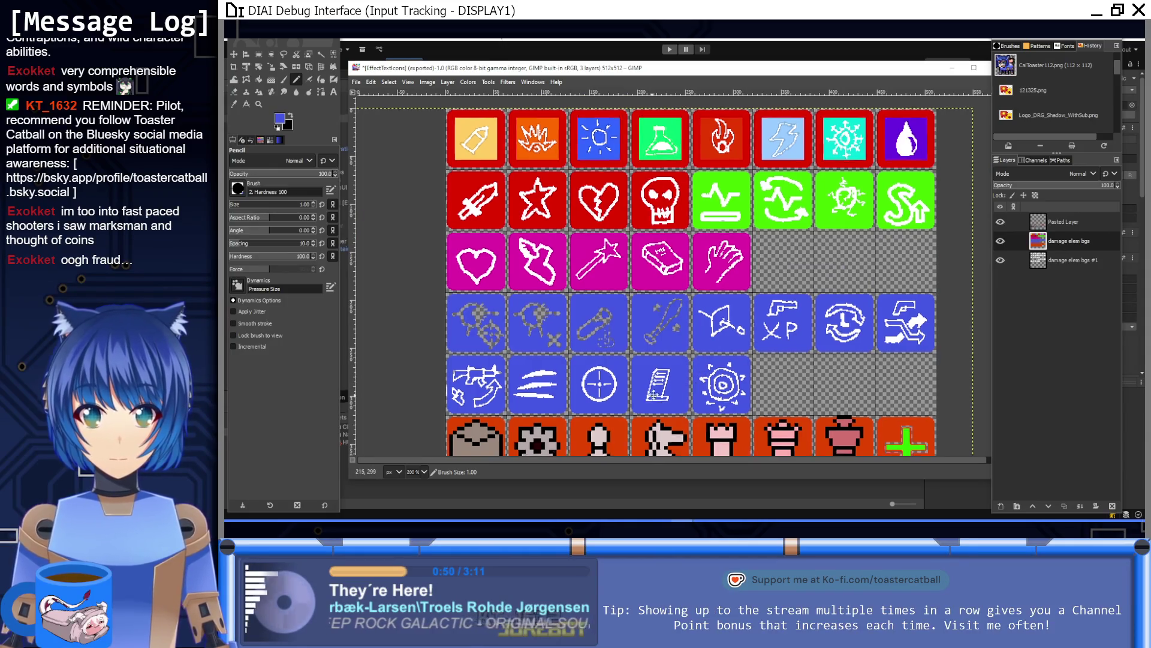
pyautogui.scroll(-3, 630, 336)
pyautogui.hscroll(-2, 629, 336)
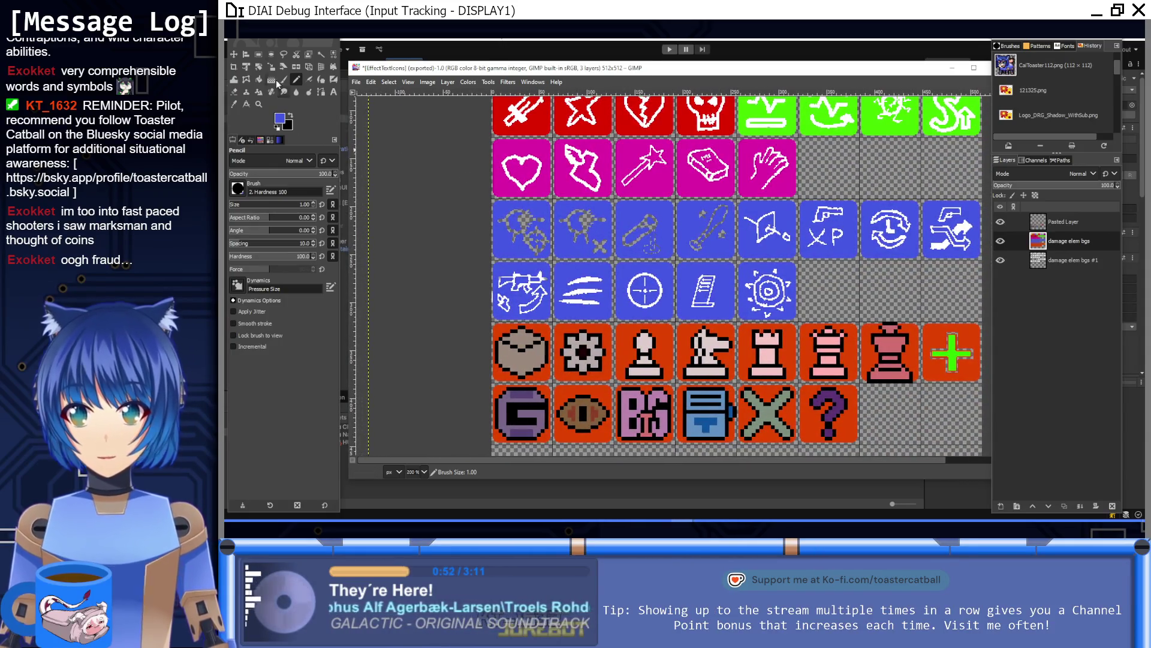
# Fuzzy-select the transparent area surrounding the icon tiles
pyautogui.click(321, 54)
pyautogui.click(829, 278)
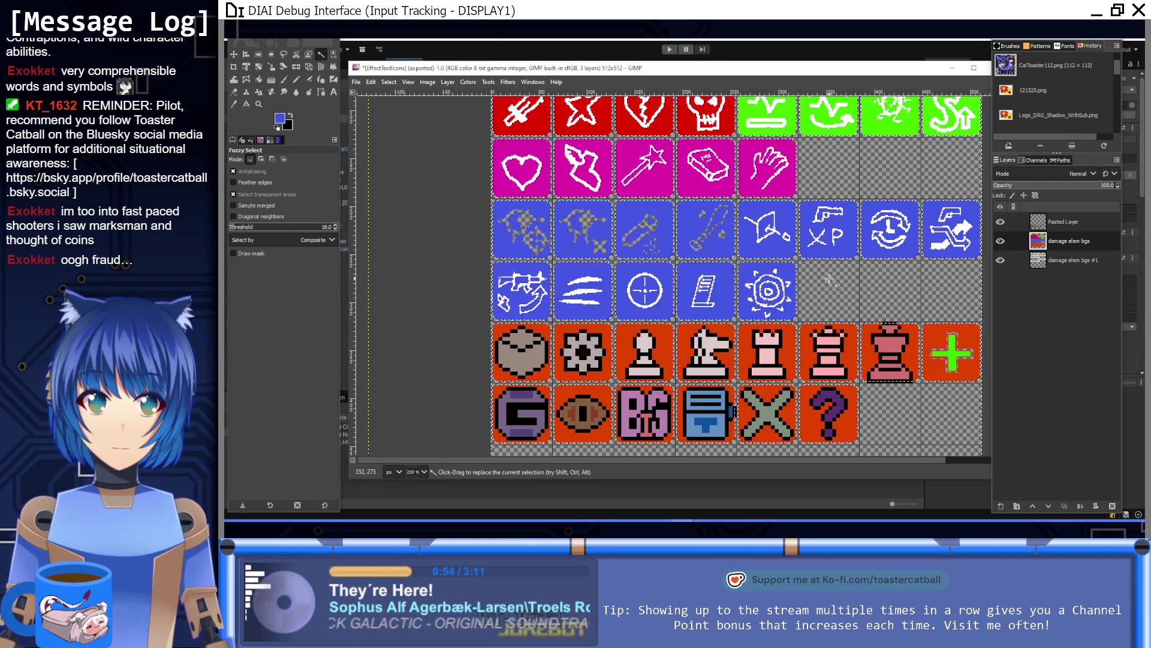
pyautogui.hscroll(3, 792, 281)
pyautogui.scroll(3, 768, 282)
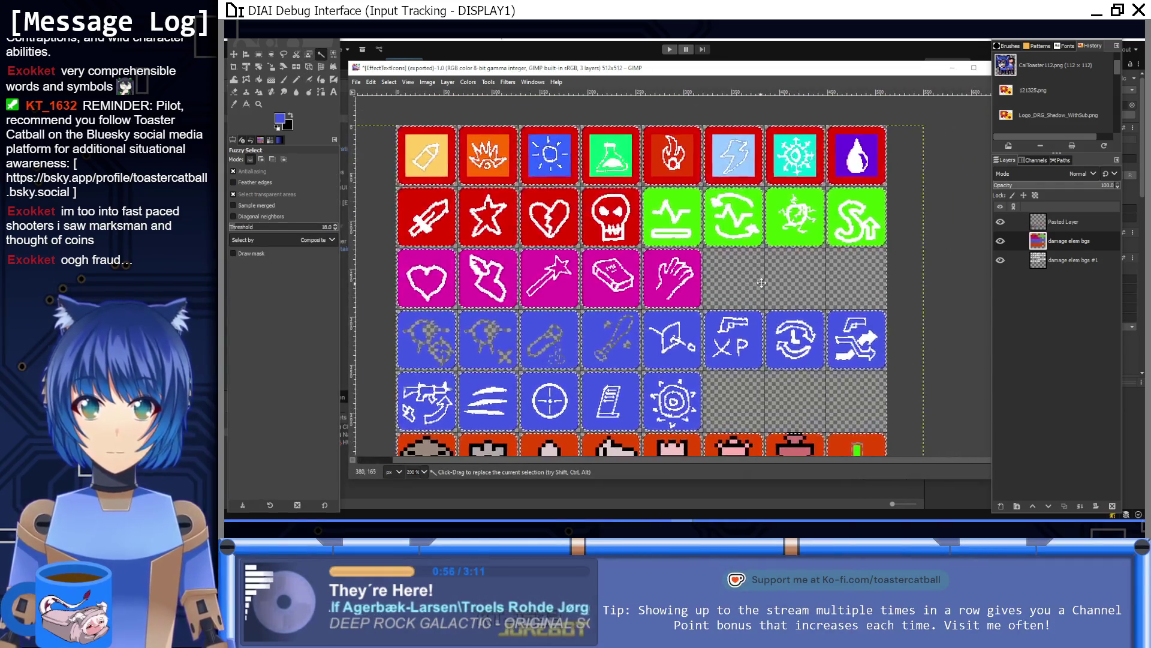
pyautogui.click(444, 83)
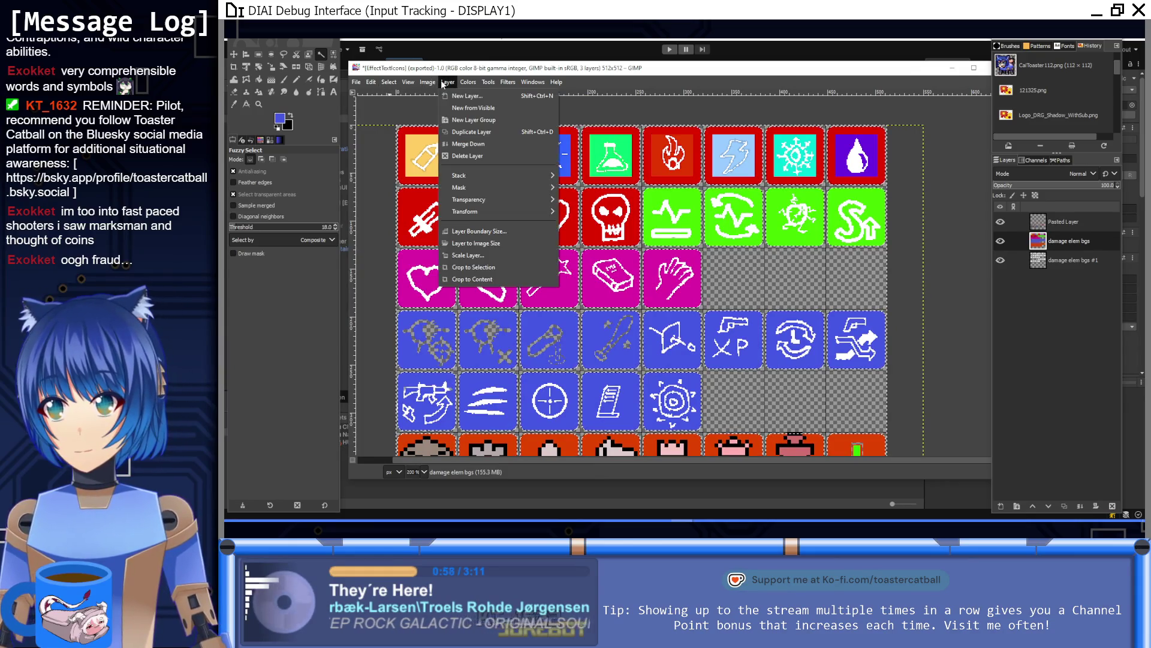
pyautogui.click(389, 83)
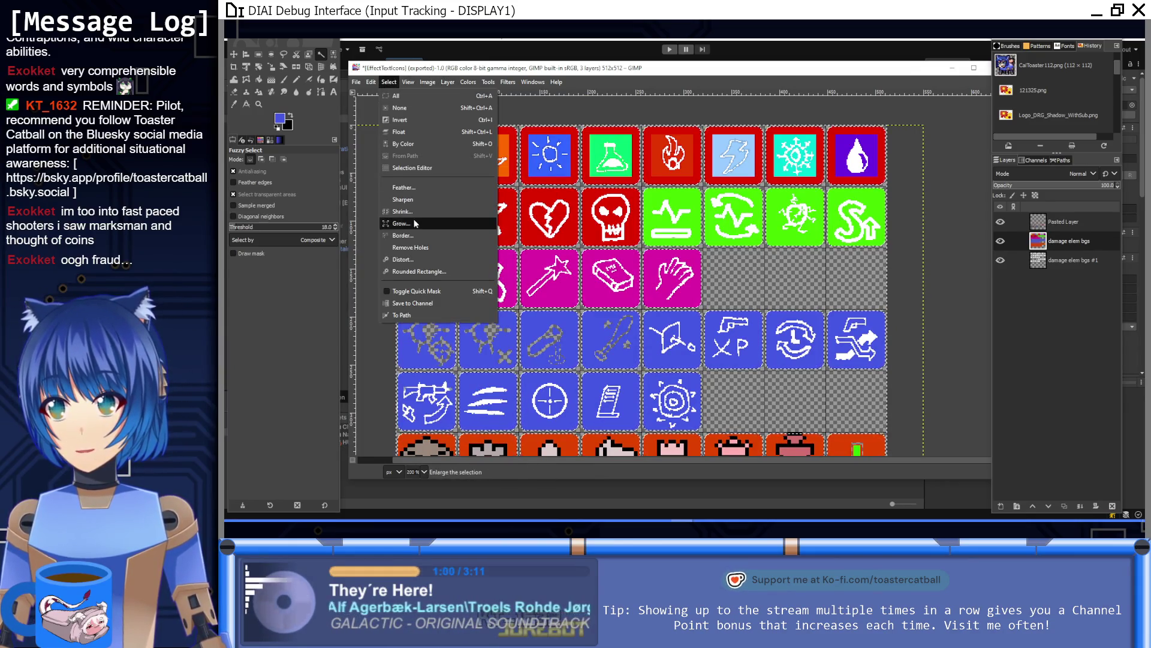
# Invert the selection and fill the icon outlines solid white on damage elem bgs #1
pyautogui.click(414, 120)
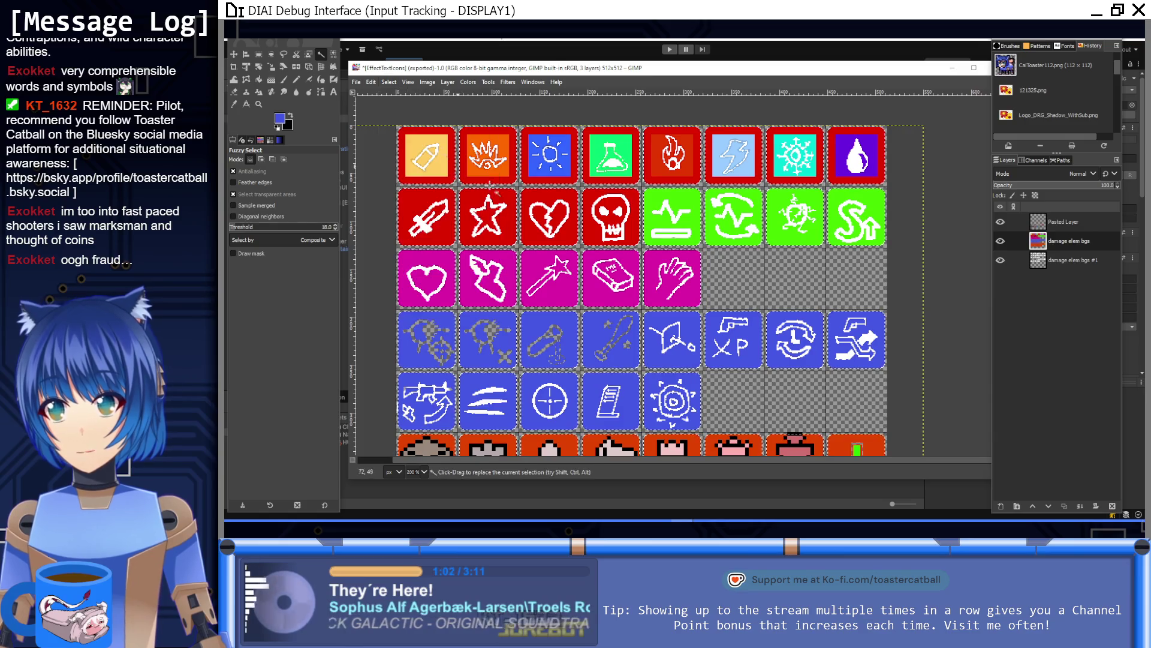
pyautogui.click(1013, 260)
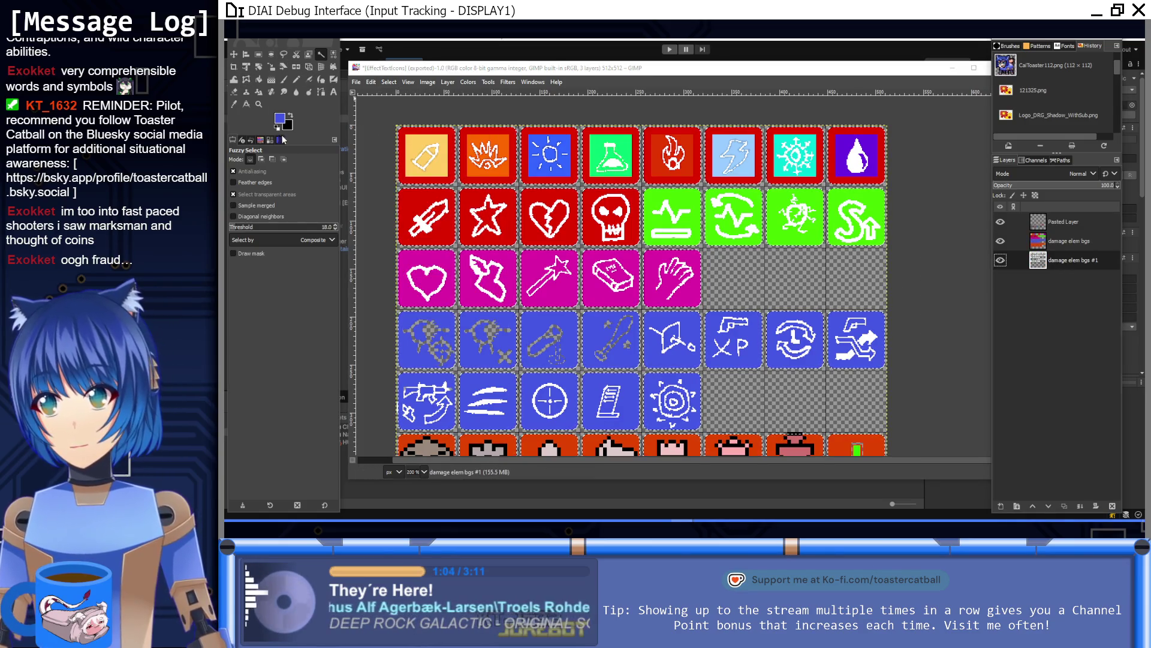
pyautogui.press('d')
pyautogui.press('x')
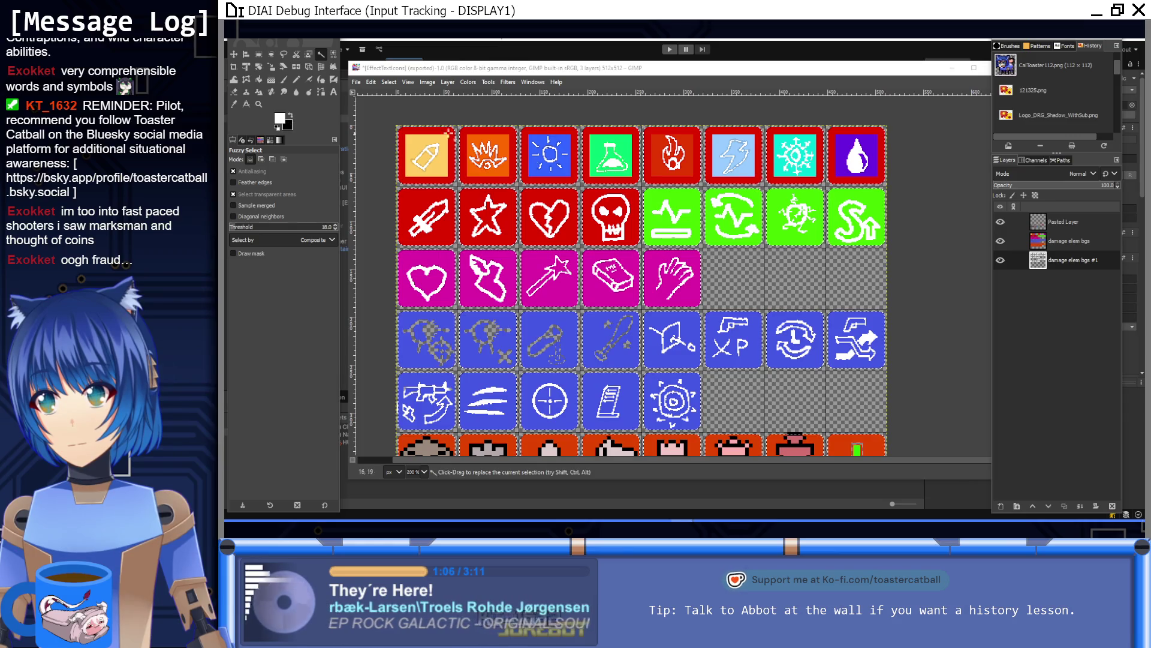
pyautogui.hotkey('ctrl', ',')
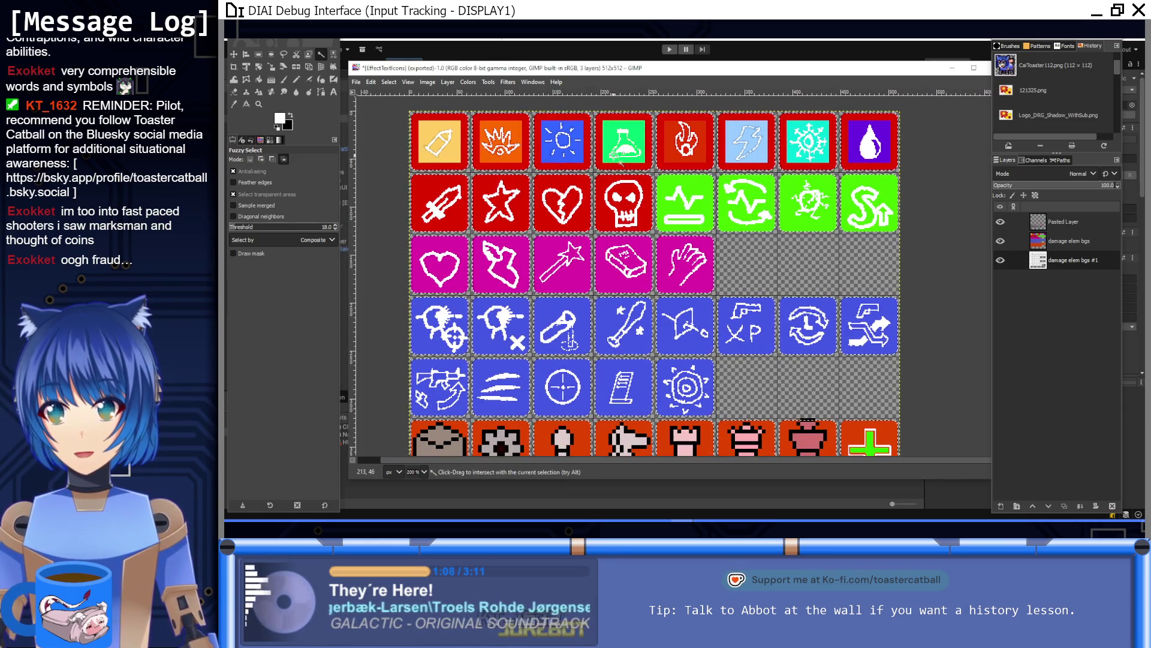
# Re-export the sheet as EffectTextIcons.png and reactivate the damage elem bgs layer
pyautogui.scroll(-5, 624, 162)
pyautogui.hscroll(2, 636, 163)
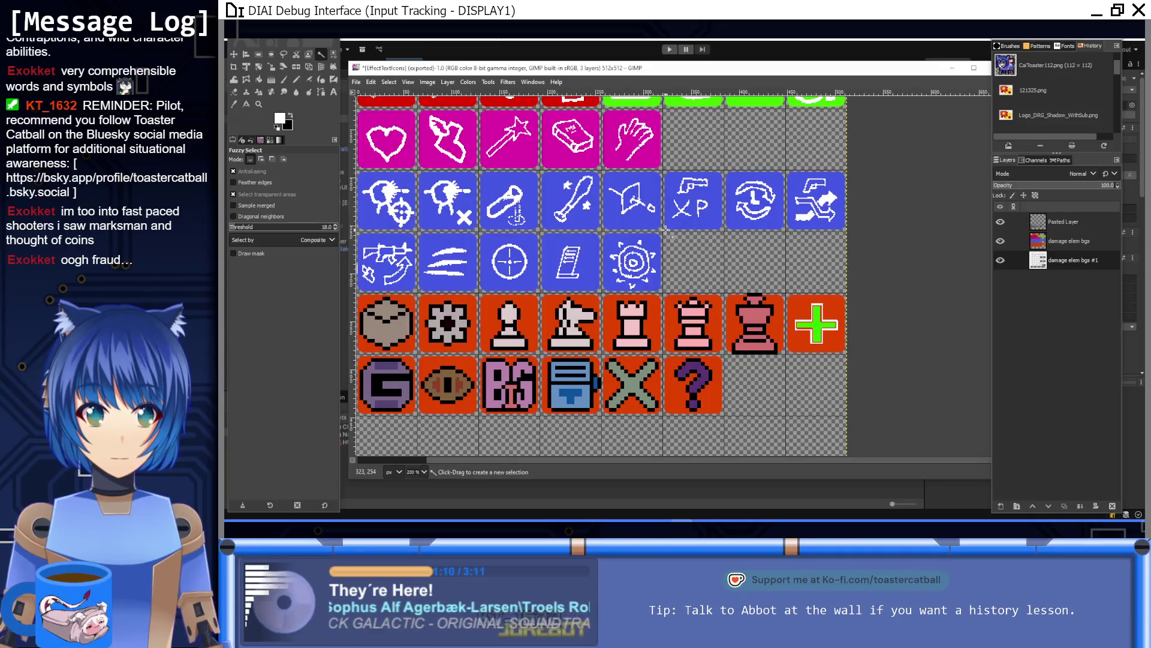
pyautogui.scroll(5, 689, 351)
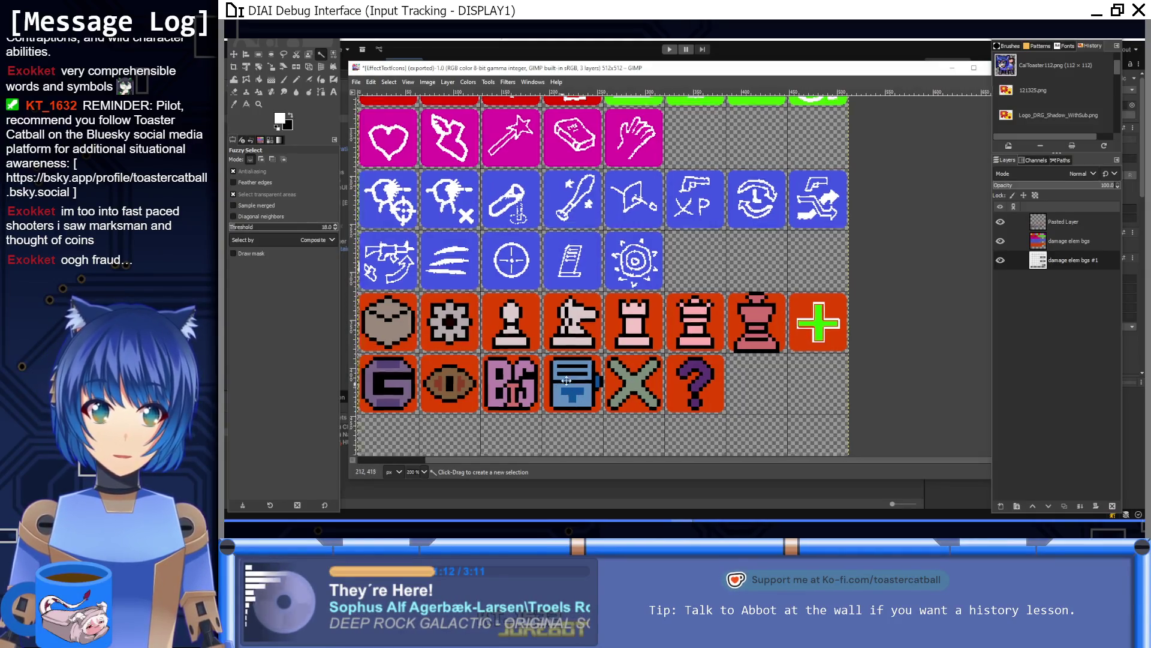
pyautogui.hscroll(-2, 579, 372)
pyautogui.scroll(2, 578, 372)
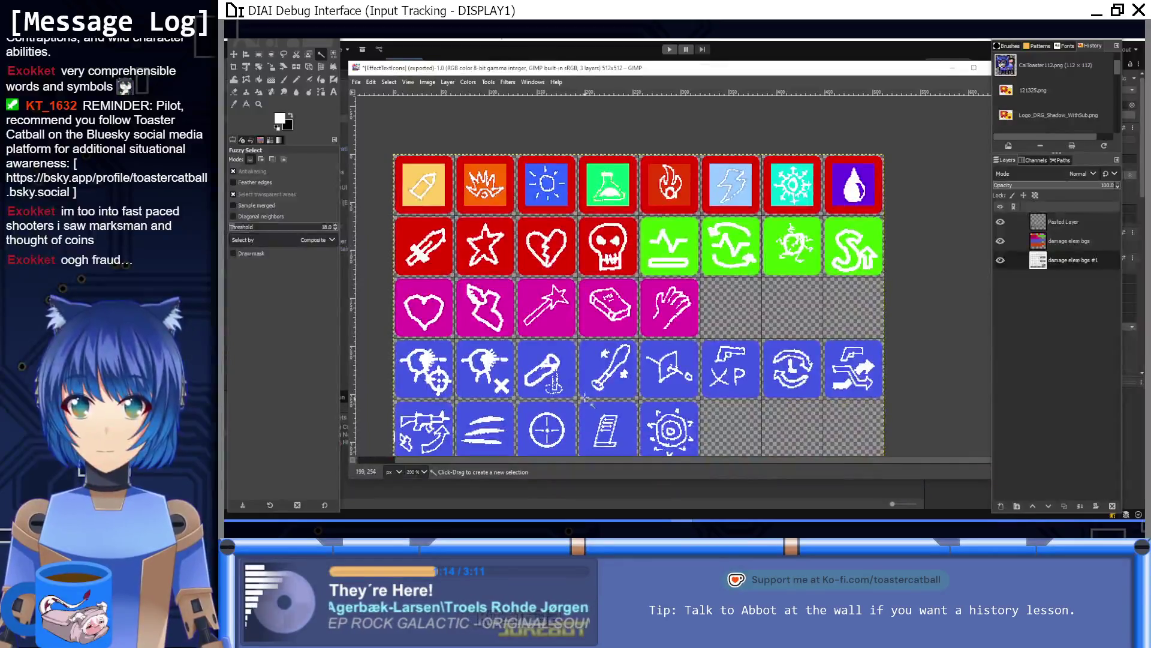
pyautogui.press('ctrl')
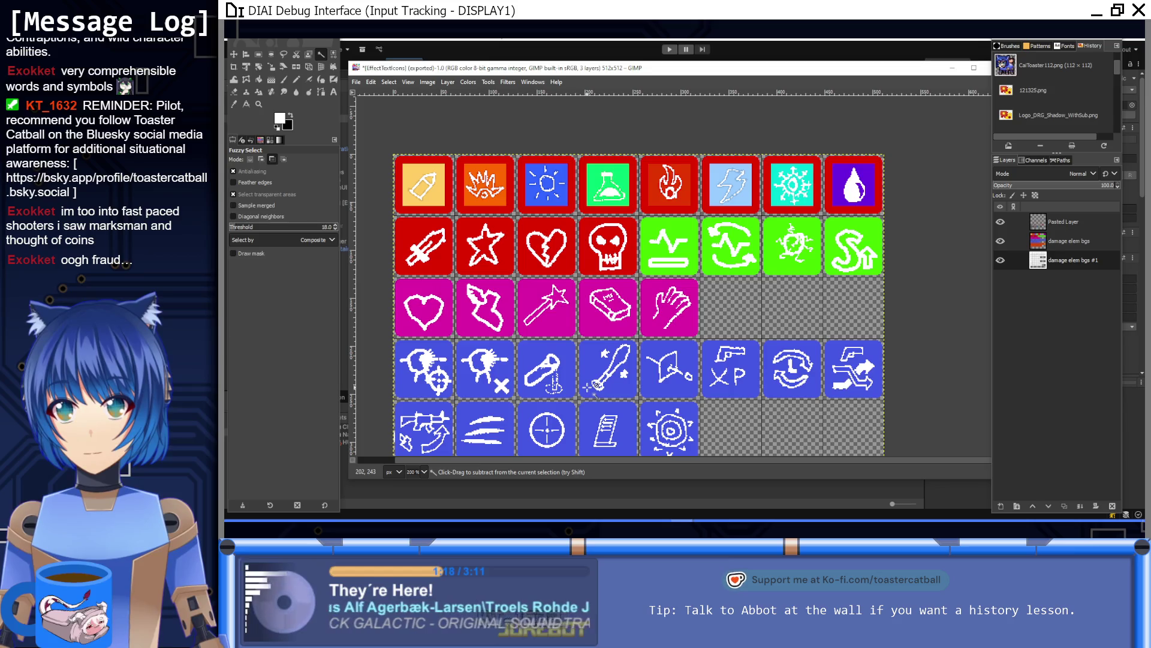
pyautogui.hotkey('ctrl', 'e')
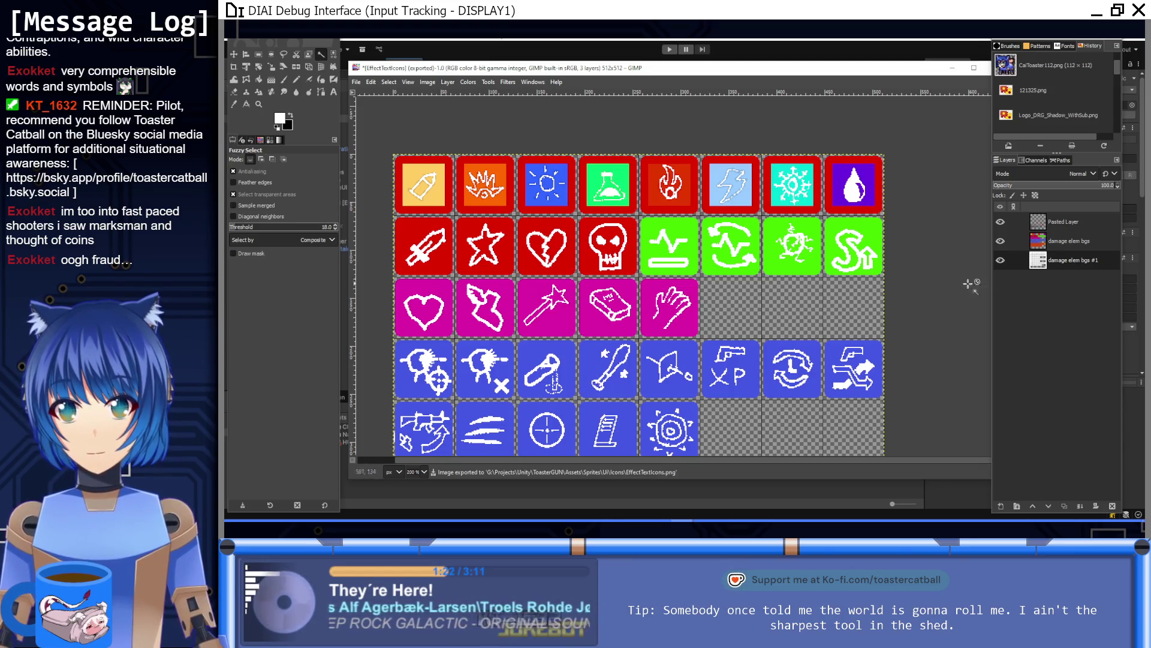
pyautogui.click(1049, 243)
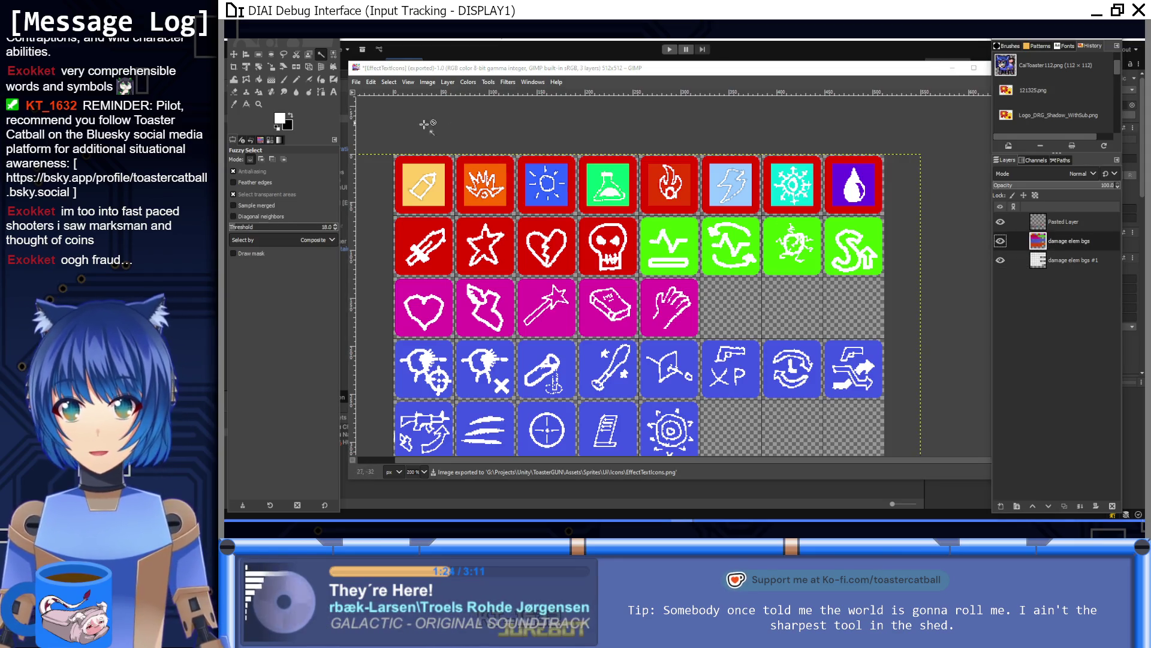
pyautogui.click(508, 82)
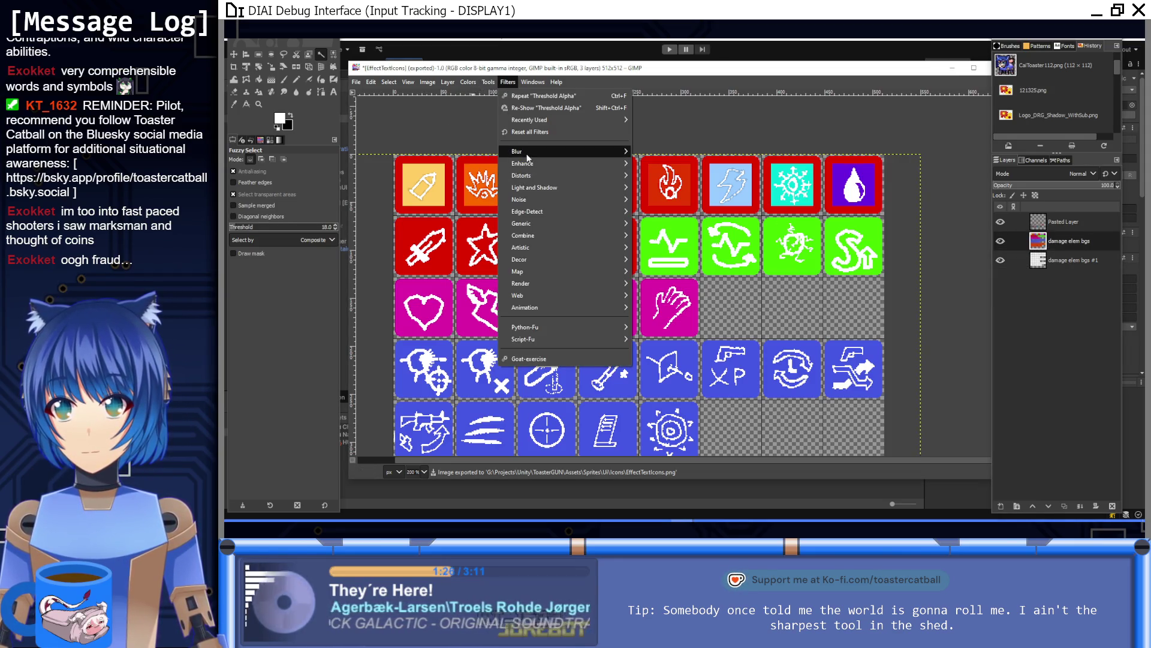
# Set the Gaussian Blur size for the tiles layer to 0.5
pyautogui.moveTo(528, 157)
pyautogui.click(672, 161)
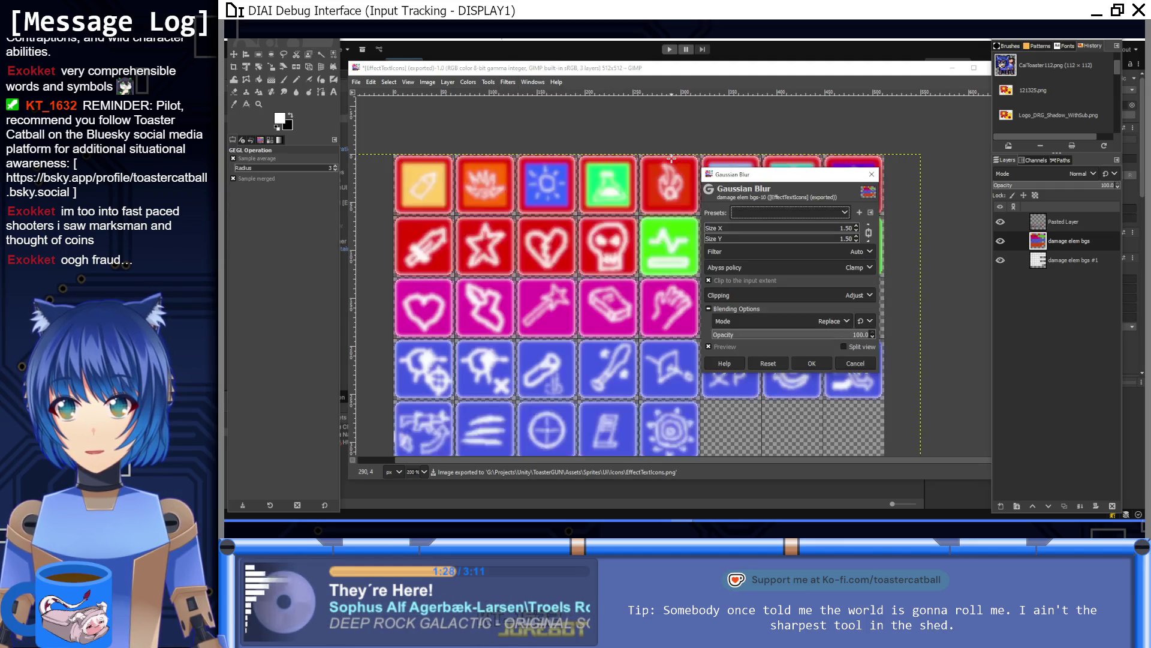
pyautogui.click(858, 230)
pyautogui.click(858, 229)
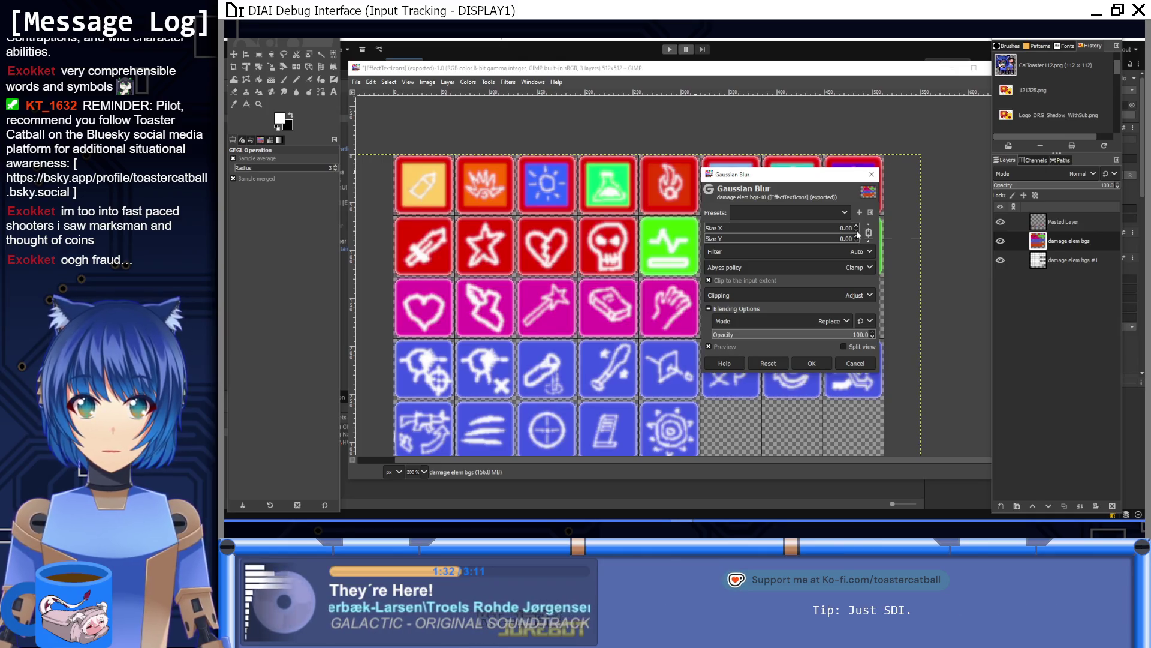
pyautogui.moveTo(858, 234); pyautogui.dragTo(906, 230)
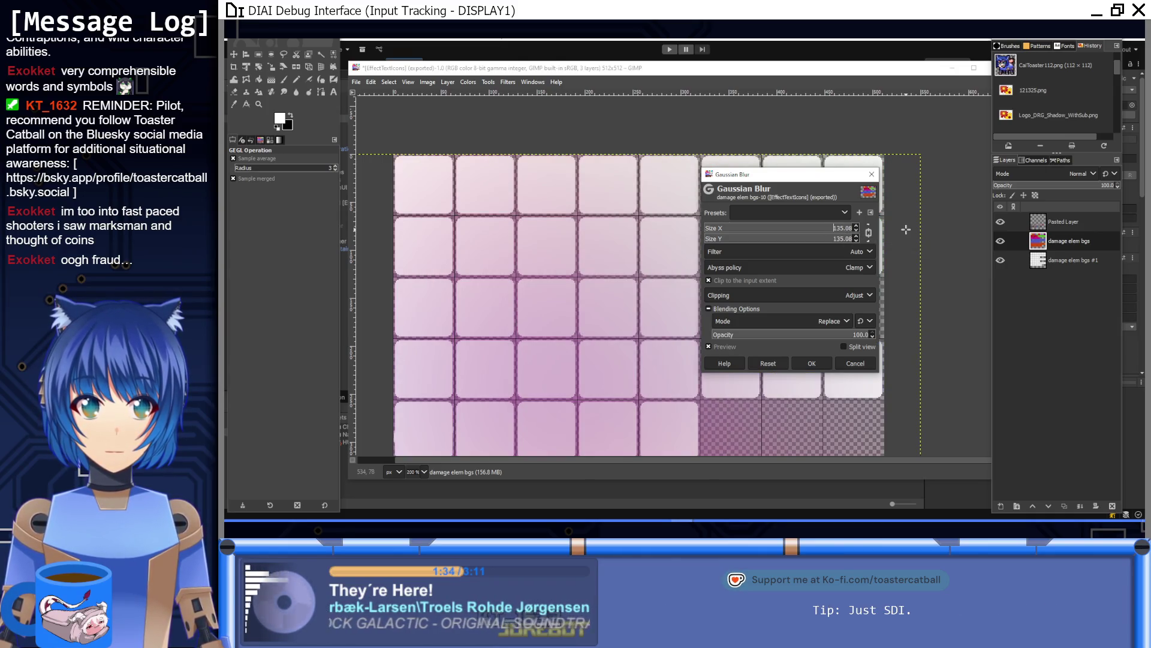
pyautogui.click(848, 233)
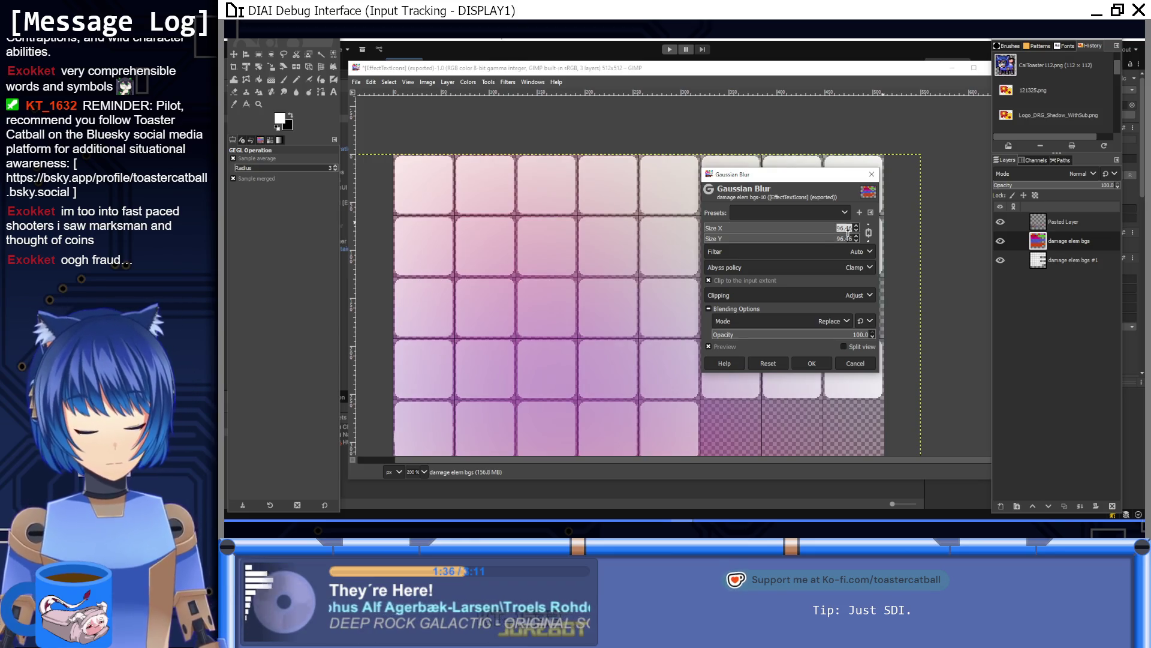
pyautogui.write('0.5')
pyautogui.press('Return')
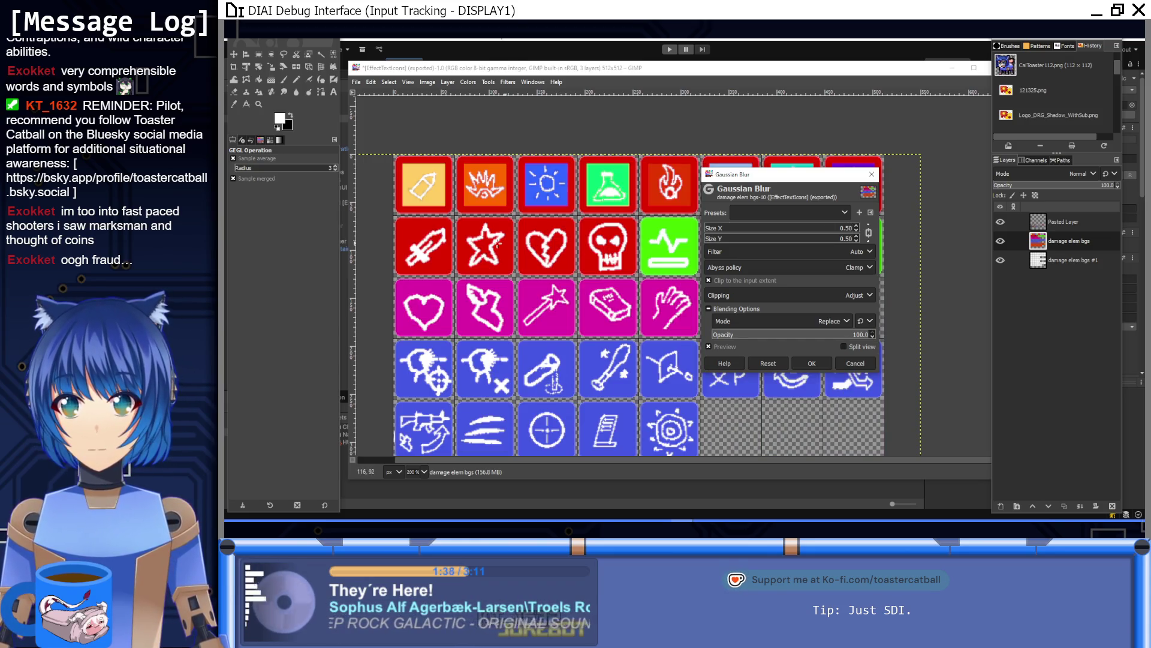
# Apply the blur, re-export EffectTextIcons.png, and switch to Unity
pyautogui.scroll(-5, 525, 206)
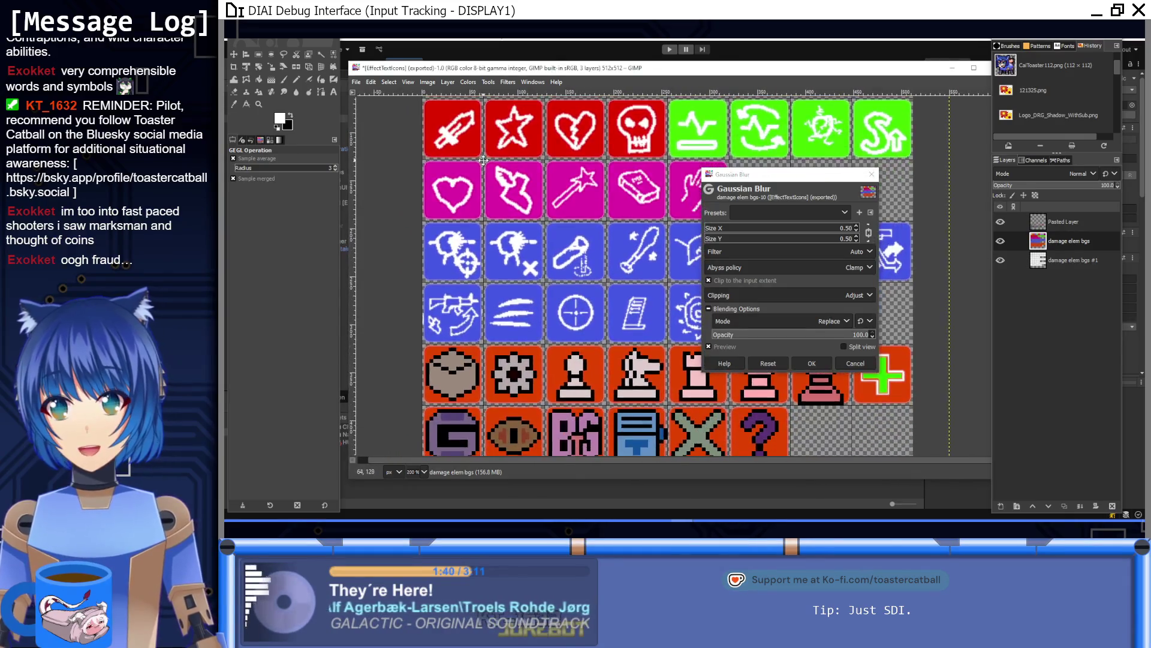
pyautogui.scroll(4, 526, 205)
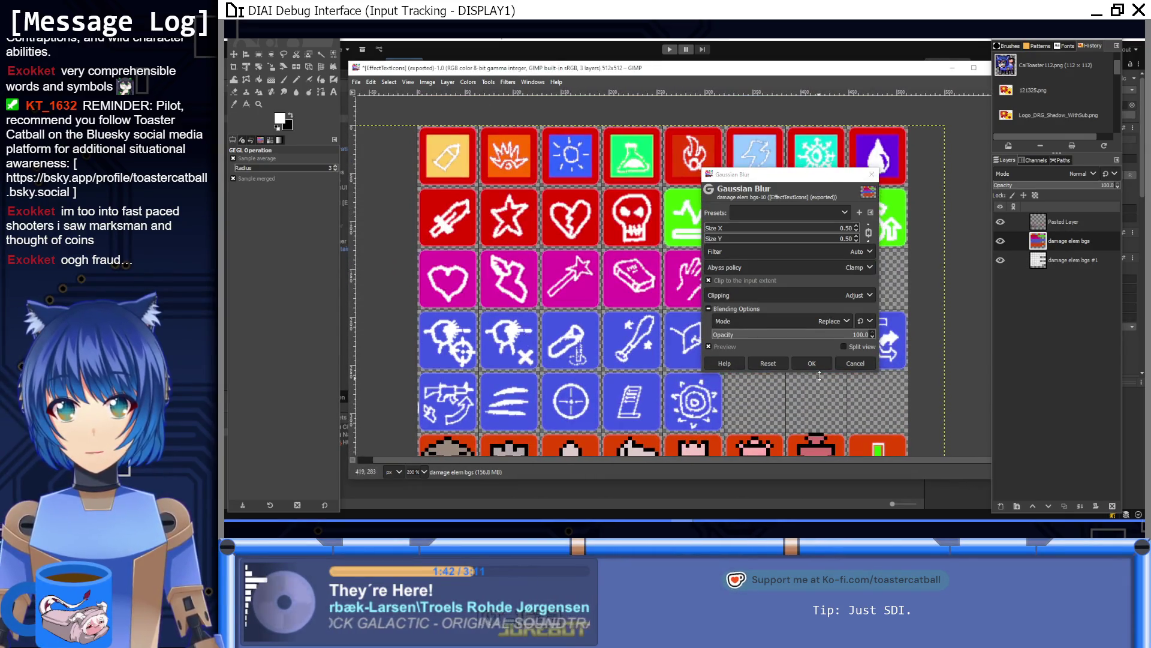
pyautogui.click(822, 363)
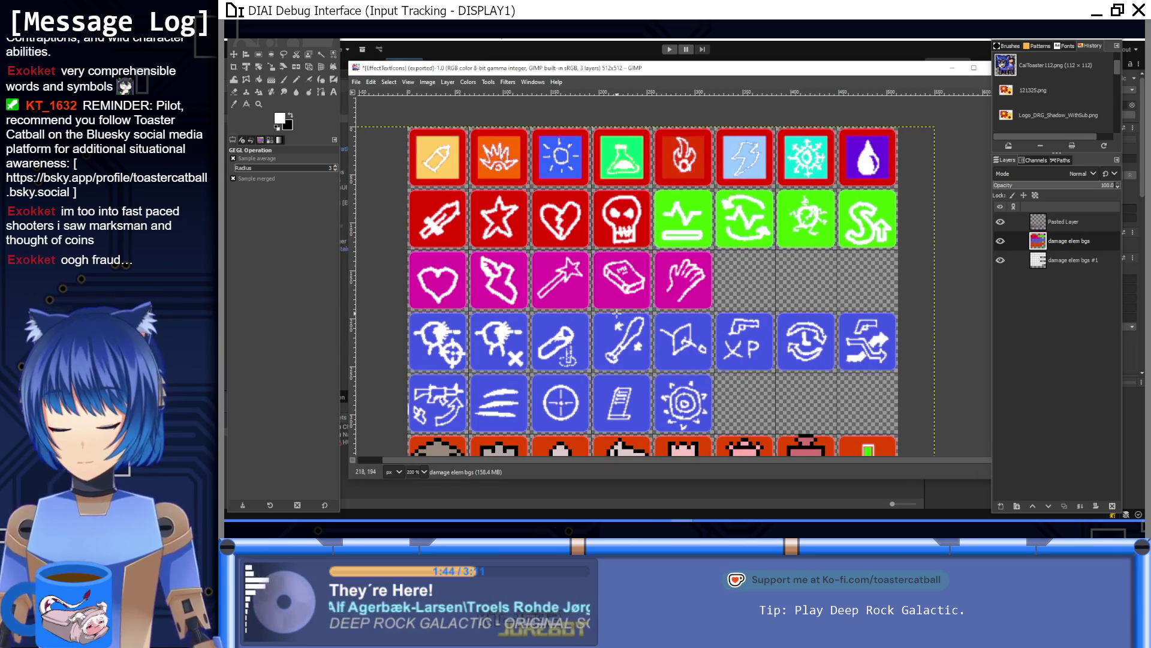
pyautogui.hotkey('ctrl', 'e')
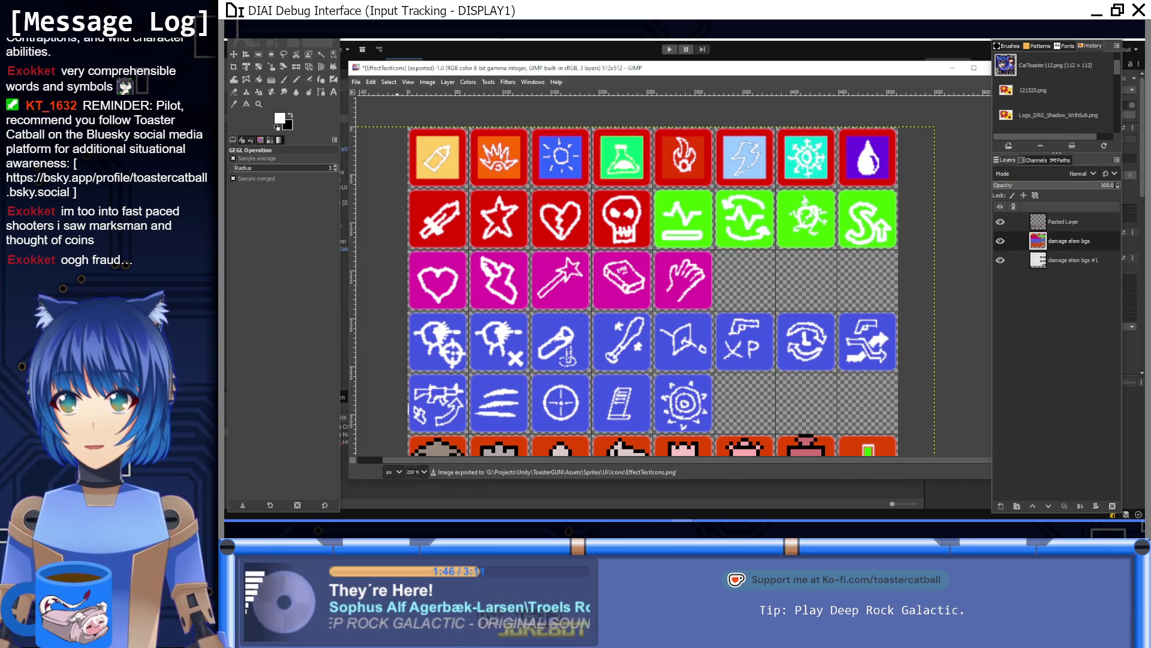
pyautogui.hotkey('alt', 'Tab')
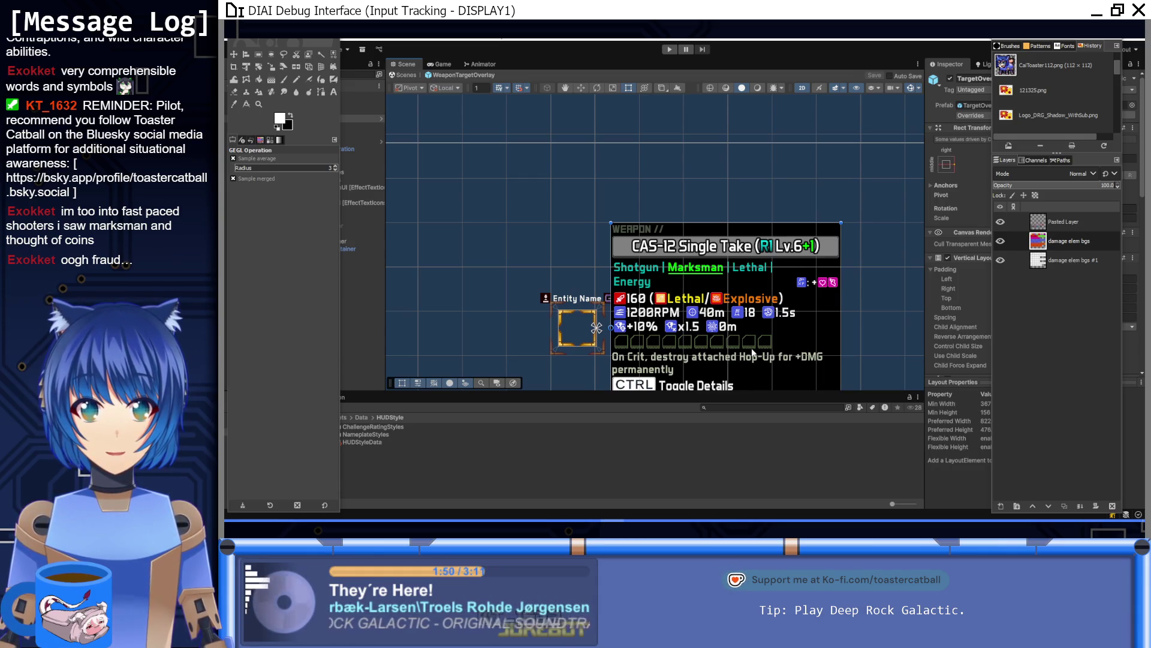
# Zoom in and out on the weapon tooltip's effect icons, then return to the GIMP sheet
pyautogui.scroll(5, 752, 352)
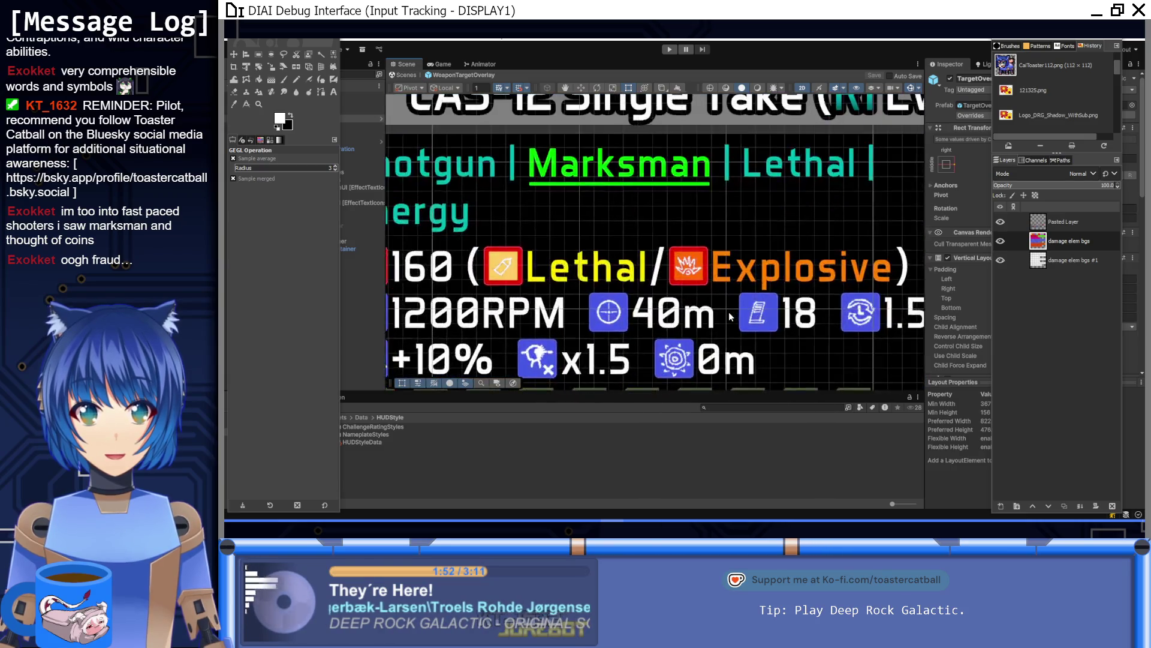
pyautogui.scroll(-5, 731, 298)
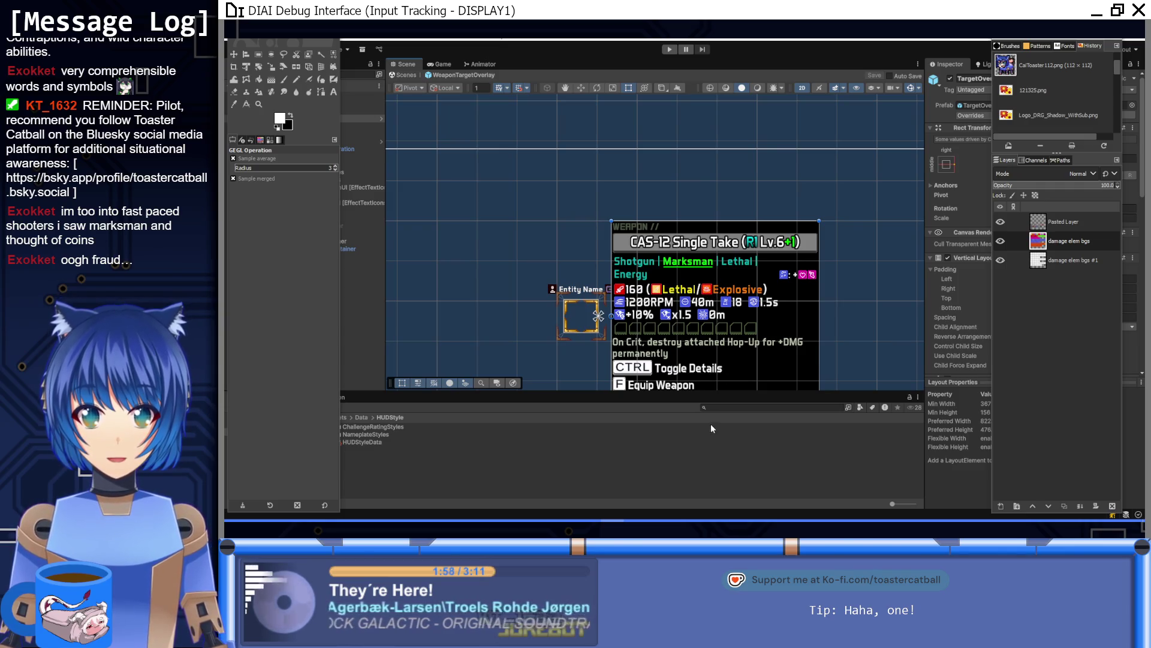
pyautogui.moveTo(686, 518)
pyautogui.click(584, 480)
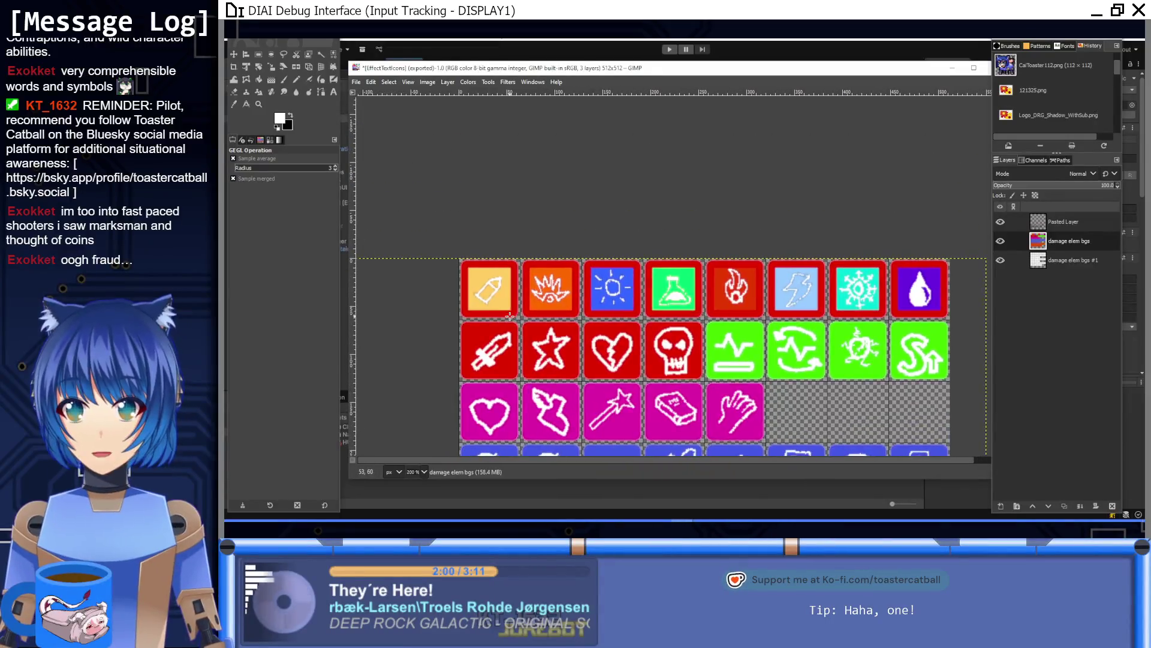
# Refill the yellow bullet tile's background with a darker tan shade
pyautogui.click(257, 80)
pyautogui.keyDown('ctrl'); pyautogui.click(480, 281); pyautogui.keyUp('ctrl')
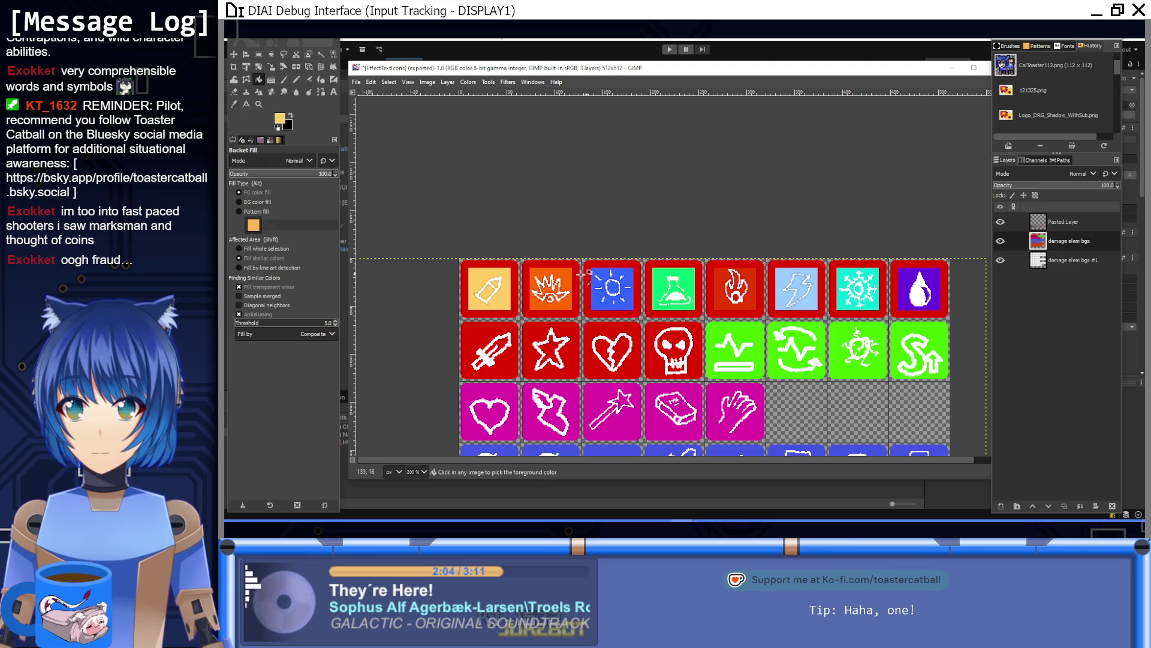
pyautogui.scroll(5, 507, 279)
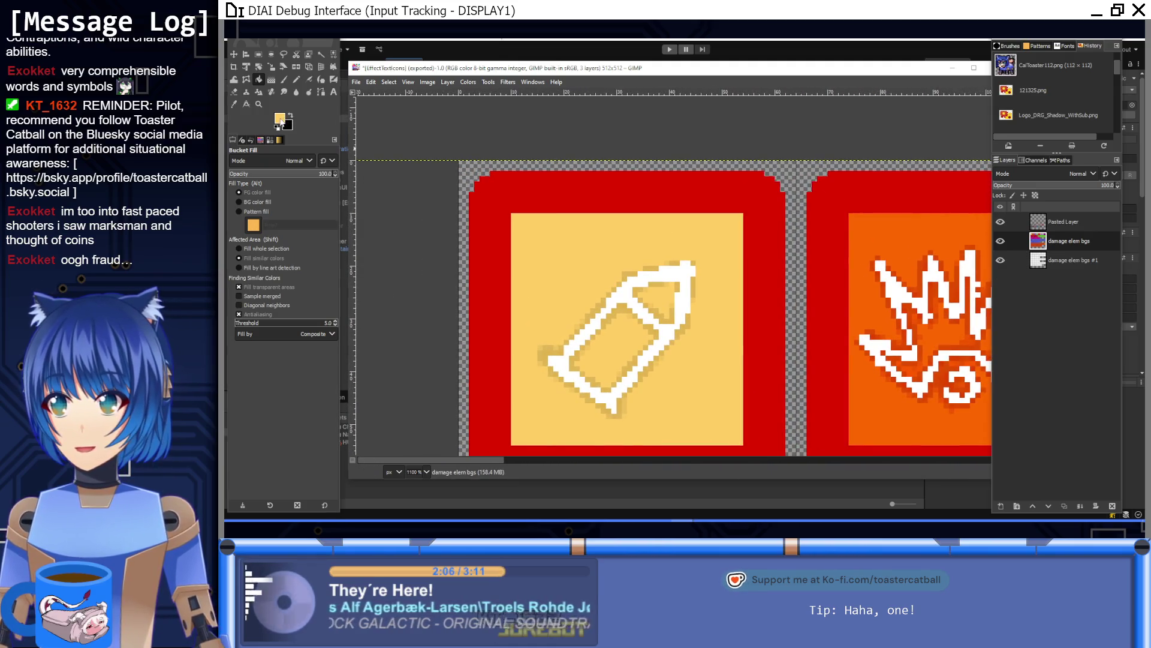
pyautogui.click(280, 119)
pyautogui.moveTo(485, 351); pyautogui.dragTo(483, 352)
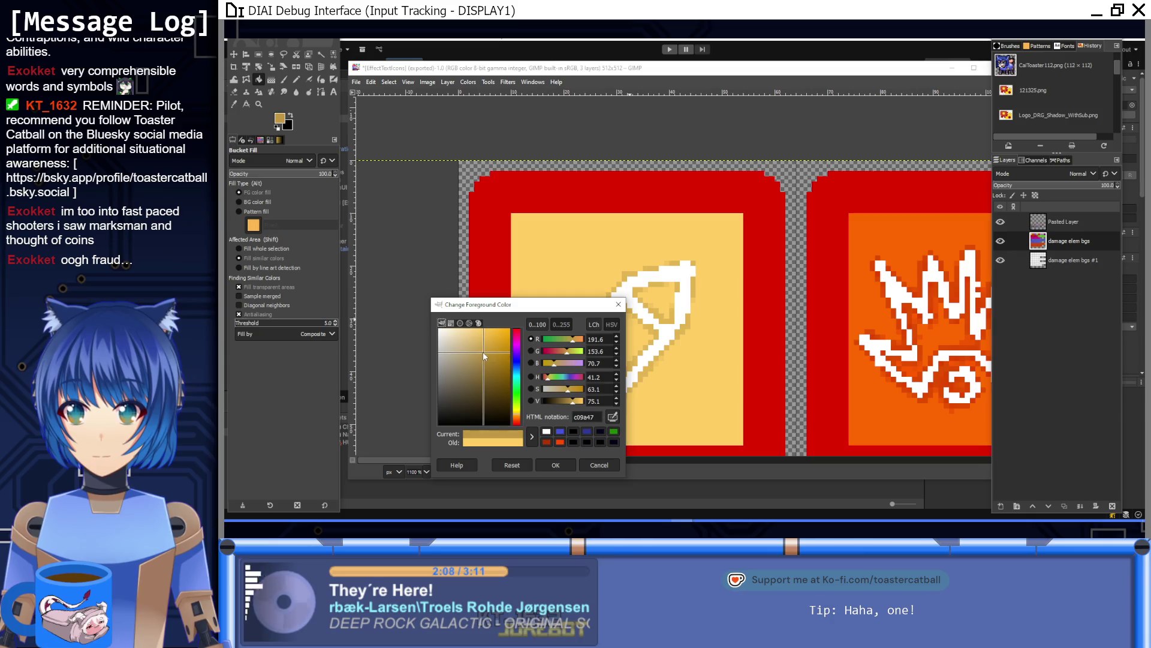
pyautogui.click(556, 466)
pyautogui.click(529, 298)
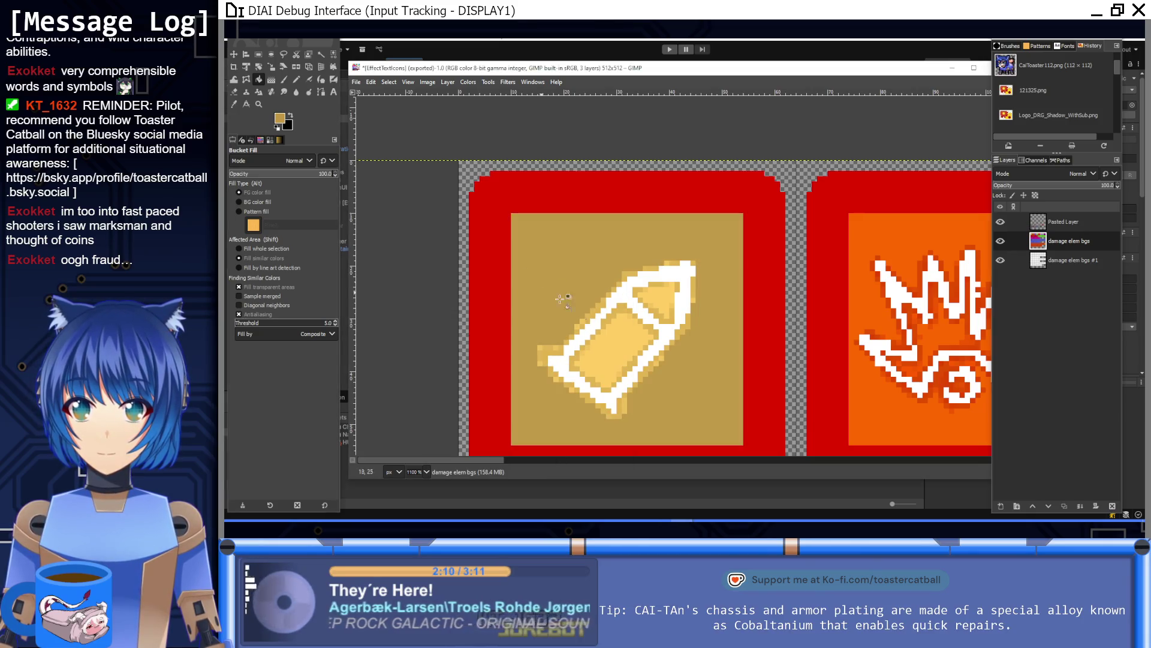
pyautogui.press('1')
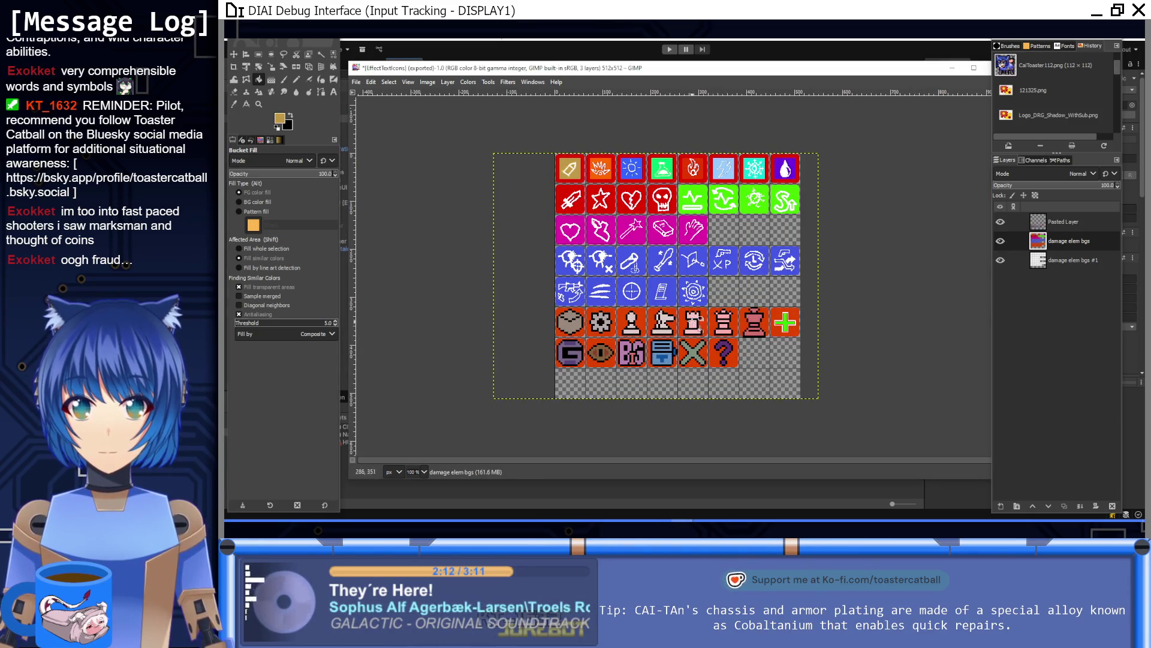
# Refill the flask tile's background and flask gaps with a darker green
pyautogui.keyDown('ctrl'); pyautogui.click(662, 168); pyautogui.keyUp('ctrl')
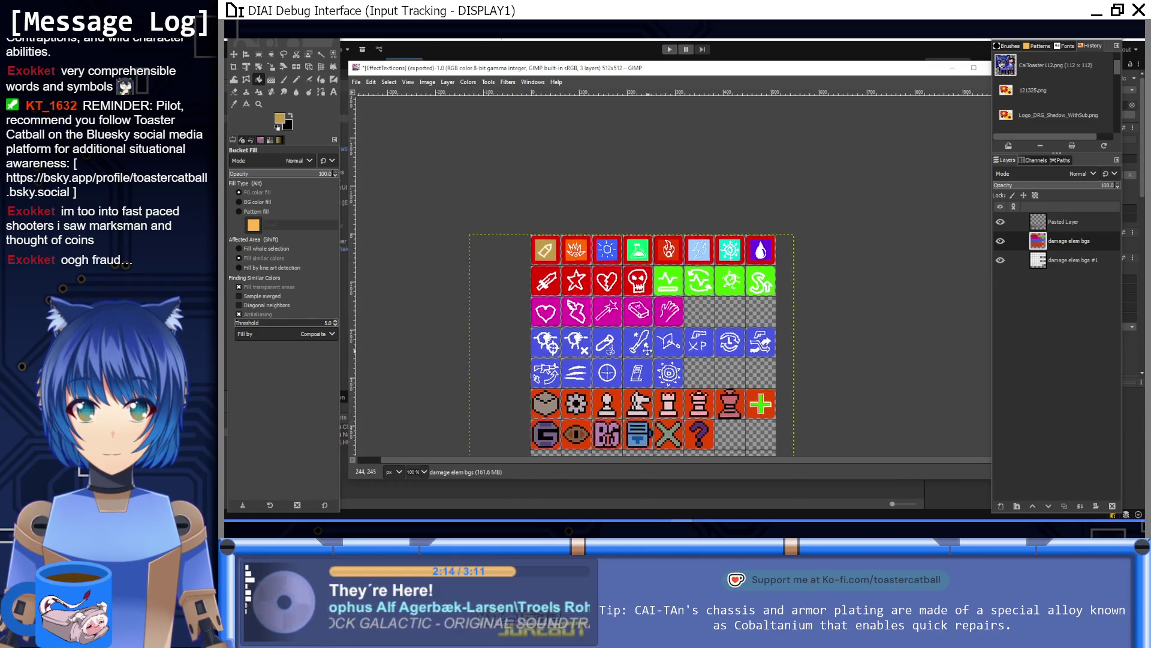
pyautogui.scroll(5, 662, 168)
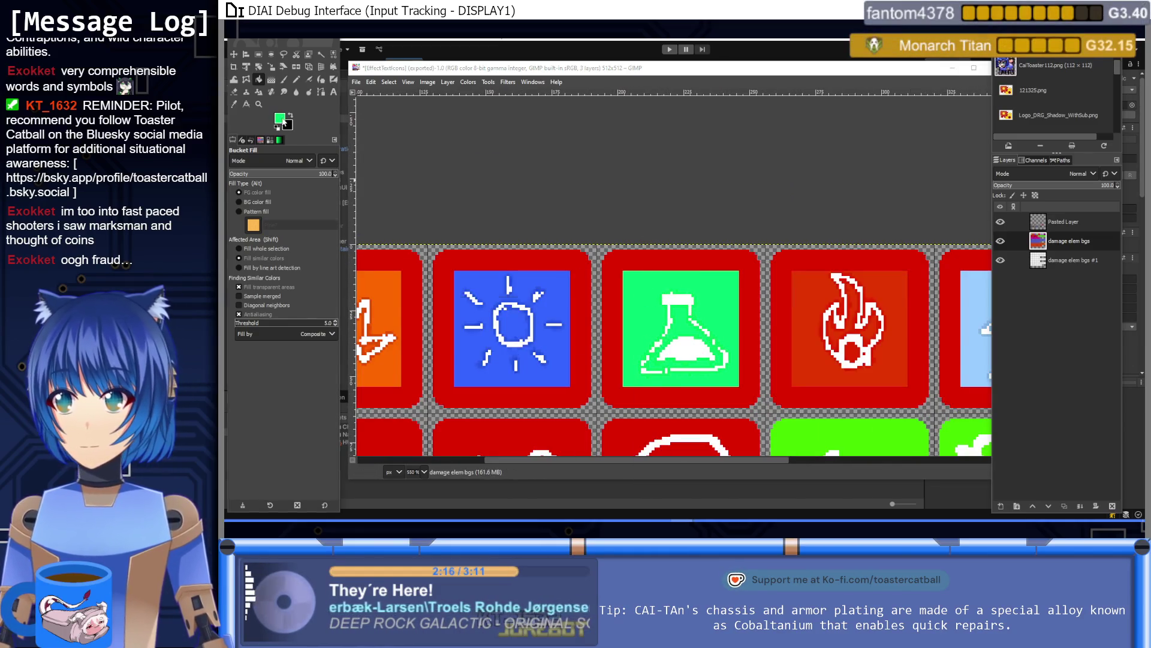
pyautogui.click(279, 117)
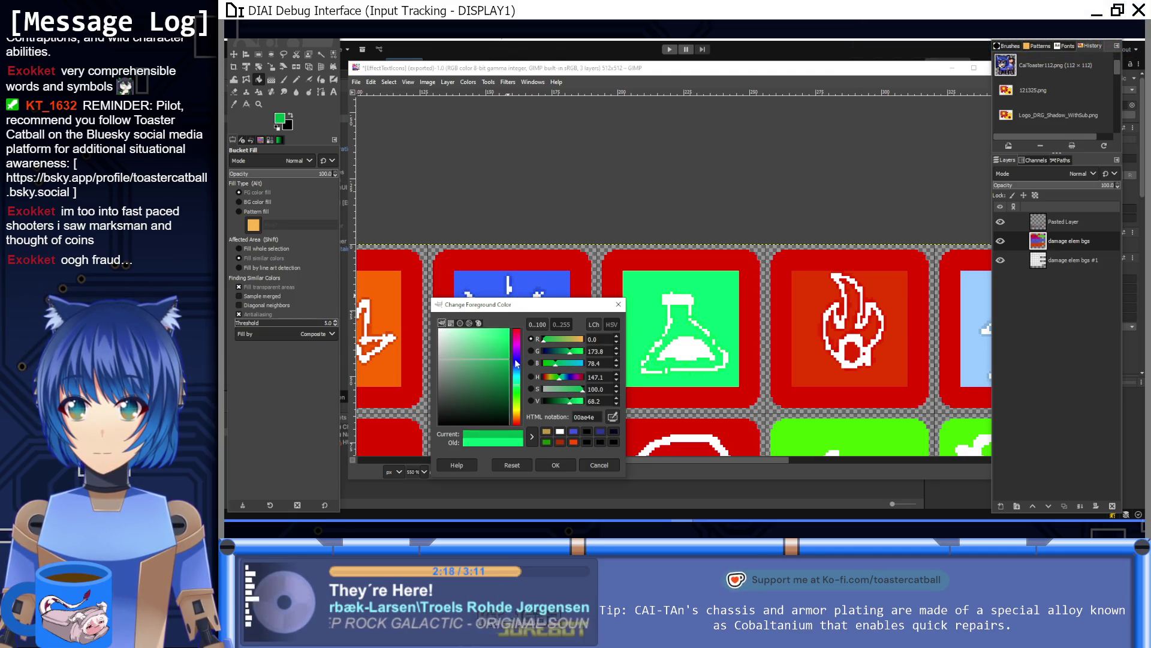
pyautogui.click(564, 466)
pyautogui.click(638, 309)
pyautogui.click(684, 329)
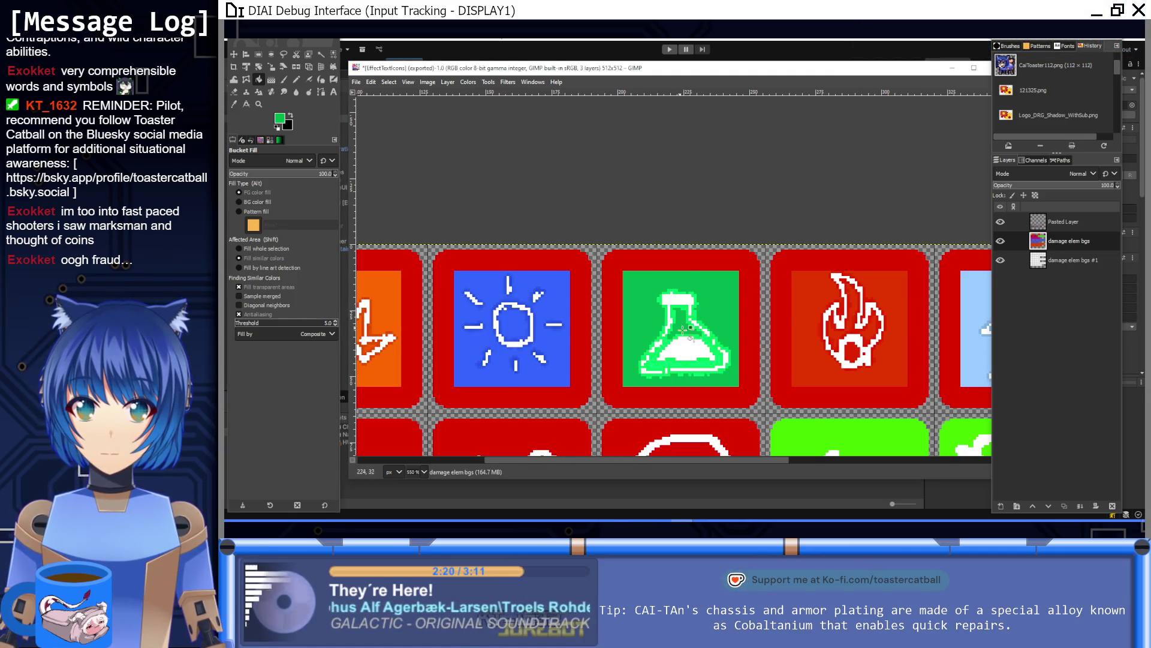
pyautogui.click(669, 364)
pyautogui.click(668, 365)
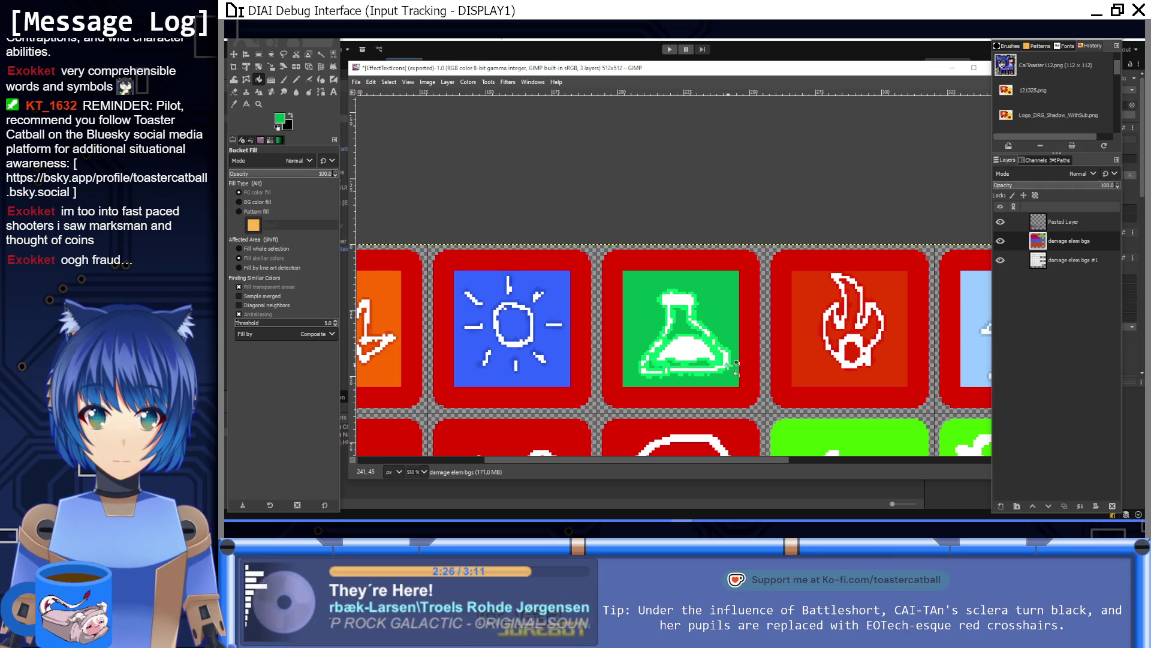
pyautogui.press('1')
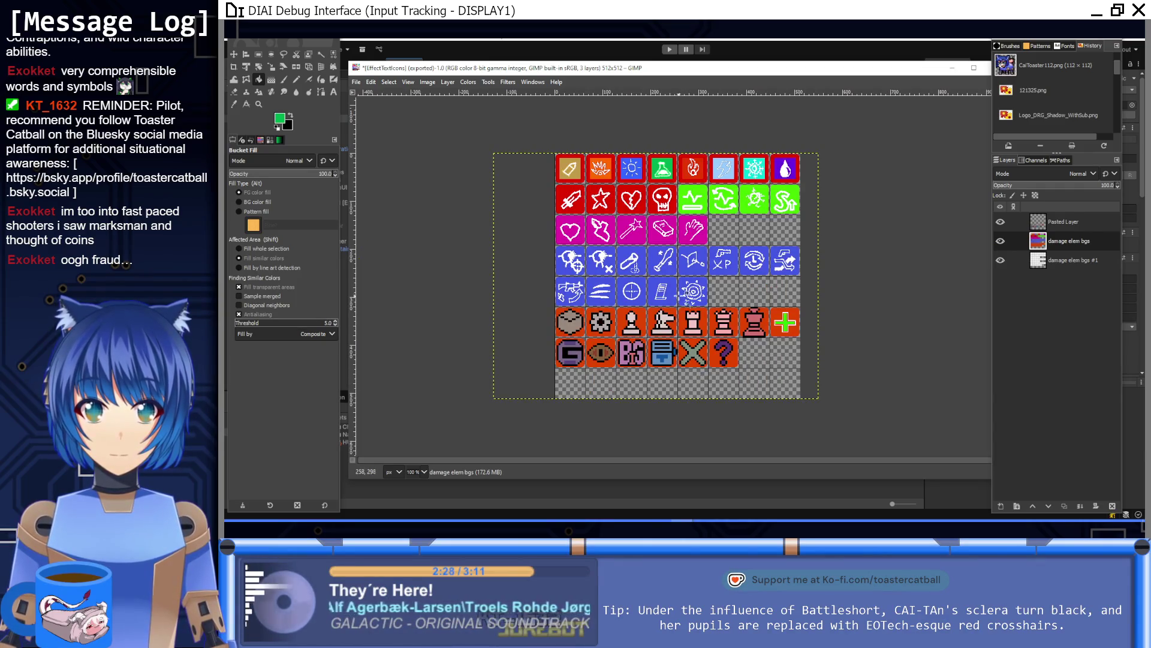
# Adjust the light-blue lightning tile colour, re-export EffectTextIcons.png, and return to Unity
pyautogui.scroll(3, 680, 260)
pyautogui.hscroll(3, 680, 260)
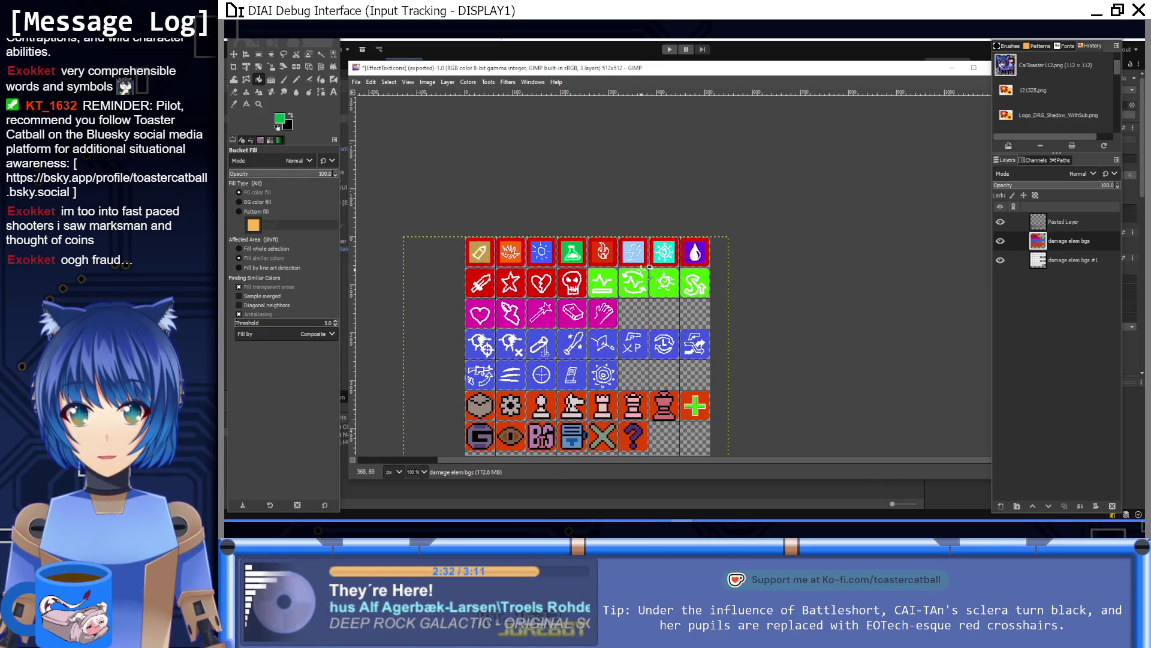
pyautogui.scroll(4, 646, 266)
pyautogui.click(282, 119)
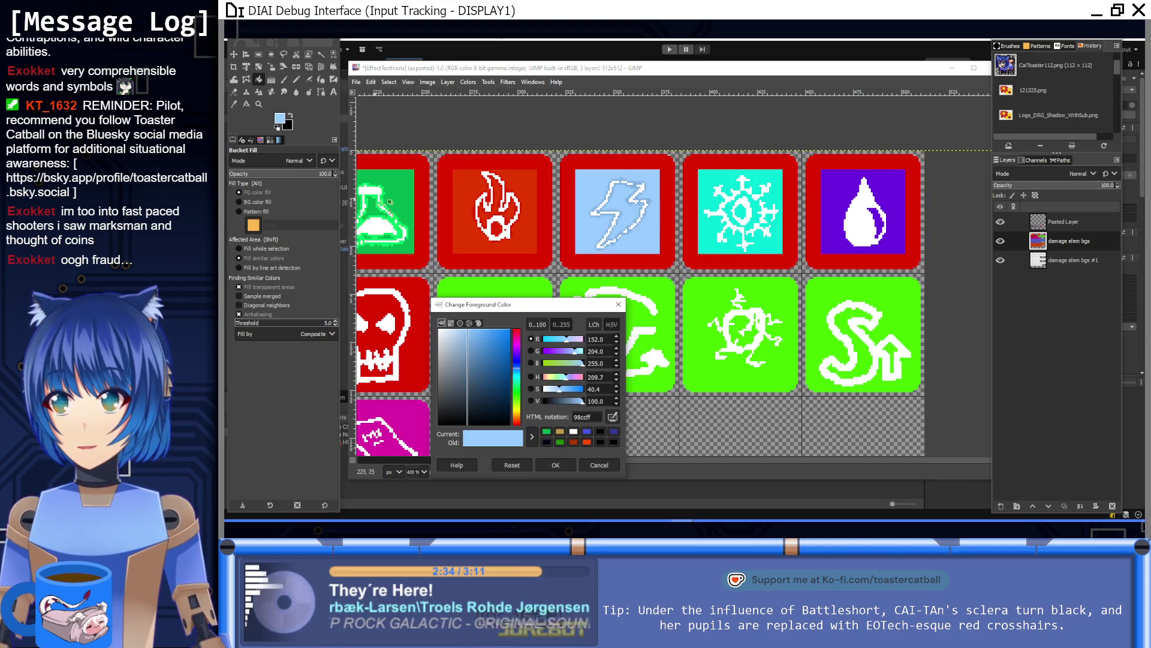
pyautogui.click(599, 465)
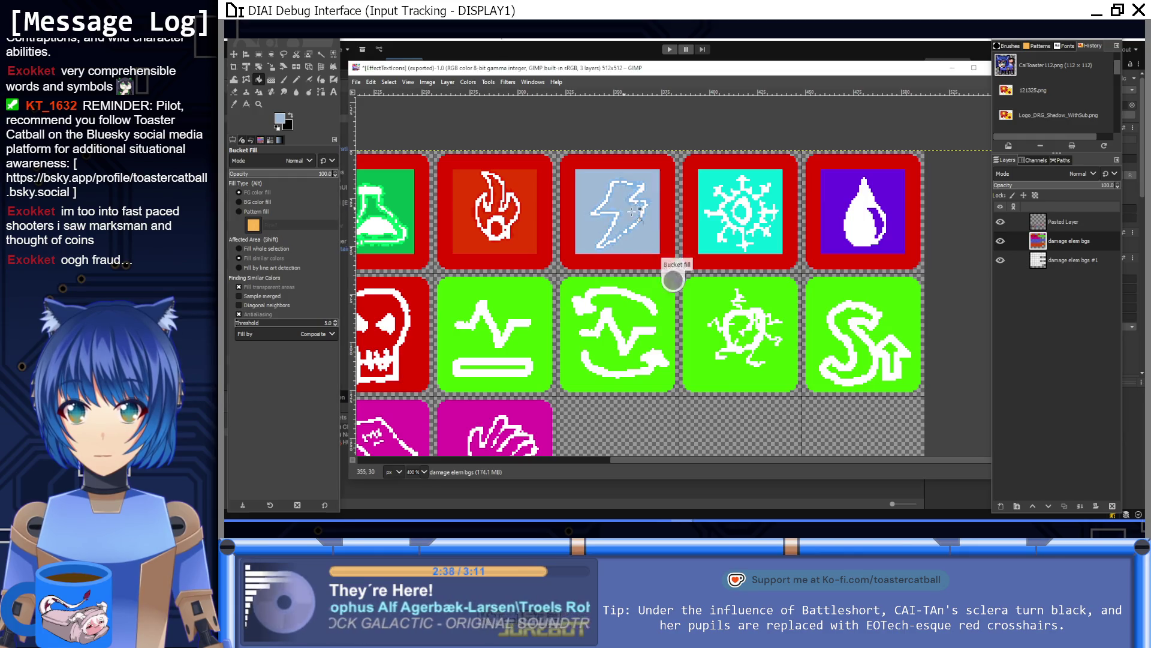
pyautogui.press('1')
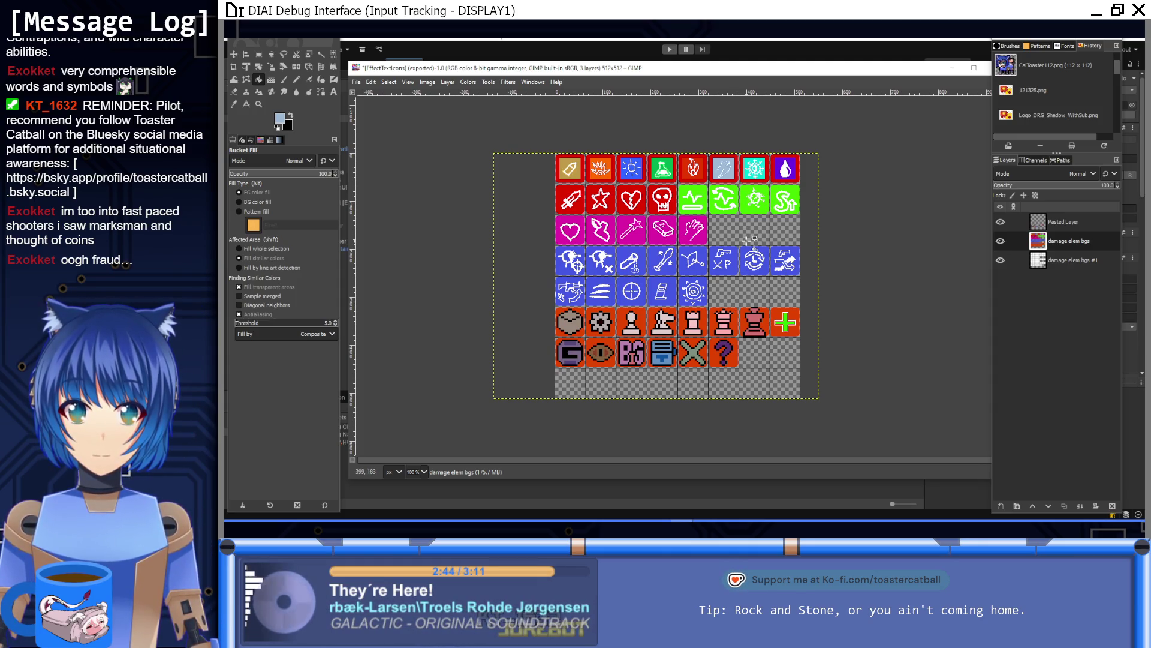
pyautogui.hotkey('ctrl', 'e')
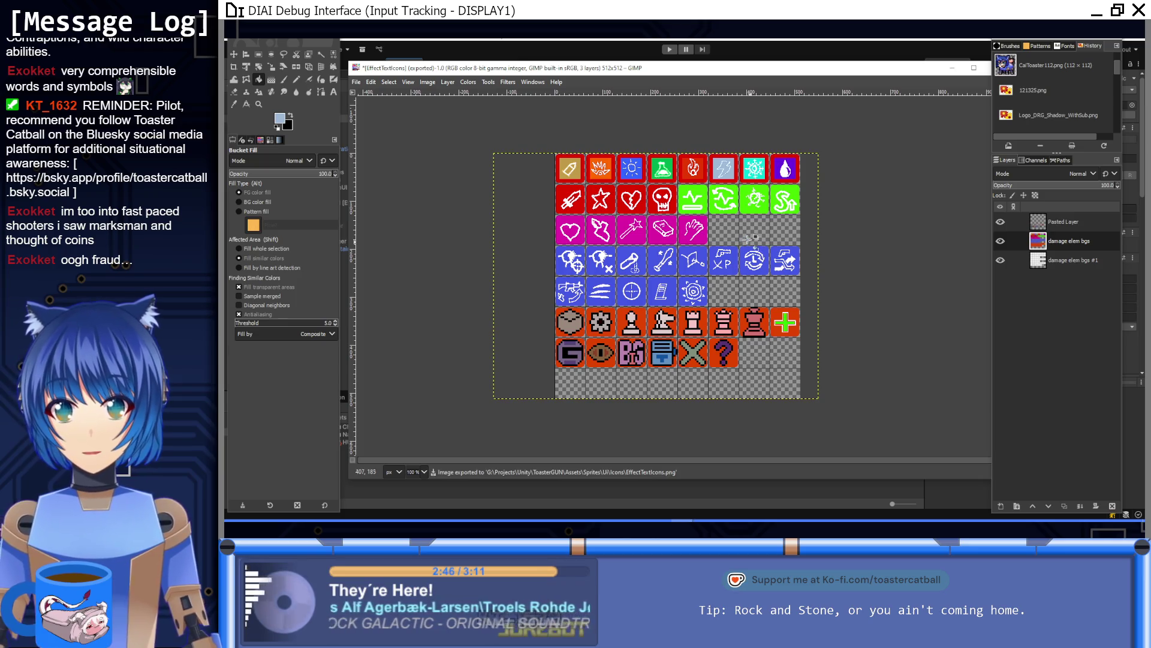
pyautogui.hotkey('alt', 'Tab')
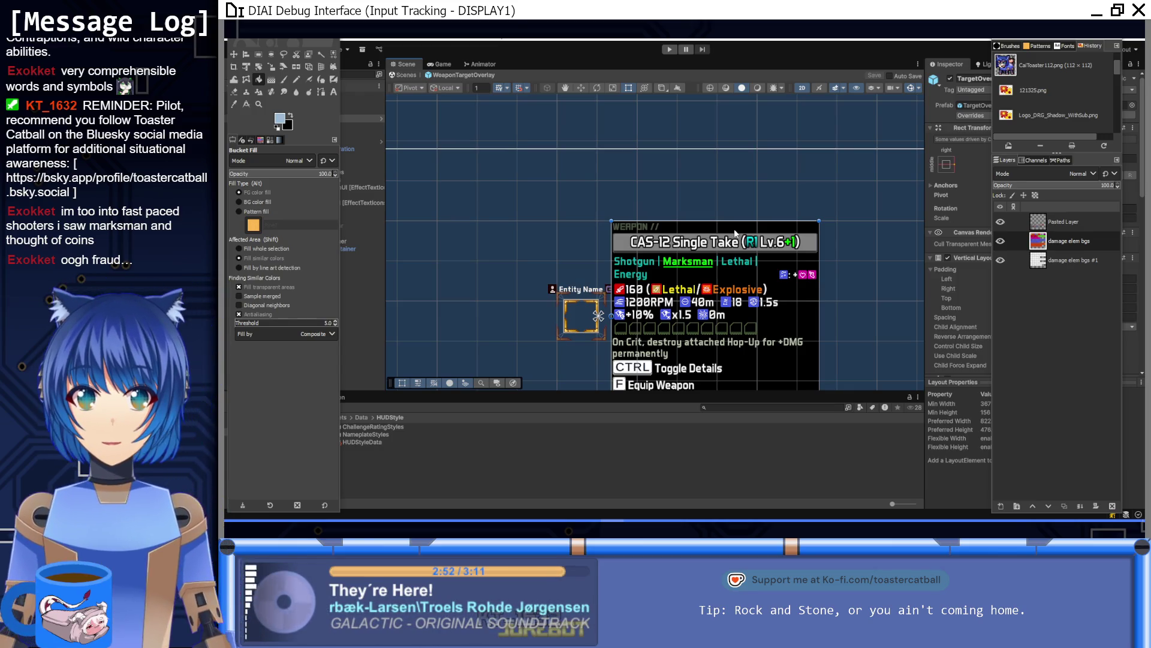
# Recentre the weapon tooltip in the Scene view and enter Play mode to check the new effect icons
pyautogui.moveTo(722, 250); pyautogui.dragTo(709, 216)
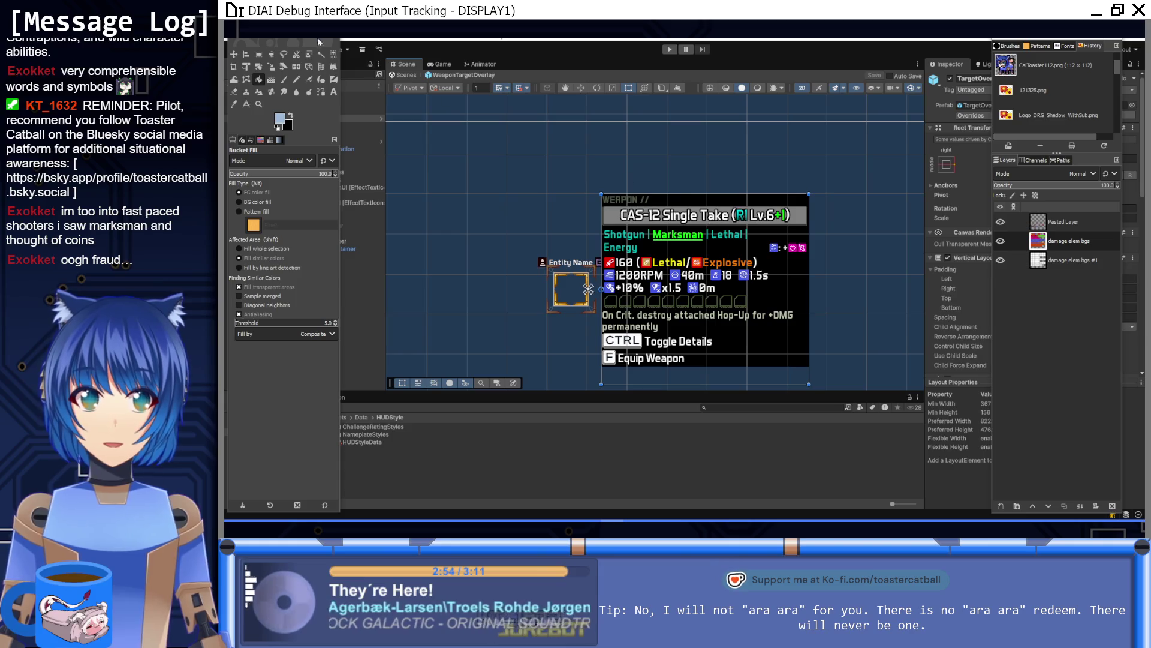
pyautogui.click(286, 38)
pyautogui.click(1060, 47)
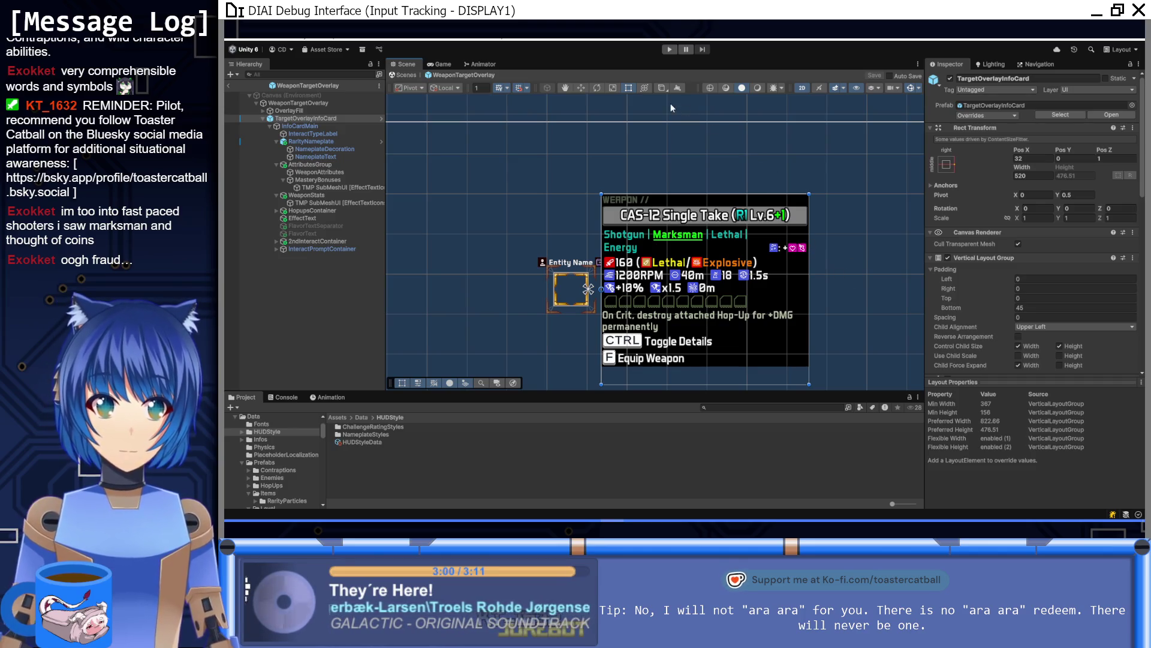
pyautogui.click(667, 49)
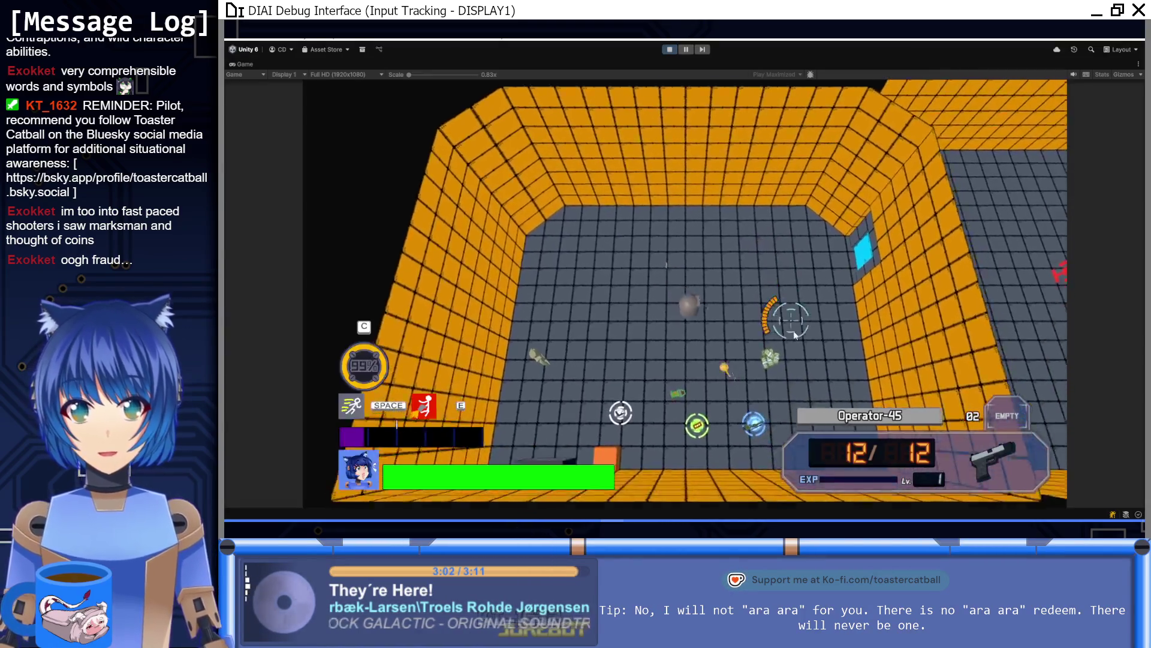
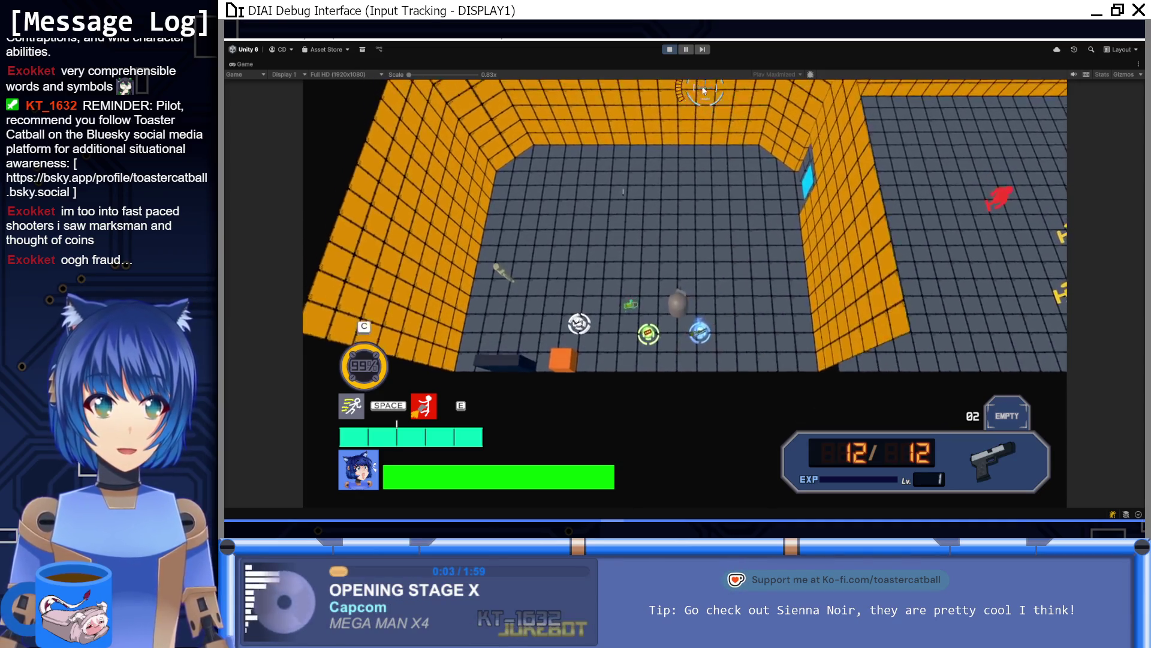
# Stop play mode and select the EffectTextIcons texture in Assets > Sprites > UI > Icons
pyautogui.click(674, 49)
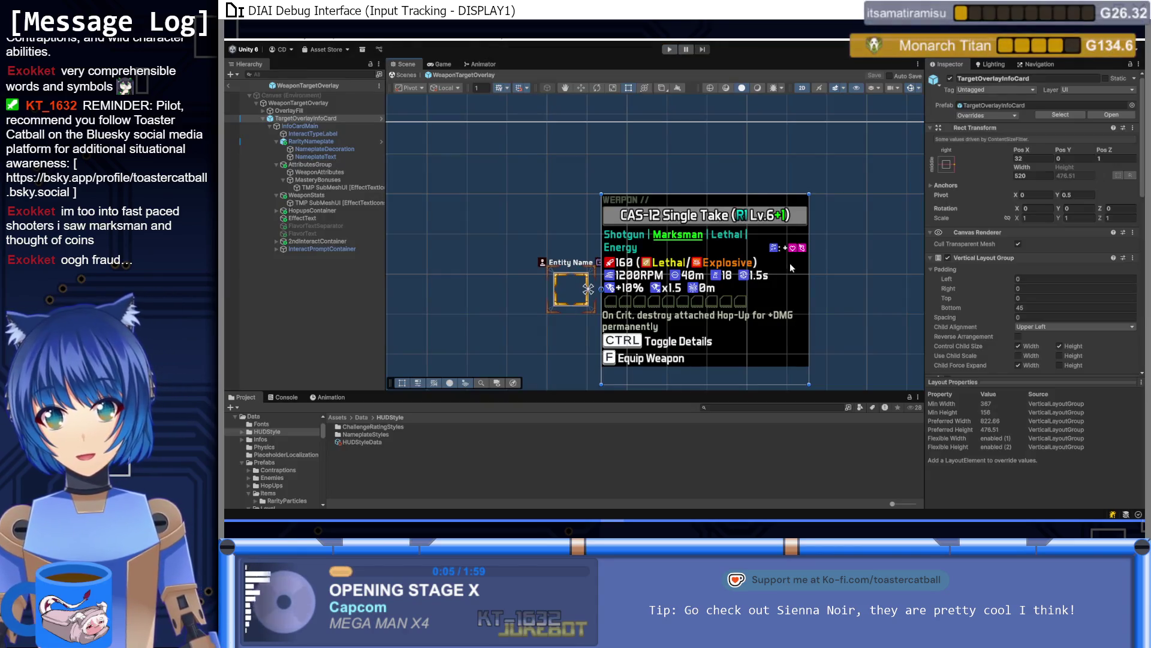
pyautogui.click(356, 416)
pyautogui.scroll(-3, 362, 448)
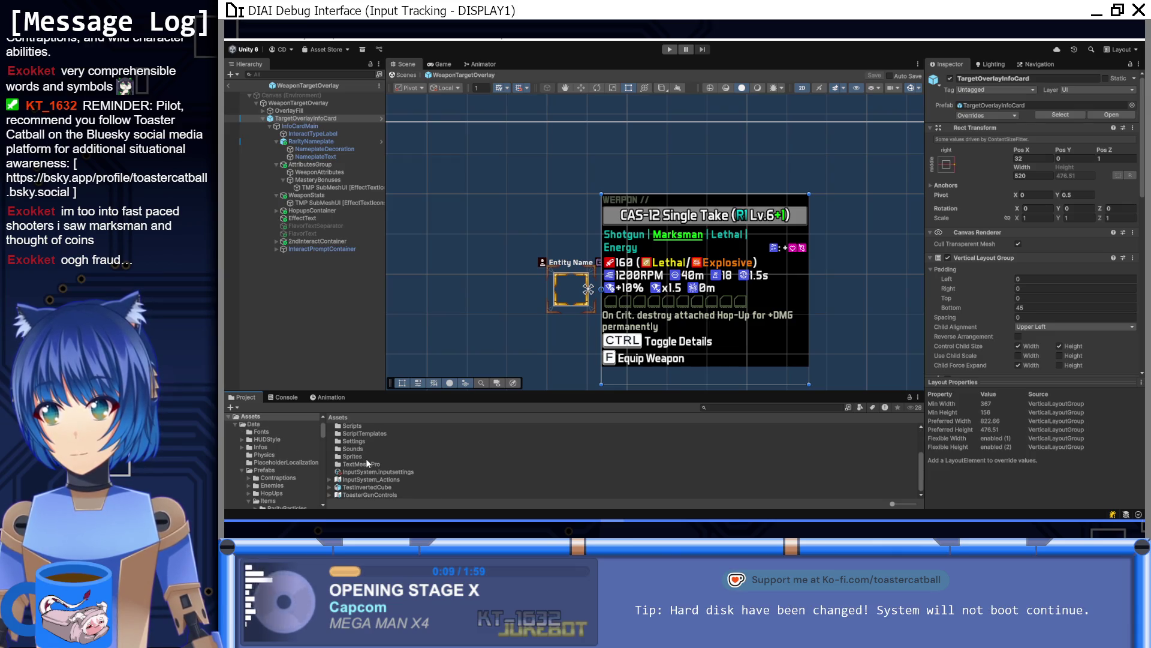
pyautogui.doubleClick(355, 453)
pyautogui.doubleClick(354, 434)
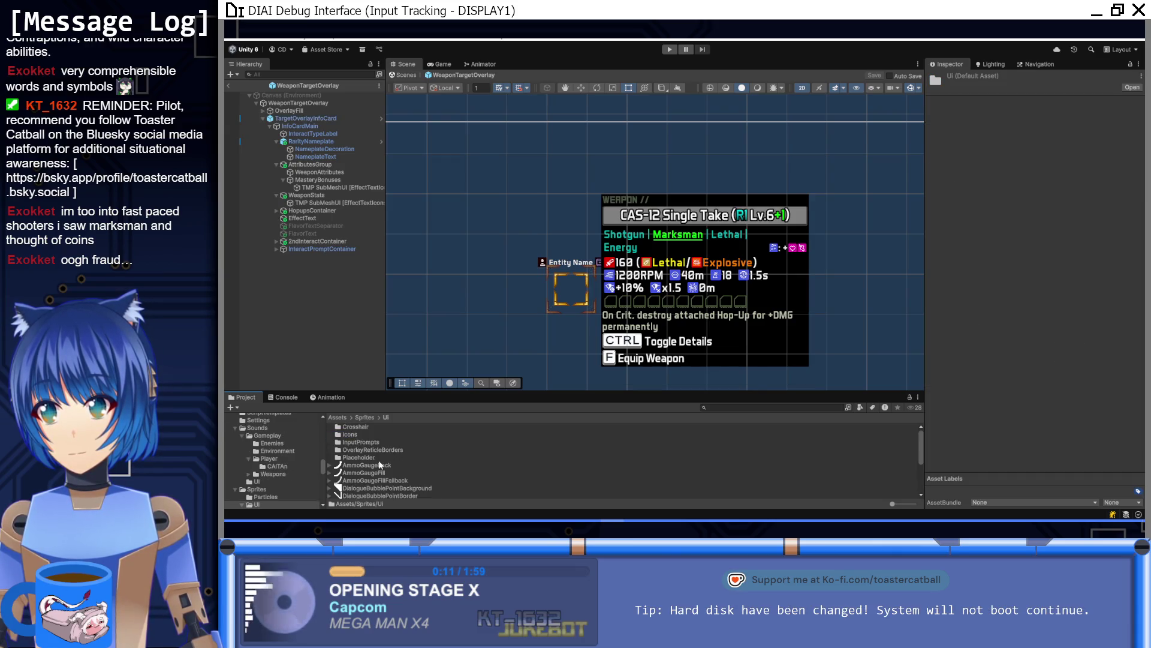
pyautogui.click(354, 435)
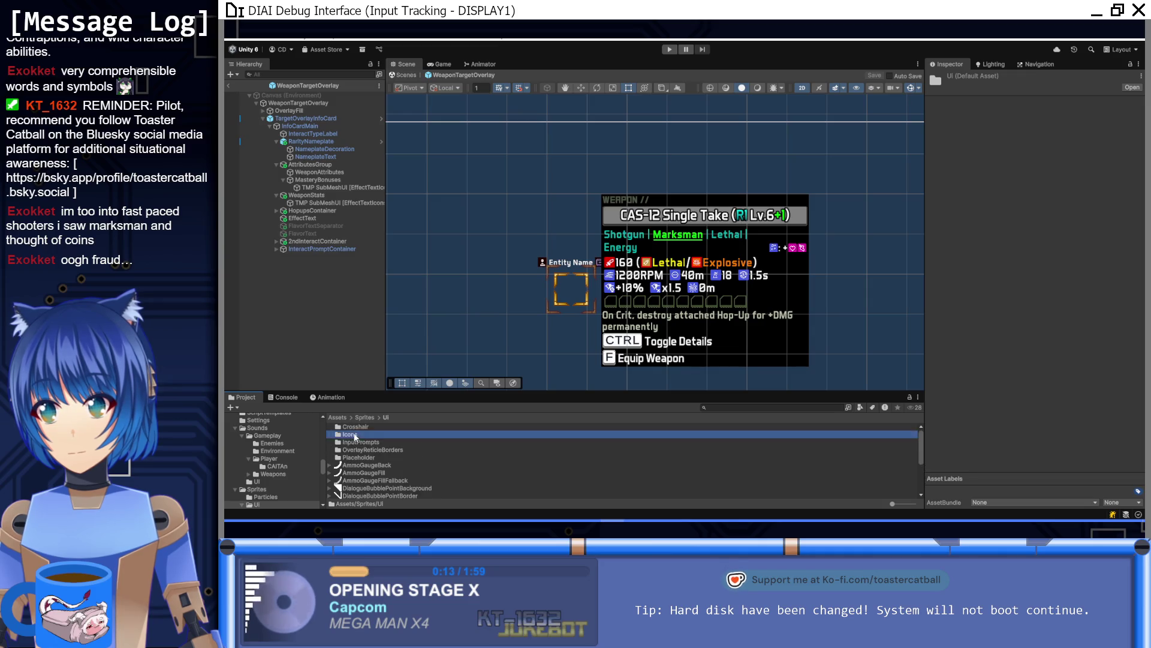
pyautogui.doubleClick(353, 435)
pyautogui.click(373, 447)
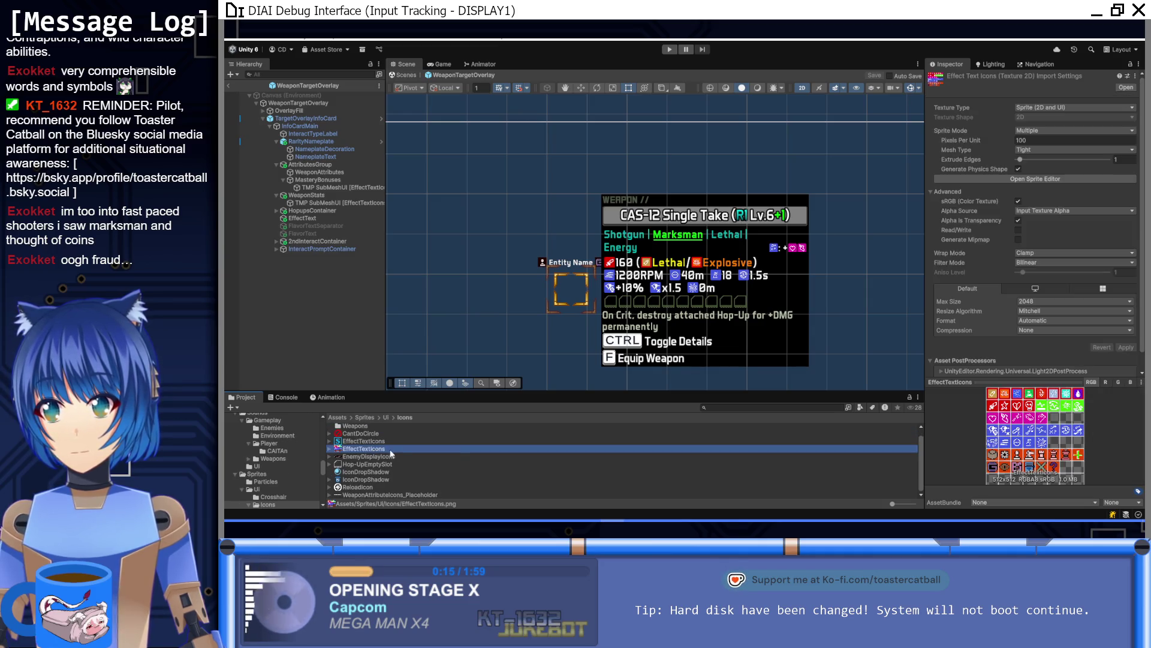
# Set EffectTextIcons filter mode to Trilinear, enable Generate Mipmap, and apply
pyautogui.click(1034, 262)
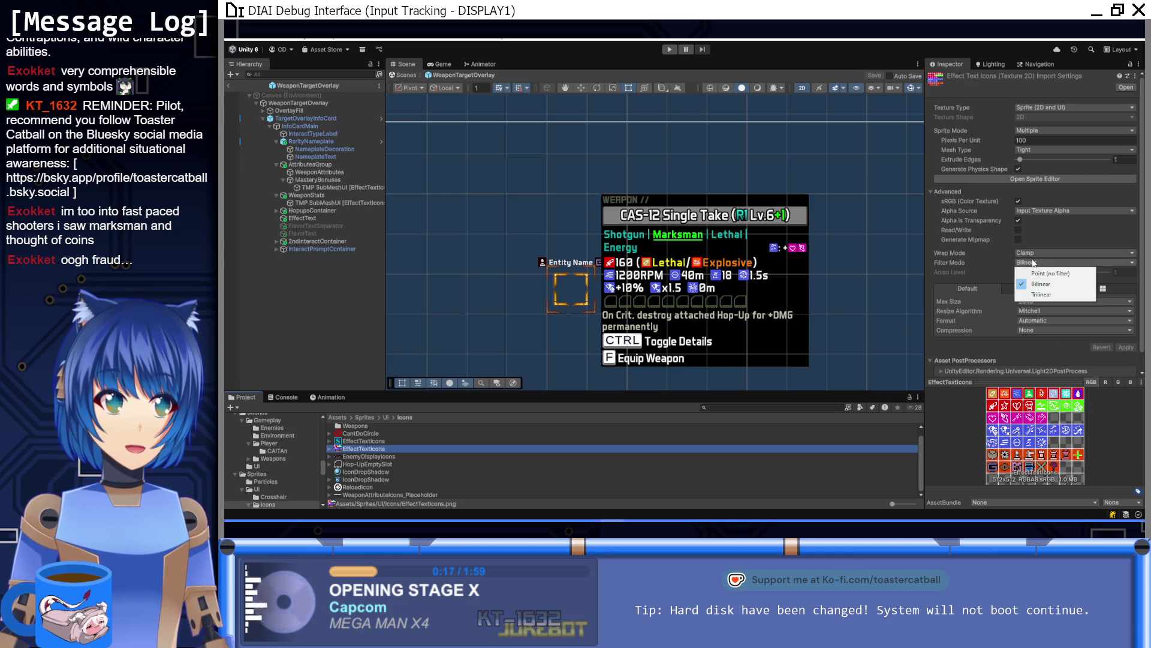
pyautogui.click(1027, 302)
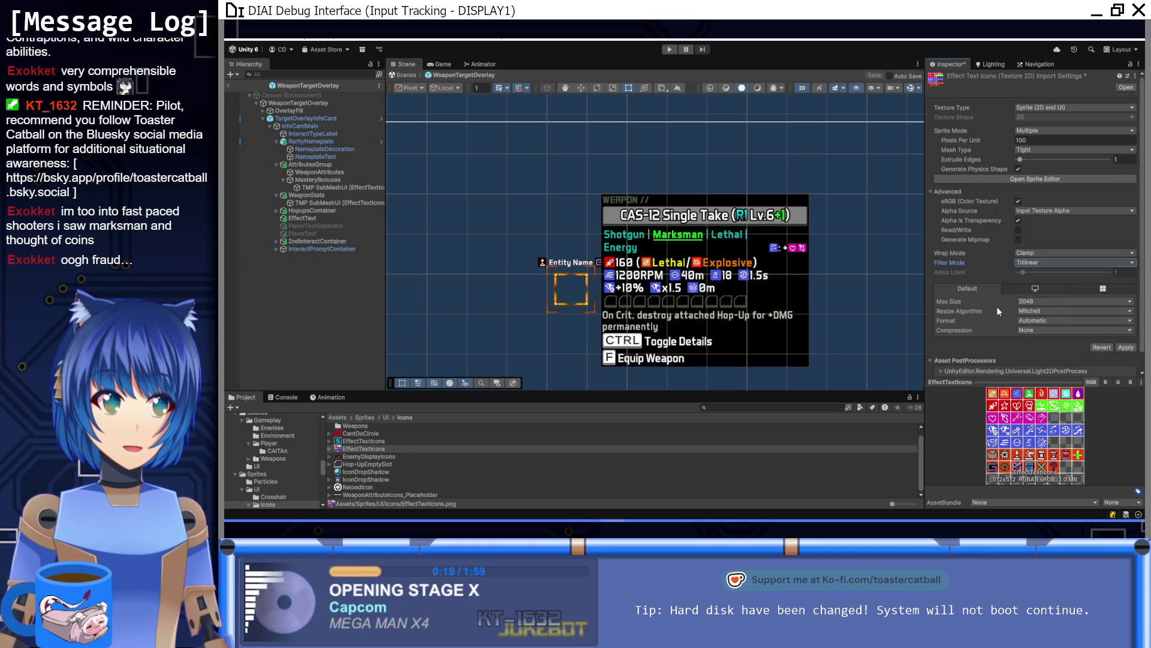
pyautogui.click(1017, 241)
pyautogui.scroll(-5, 986, 259)
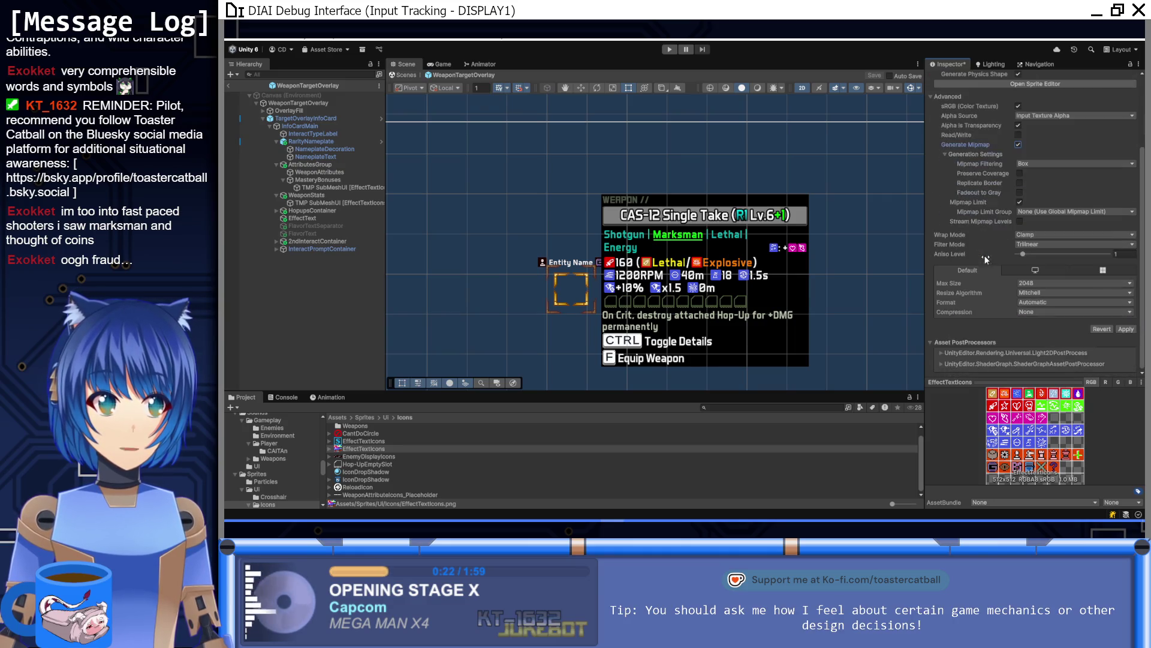
pyautogui.click(1126, 330)
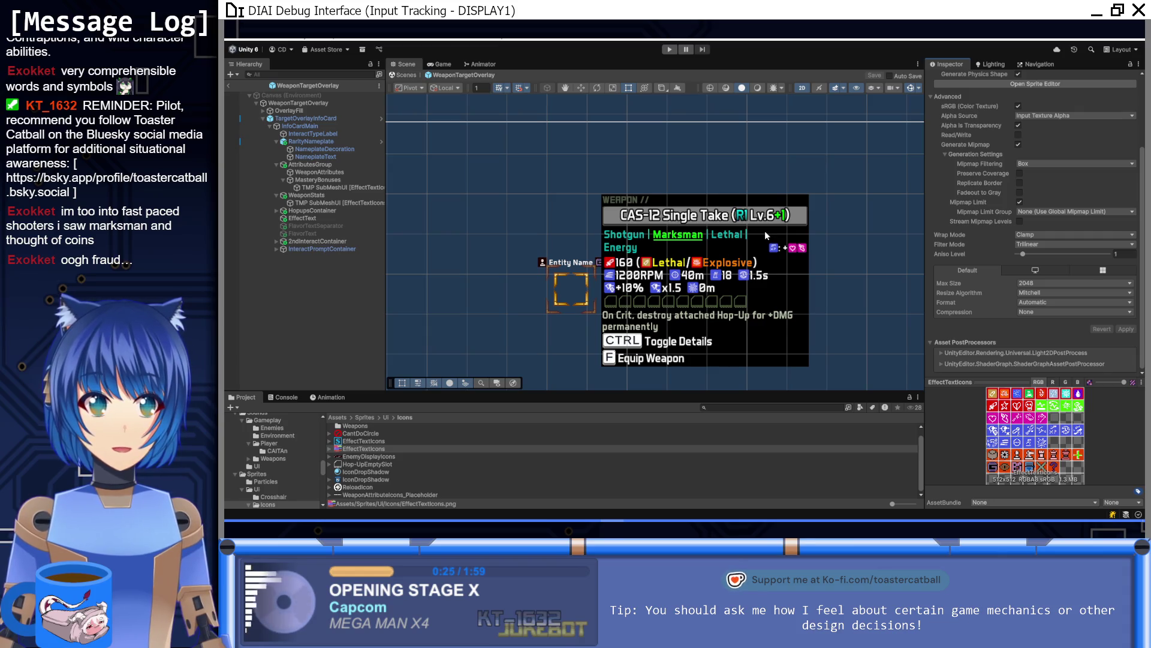
pyautogui.scroll(-2, 765, 232)
pyautogui.scroll(-2, 765, 233)
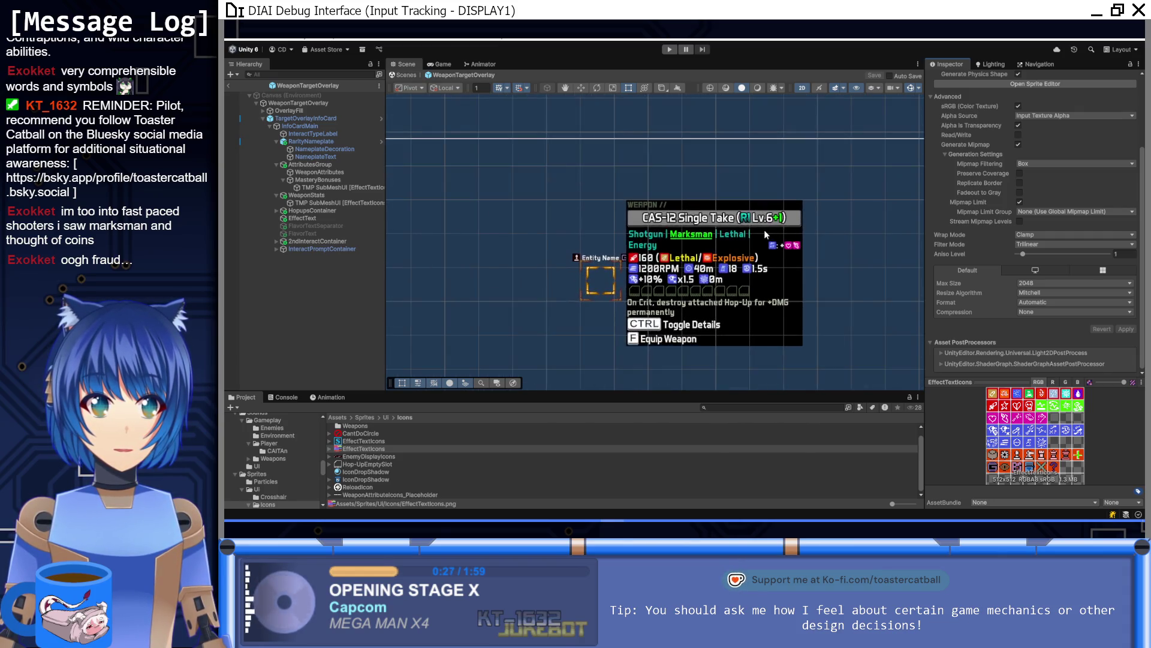
pyautogui.scroll(4, 765, 233)
pyautogui.scroll(-3, 766, 232)
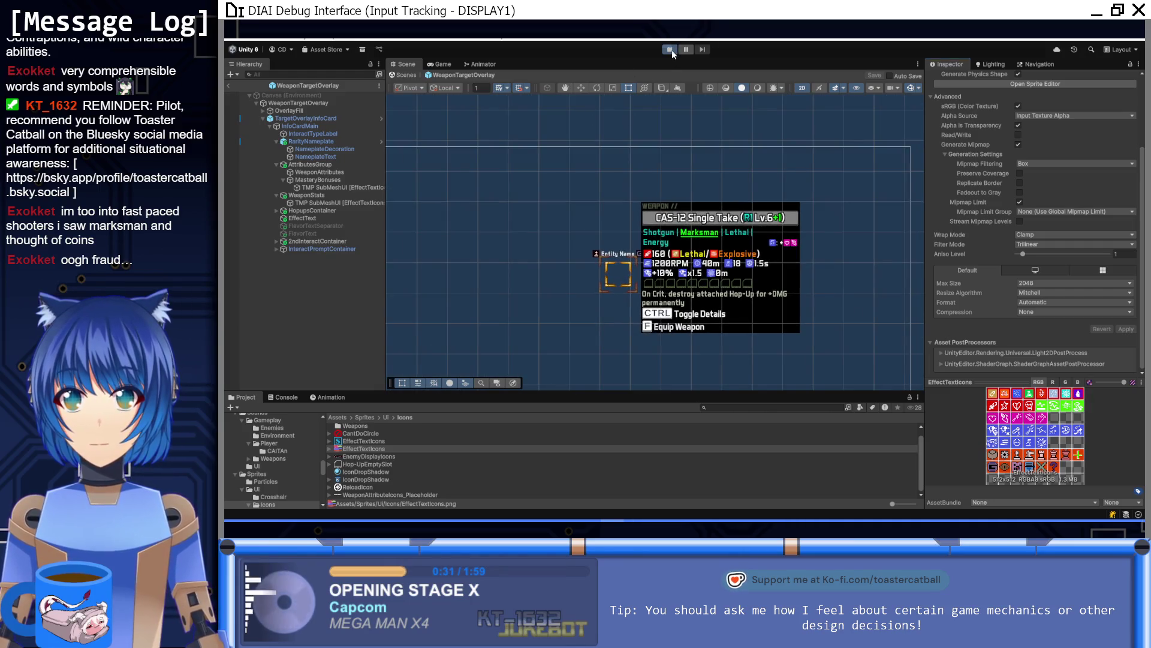
# Play the game, walk to Ellie and expand its full details, then walk to Brick
pyautogui.click(670, 49)
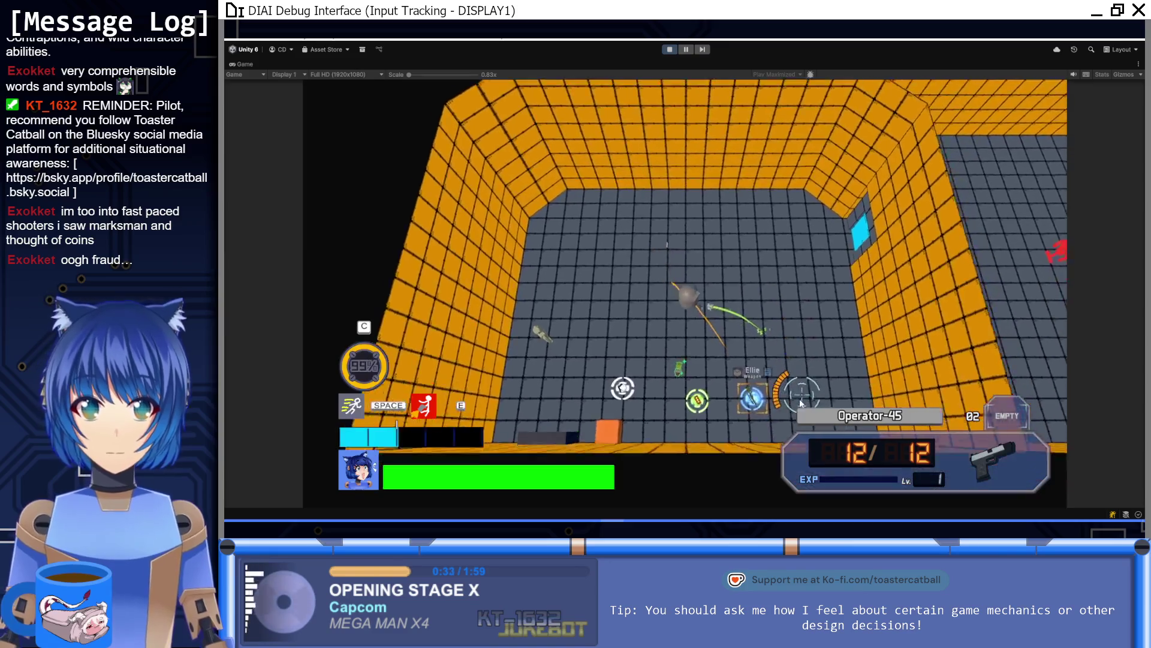
pyautogui.press('s')
pyautogui.press('d')
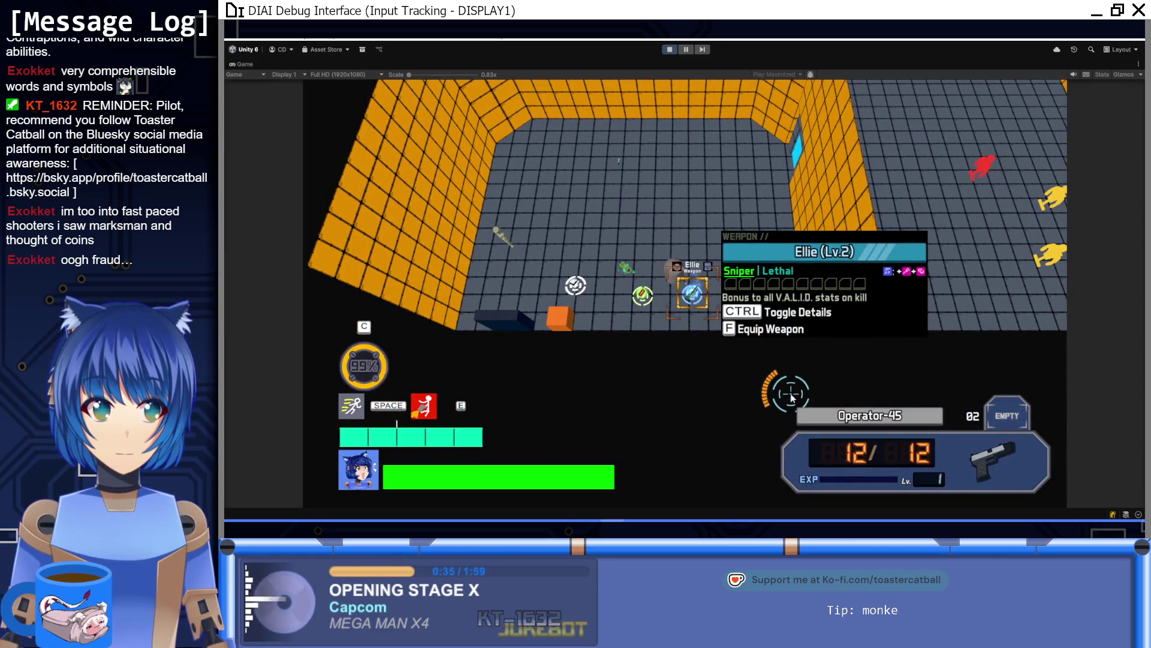
pyautogui.press('ctrl')
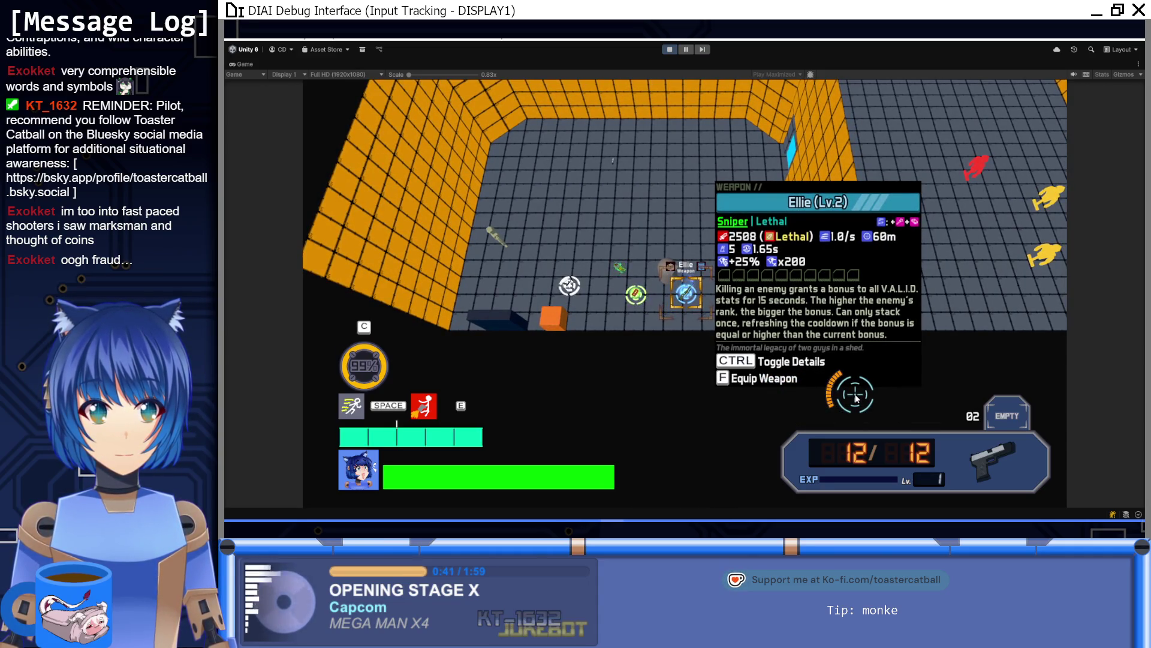
pyautogui.press('a')
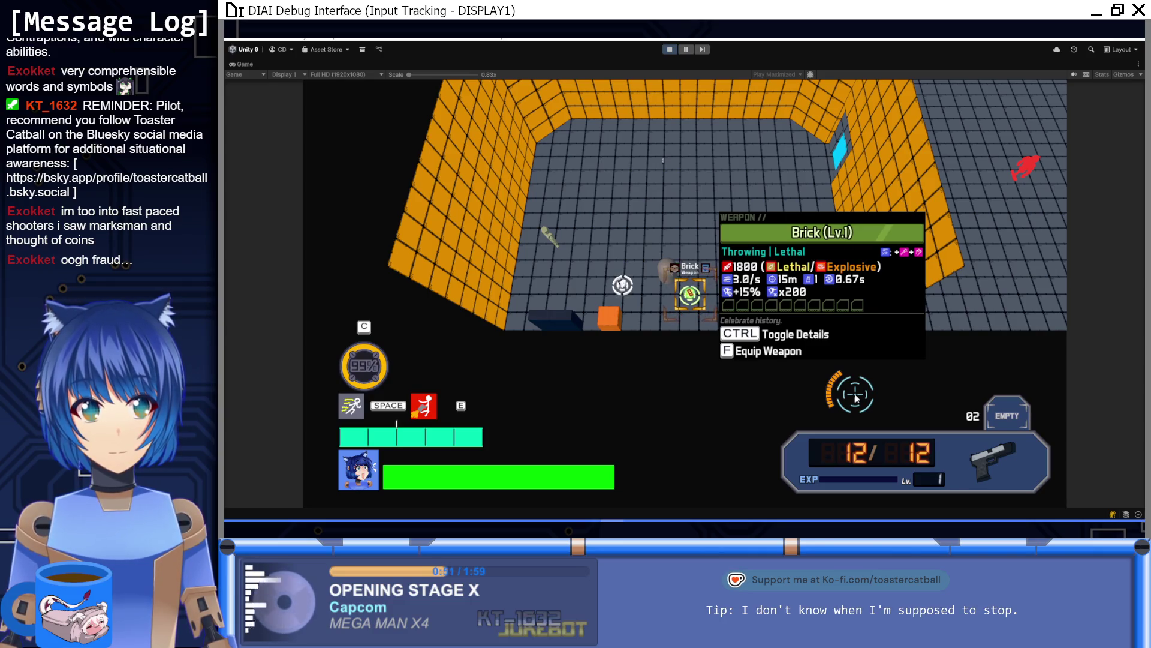
# Stop play, turn off Mipmap Limit, set mipmap filtering to Kaiser, and apply
pyautogui.click(669, 49)
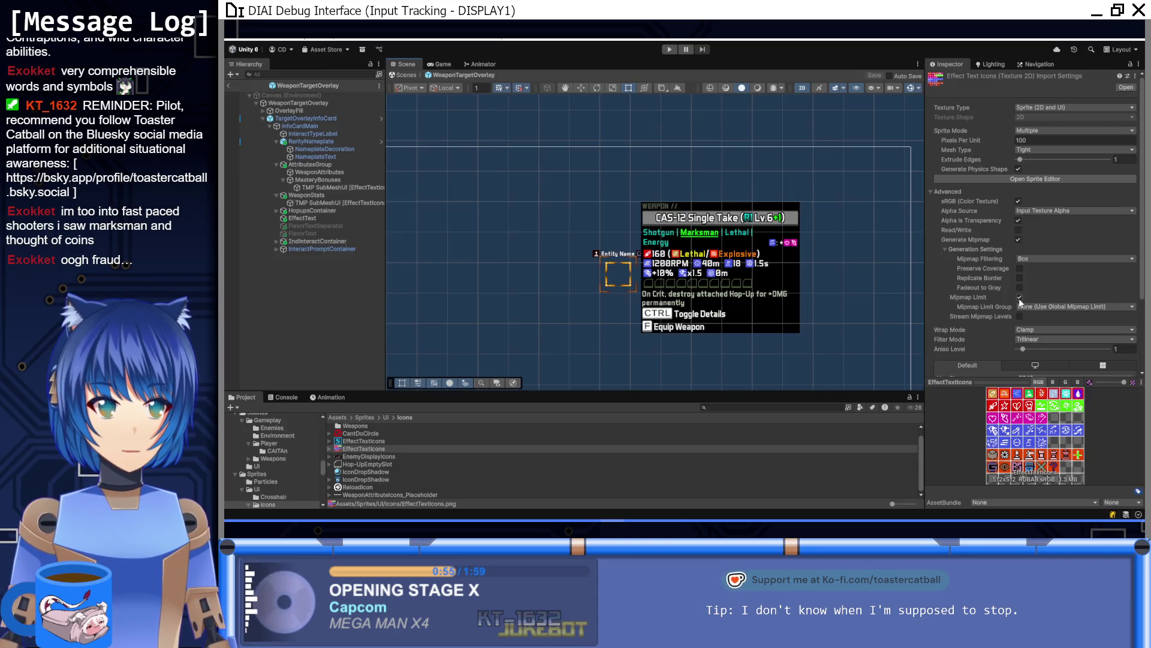
pyautogui.click(1019, 297)
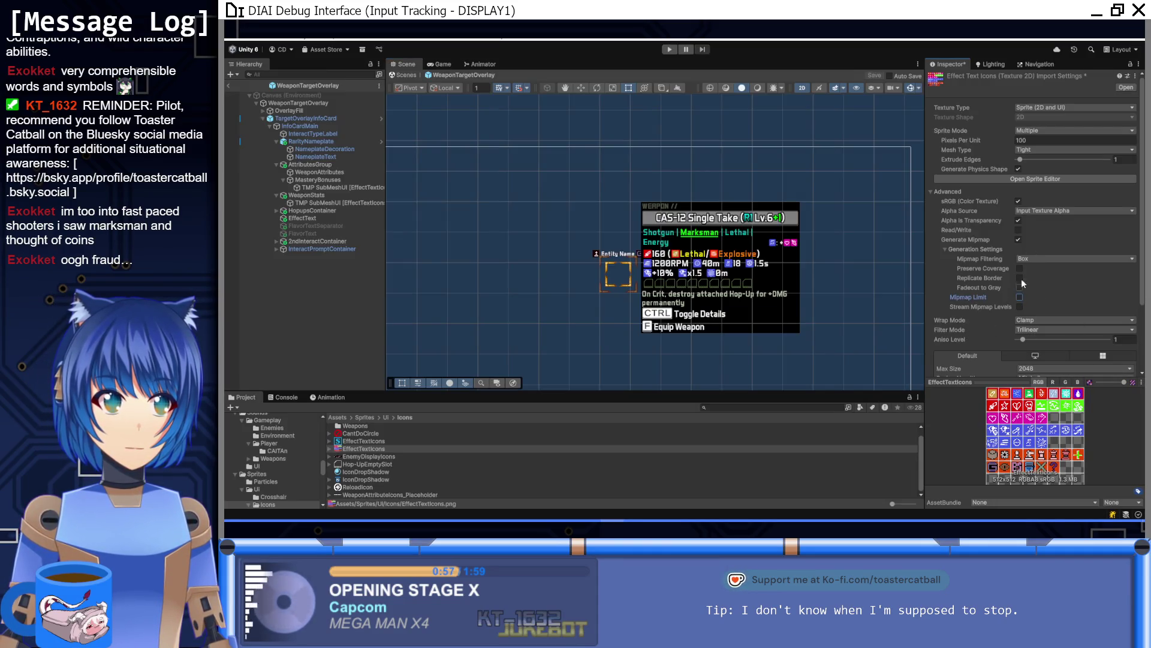
pyautogui.click(1018, 238)
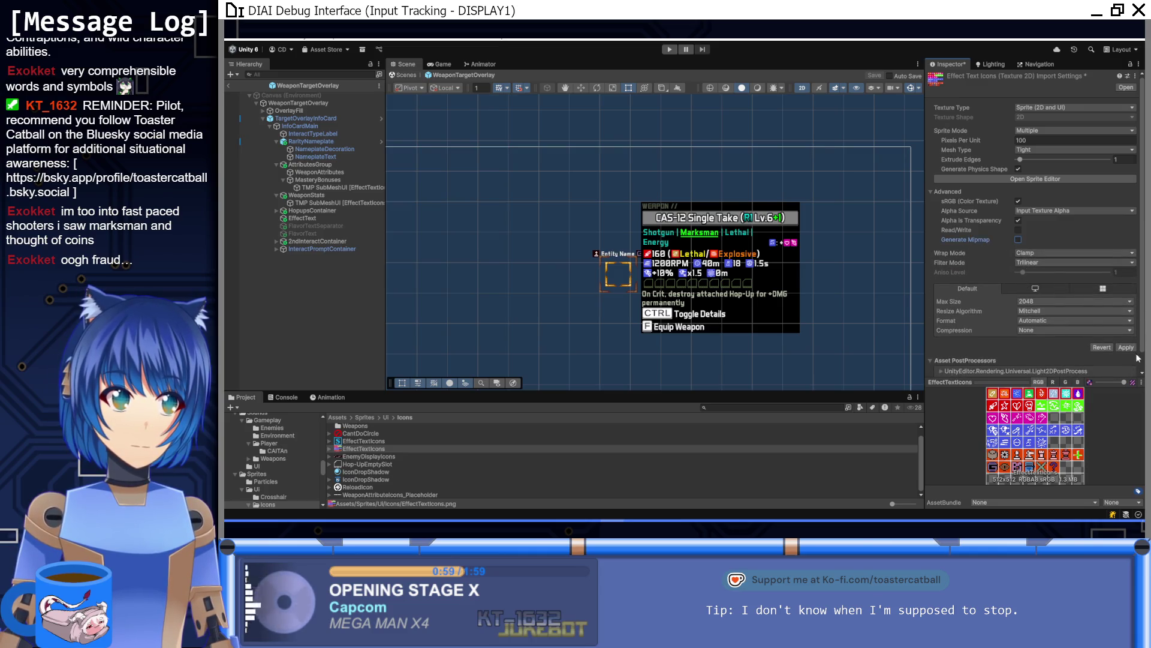
pyautogui.click(1018, 240)
pyautogui.click(1042, 258)
pyautogui.click(1040, 280)
pyautogui.scroll(-3, 1053, 294)
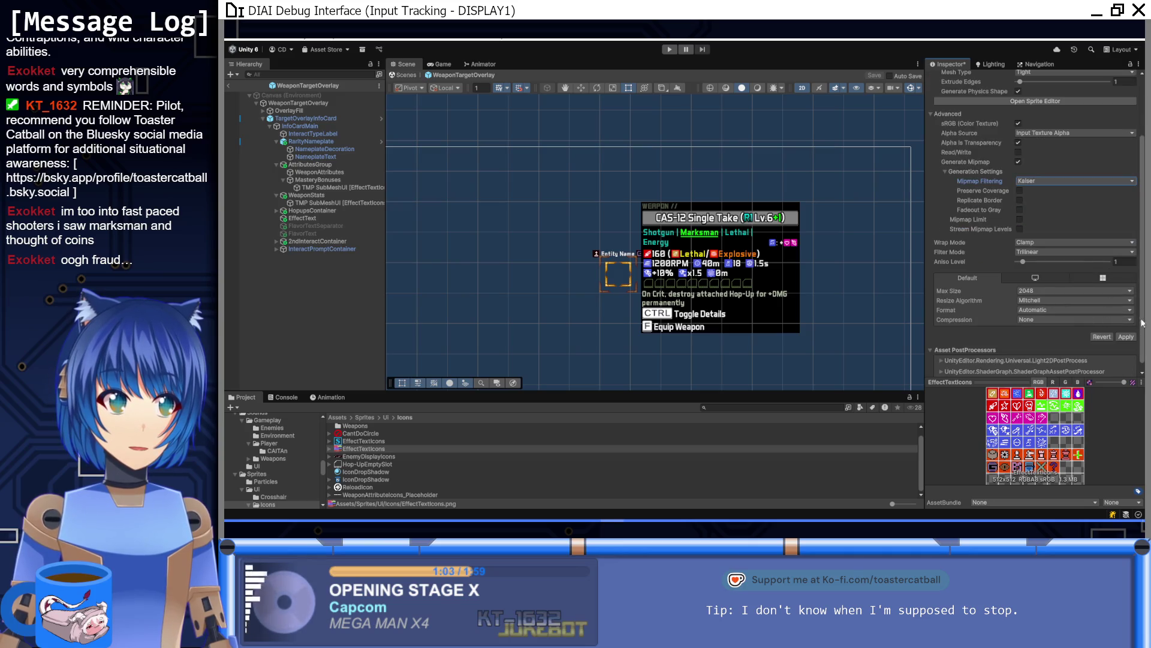
pyautogui.click(1126, 337)
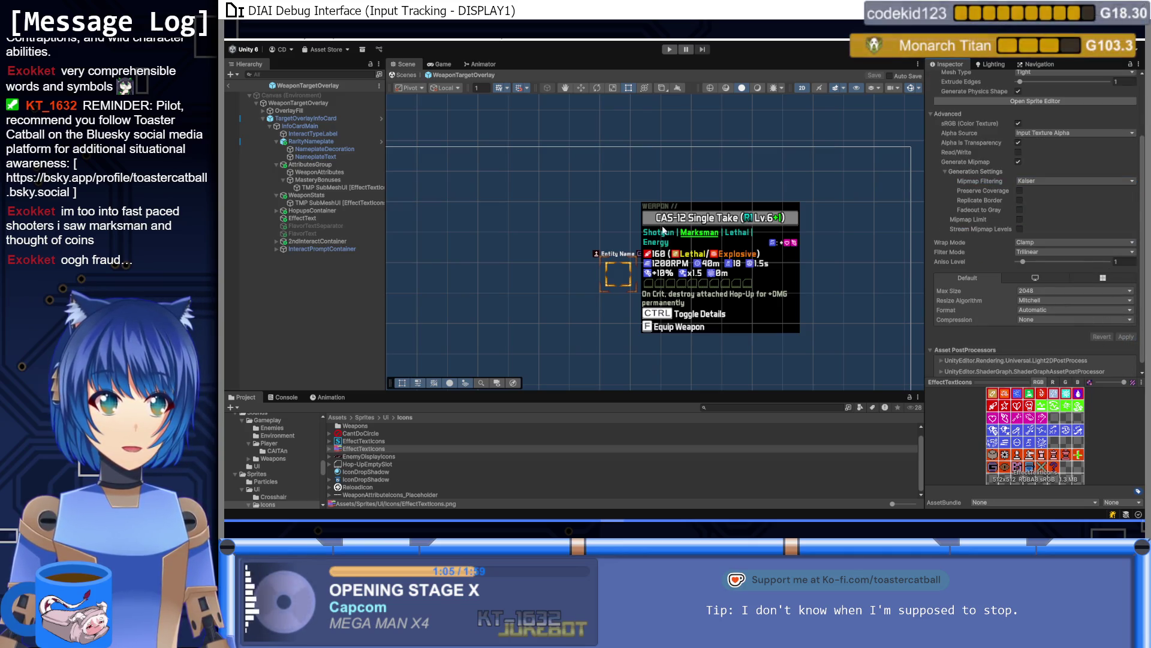
# Play the game, expand Ellie's card details, then stop play mode
pyautogui.click(669, 50)
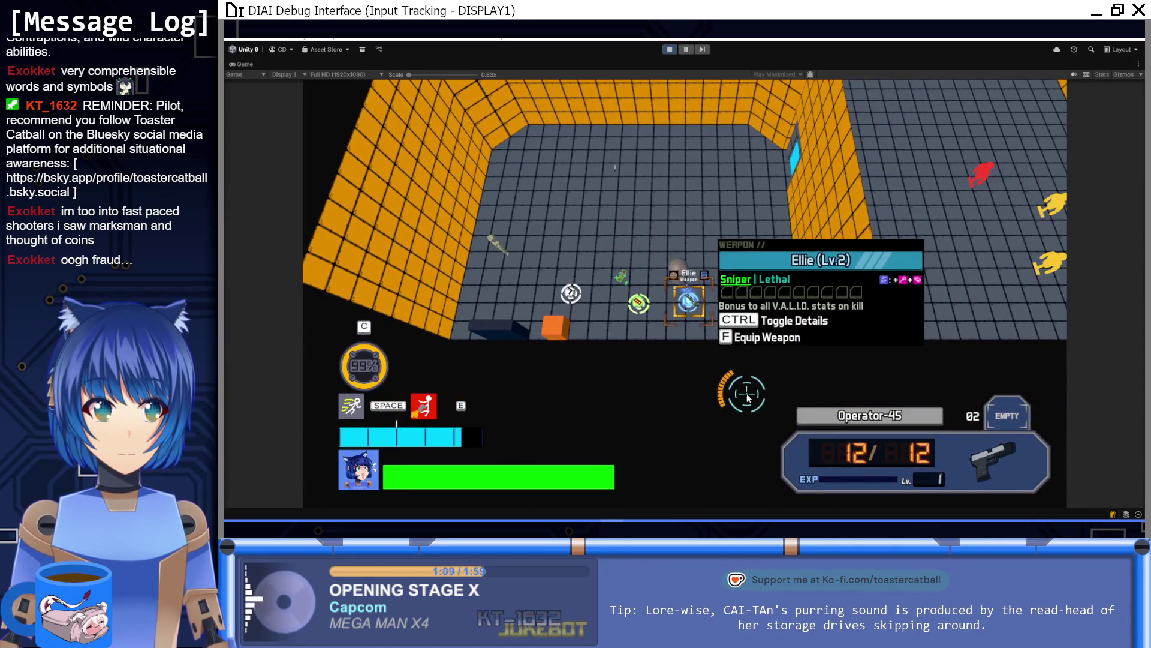
pyautogui.press('ctrl')
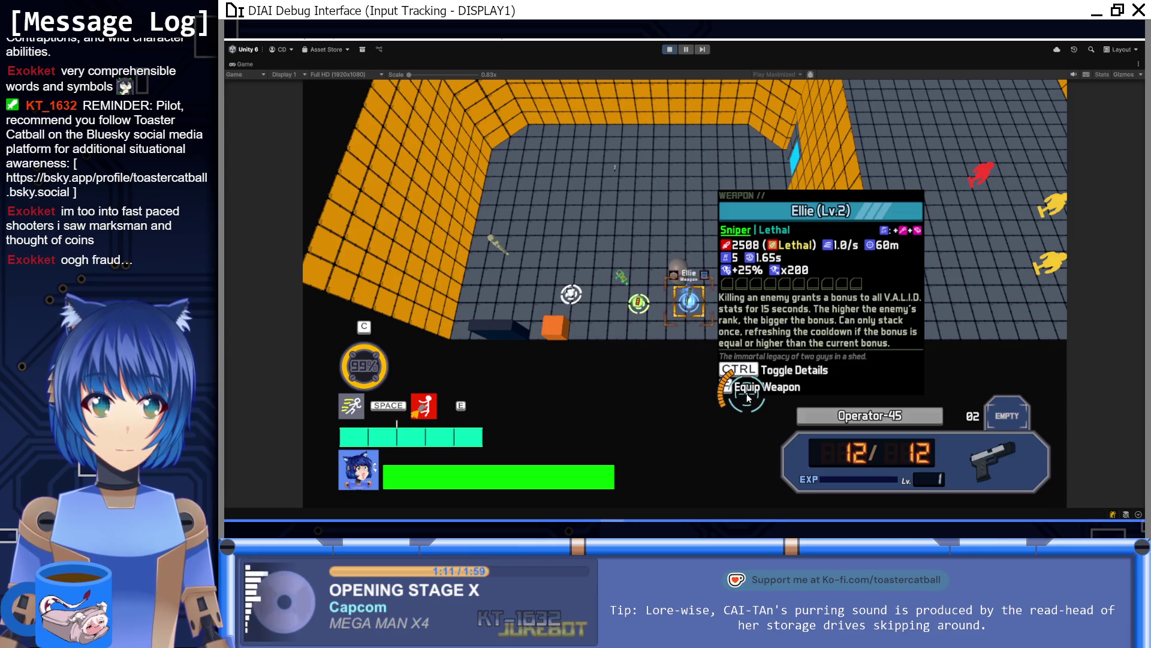
pyautogui.hotkey('ctrl', 'p')
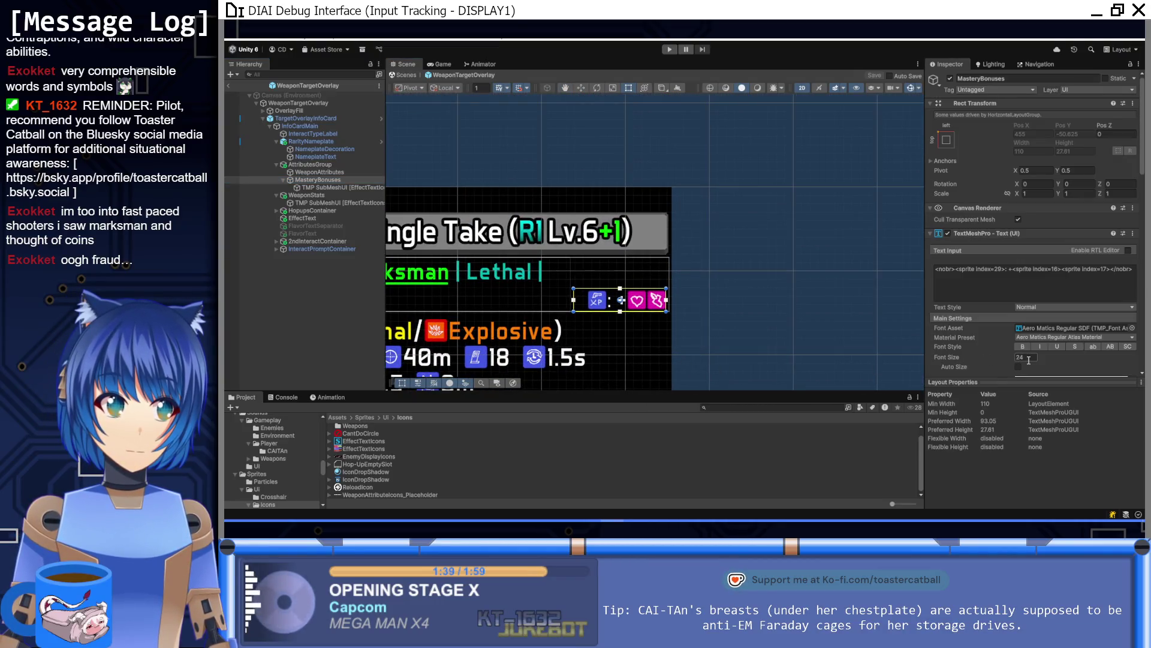
# Set MasteryBonuses font size 30 and minimum width 116, save the WeaponTargetOverlay prefab, and play
pyautogui.write('30')
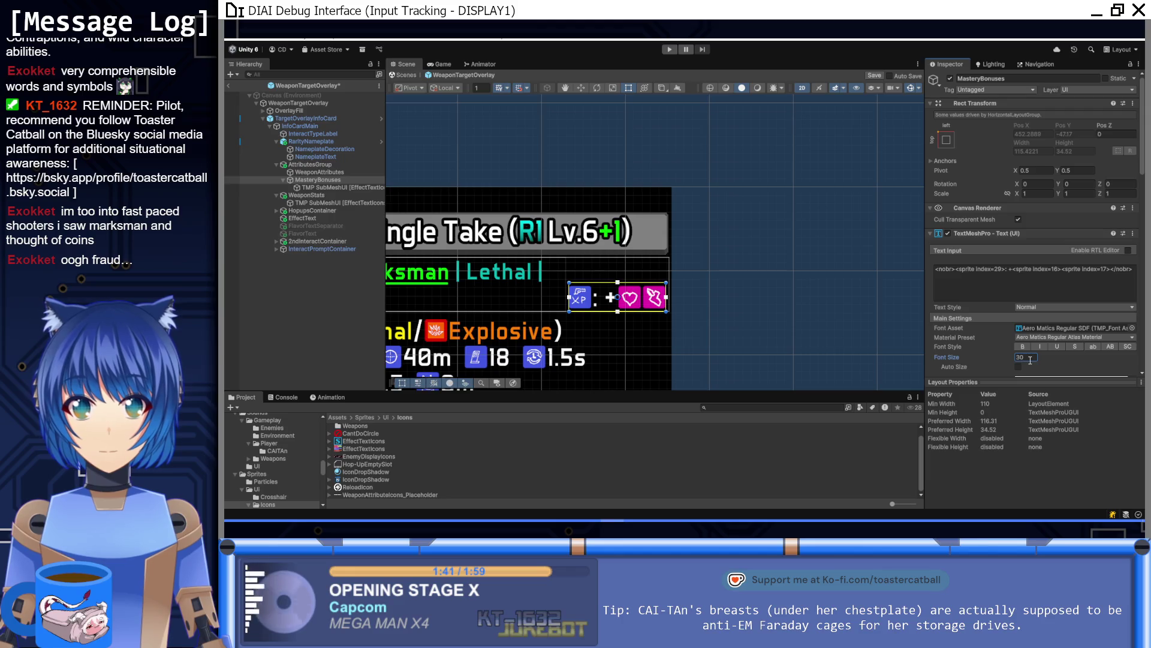
pyautogui.scroll(-5, 1016, 342)
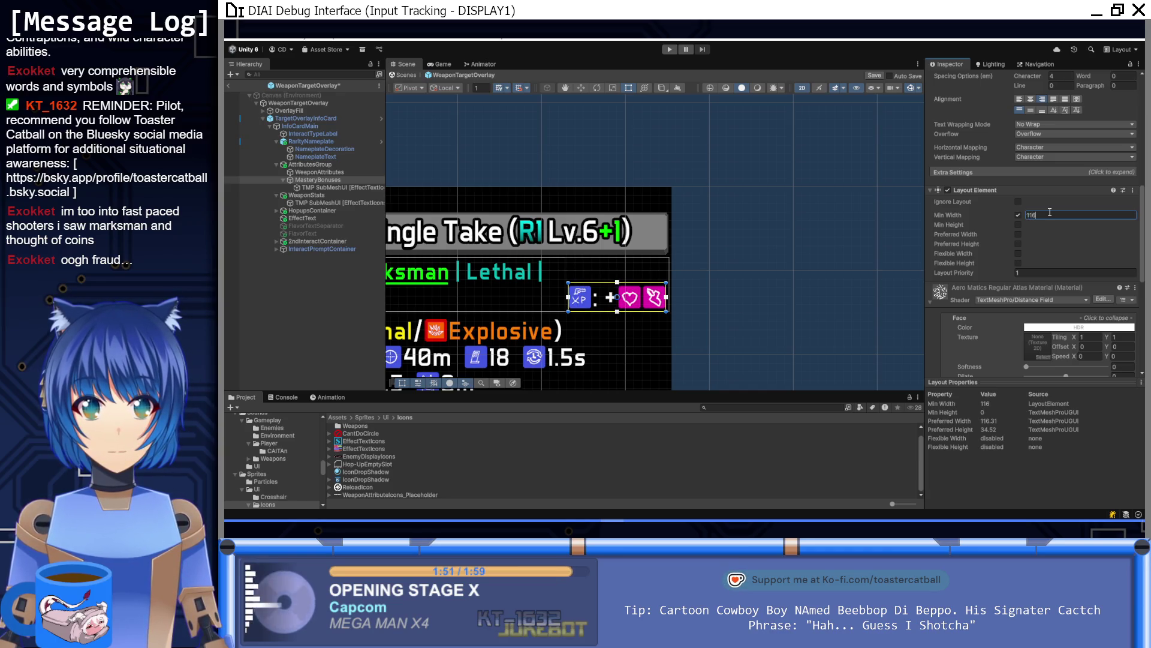
pyautogui.hotkey('ctrl', 's')
pyautogui.click(666, 50)
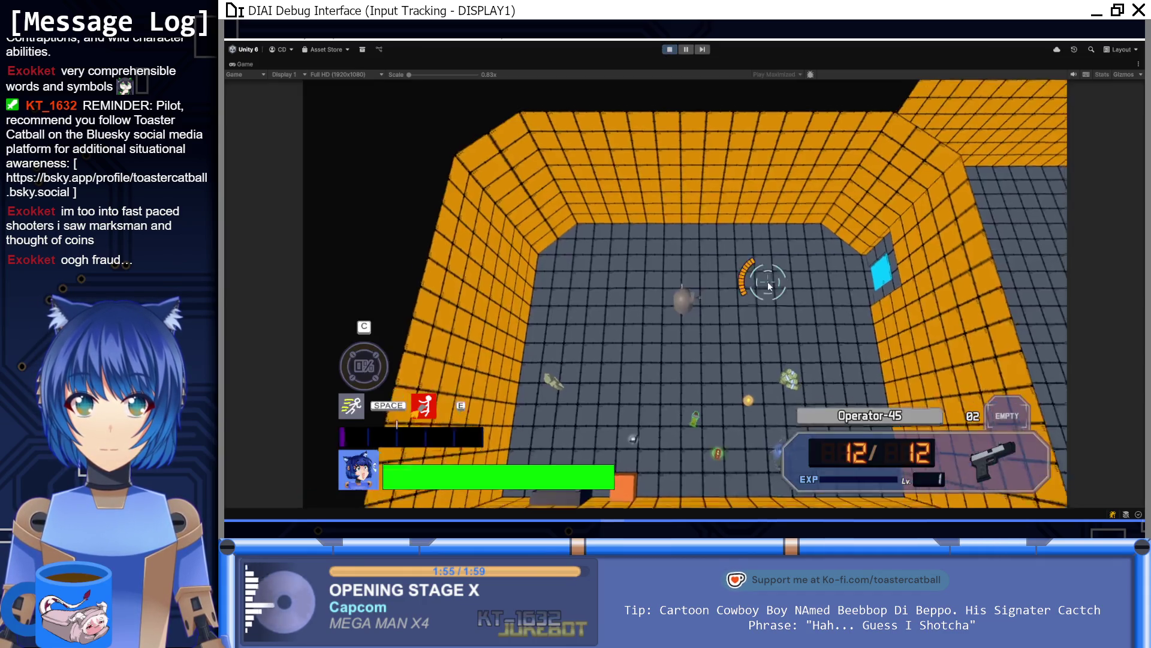
# Walk the player to the Ellie weapon to view its card, then stop play mode
pyautogui.press('s')
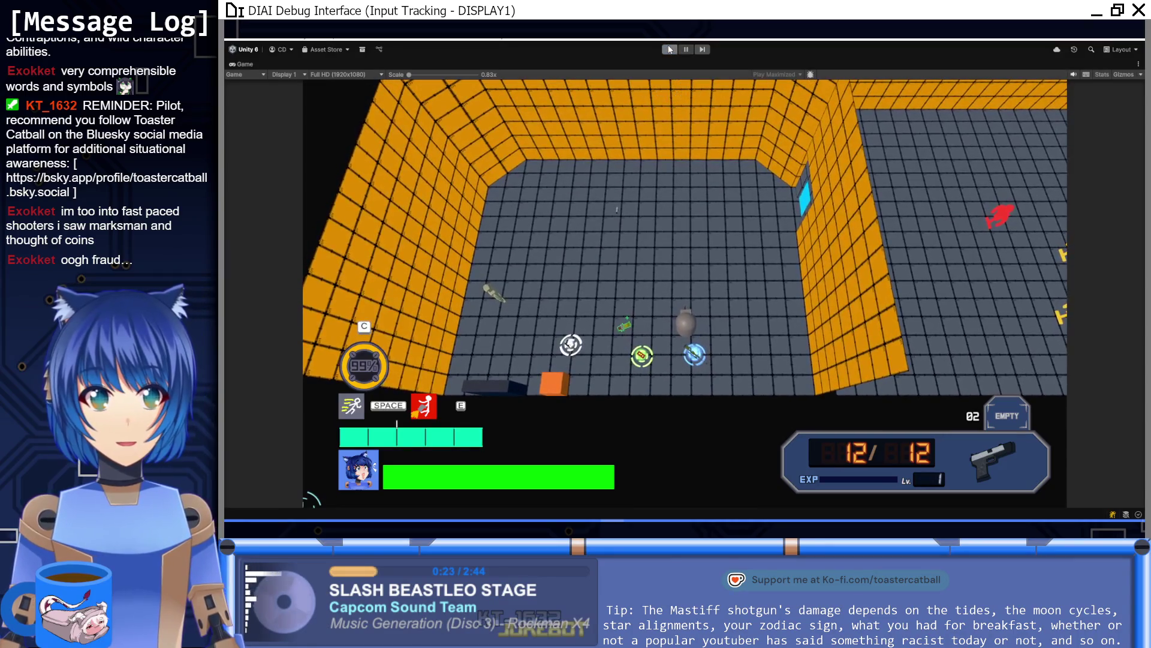
pyautogui.hotkey('ctrl', 'p')
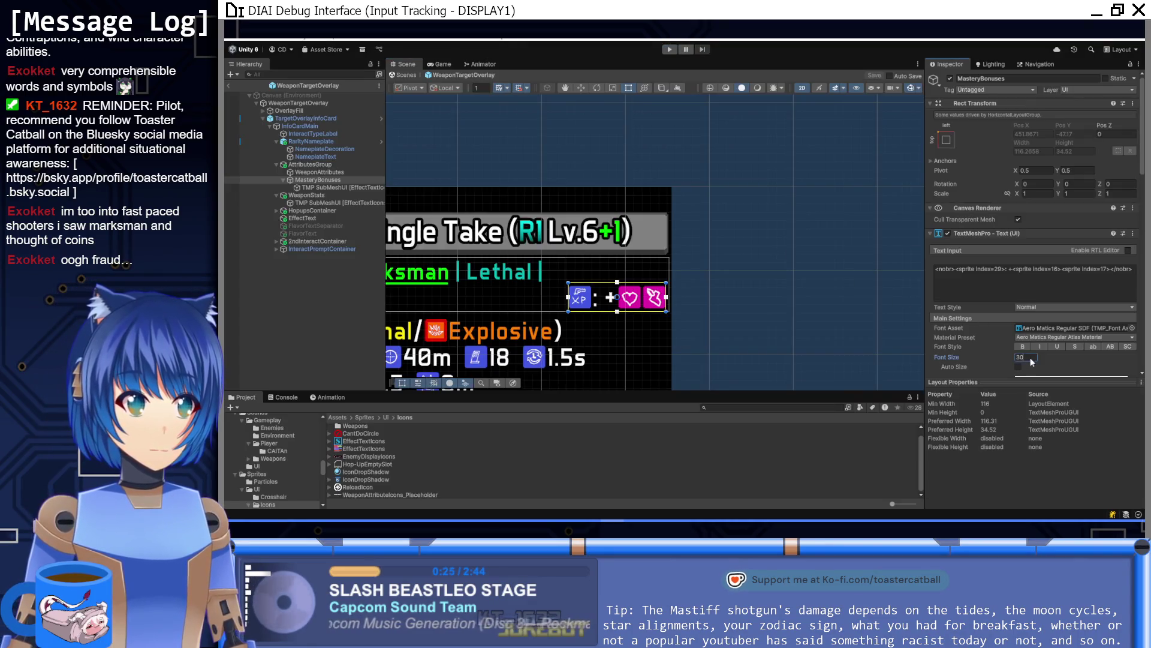
# Give MasteryBonuses font size 32 and Layout Element minimum width 120, then start the game
pyautogui.write('32')
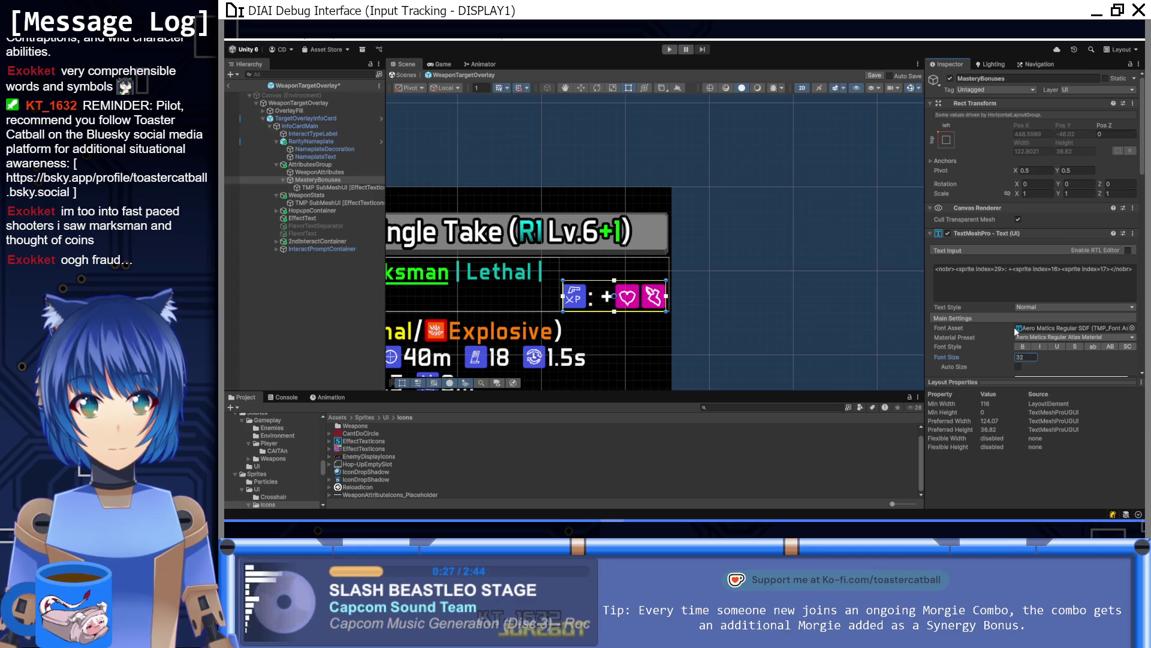
pyautogui.scroll(2, 677, 263)
pyautogui.scroll(-5, 1009, 310)
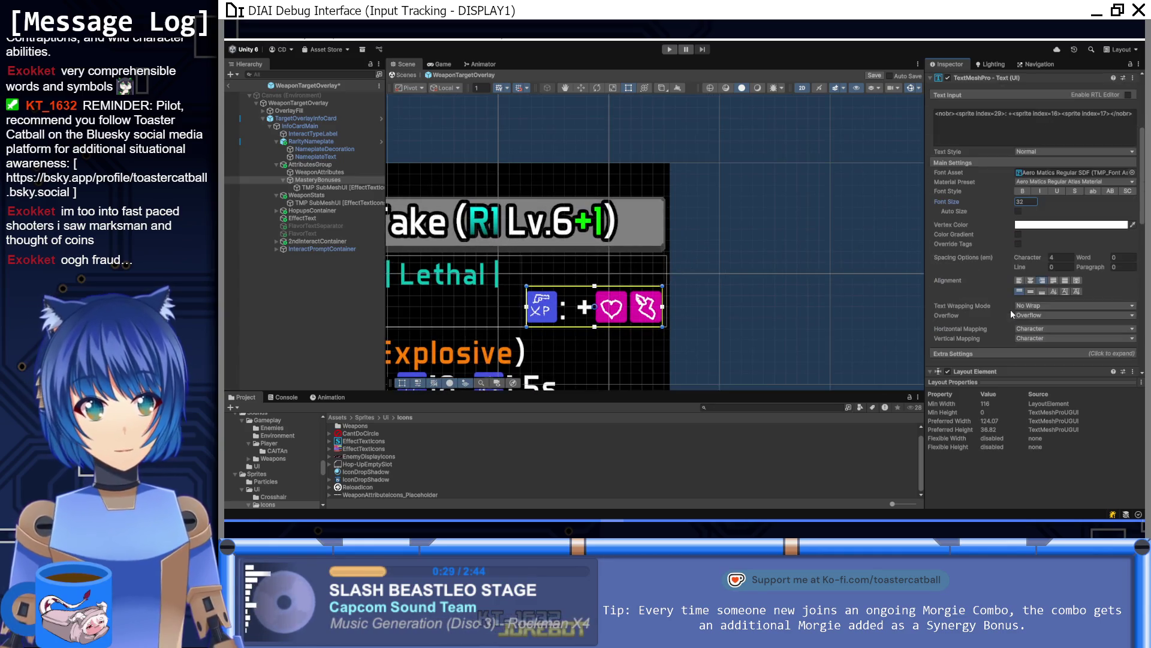
pyautogui.scroll(-3, 974, 241)
pyautogui.click(1043, 319)
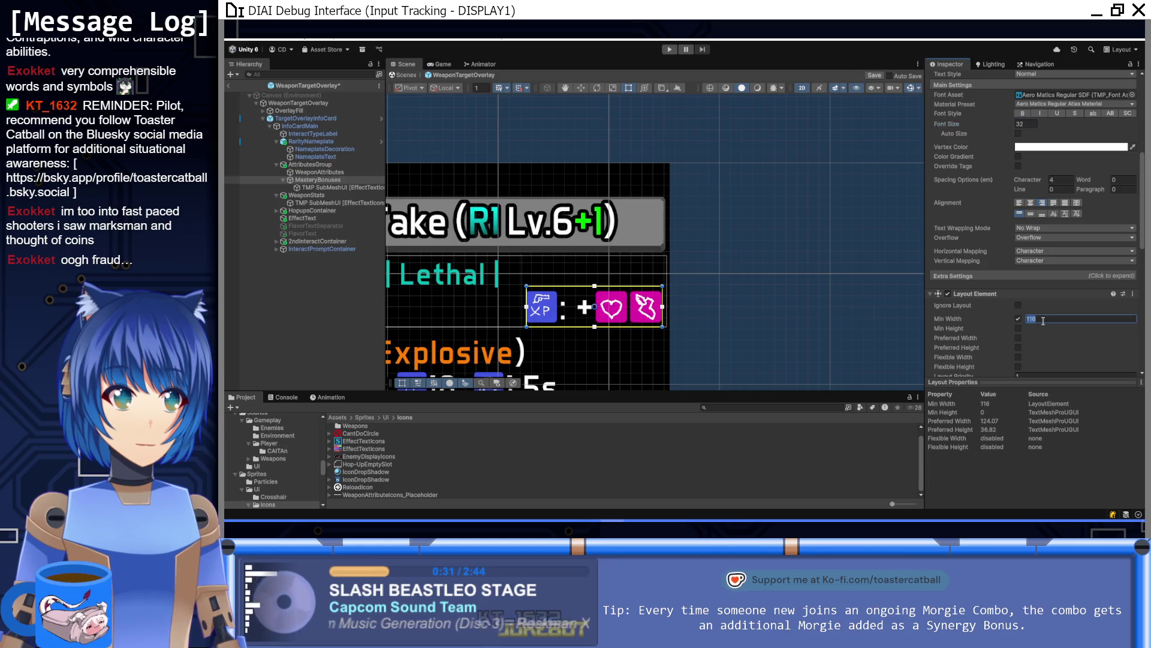
pyautogui.write('120')
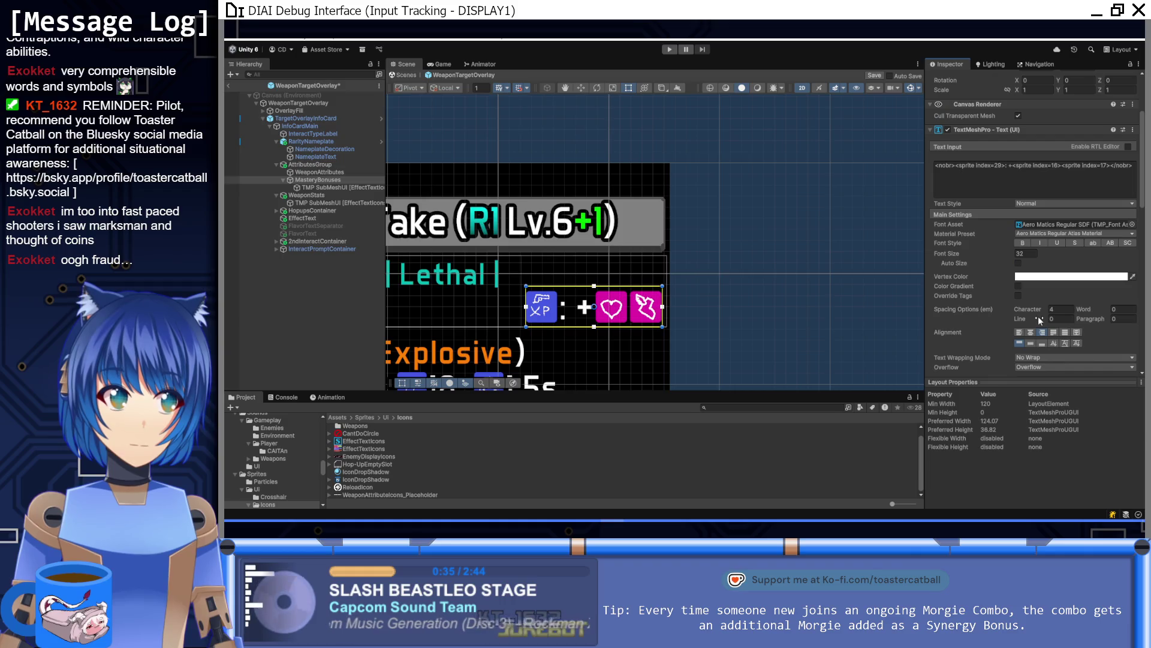
pyautogui.click(1018, 318)
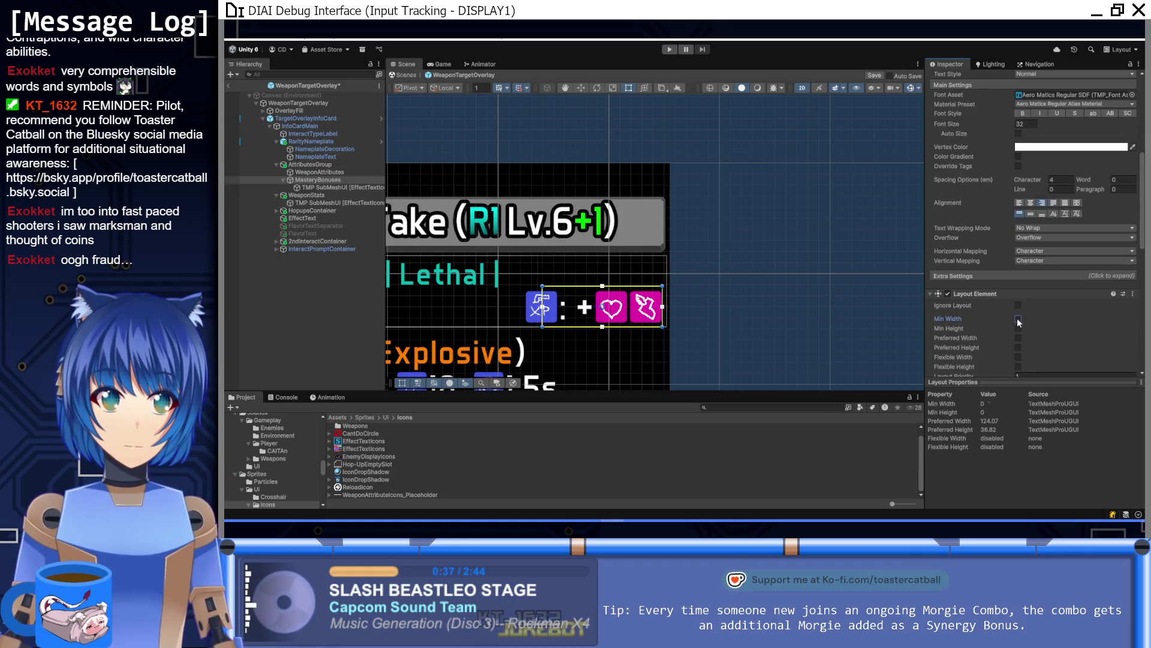
pyautogui.click(1018, 319)
pyautogui.click(1042, 318)
pyautogui.write('120')
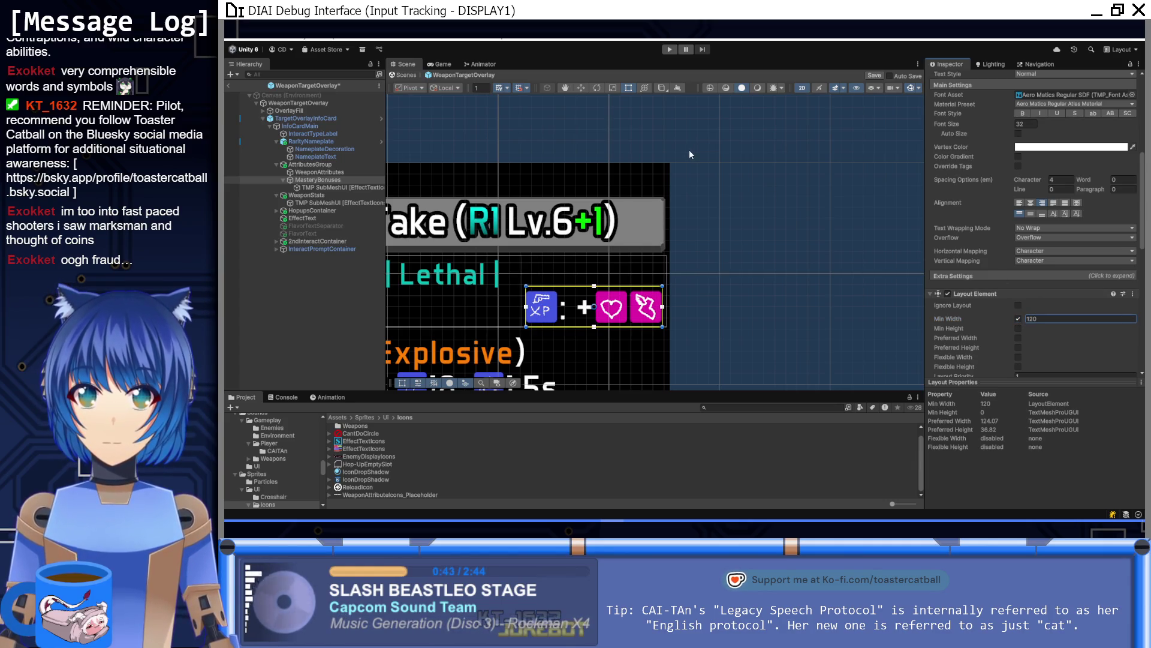
pyautogui.click(670, 49)
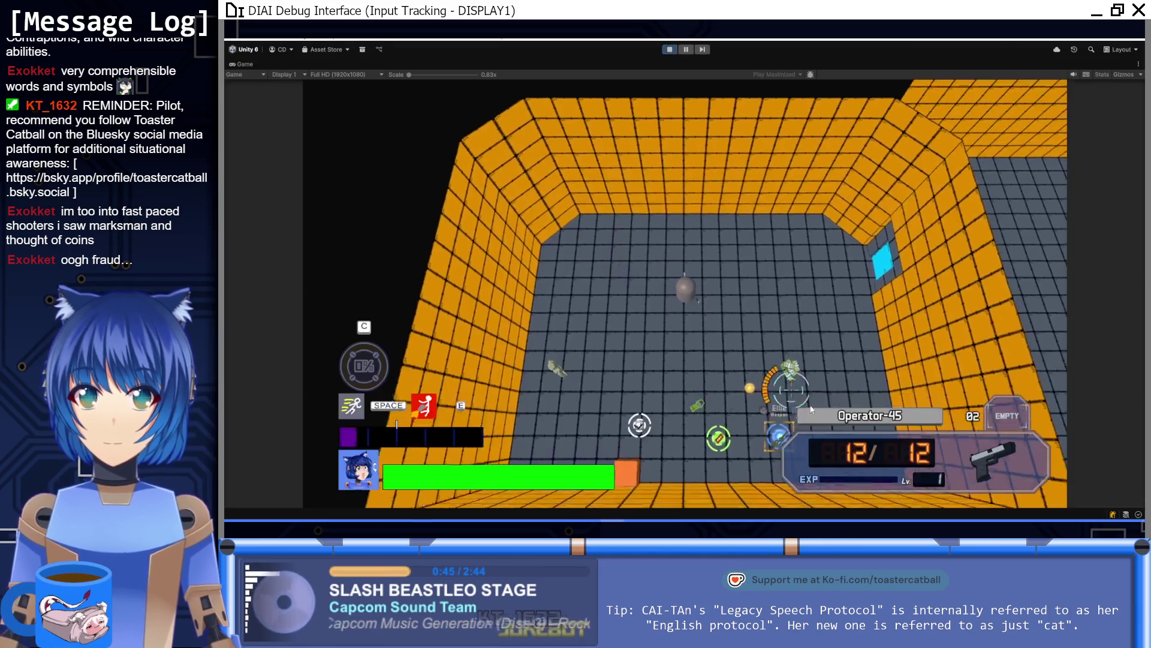
# Walk the player between the Volley Sidearm, Ellie and Brick pickups to view their cards
pyautogui.press('a')
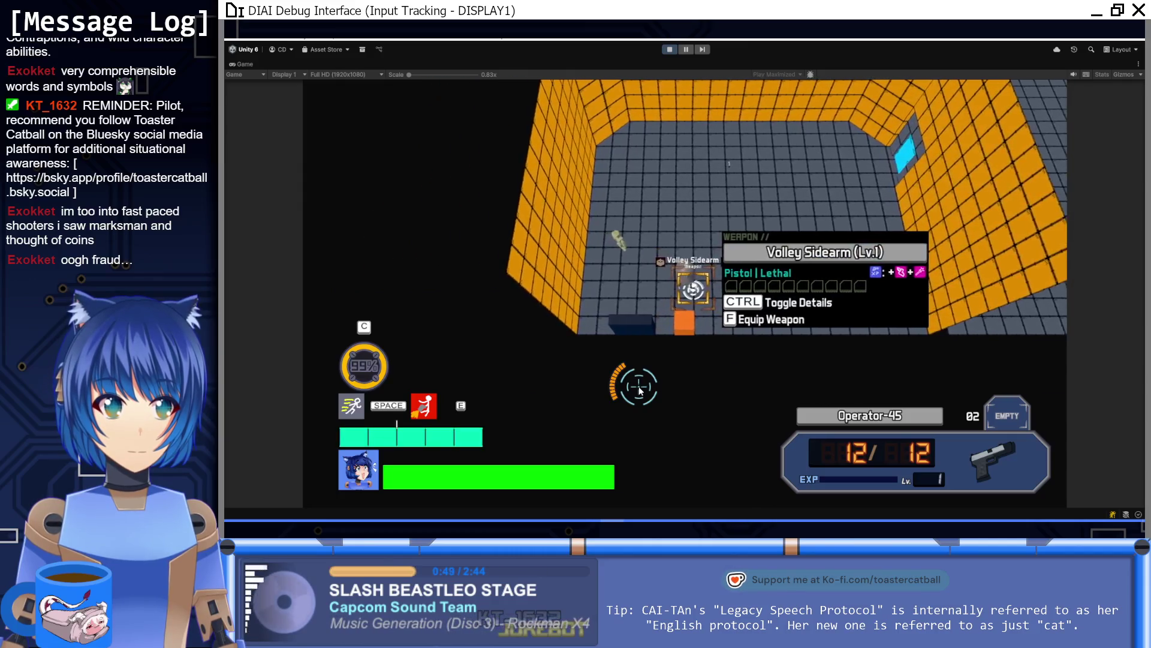
pyautogui.press('d')
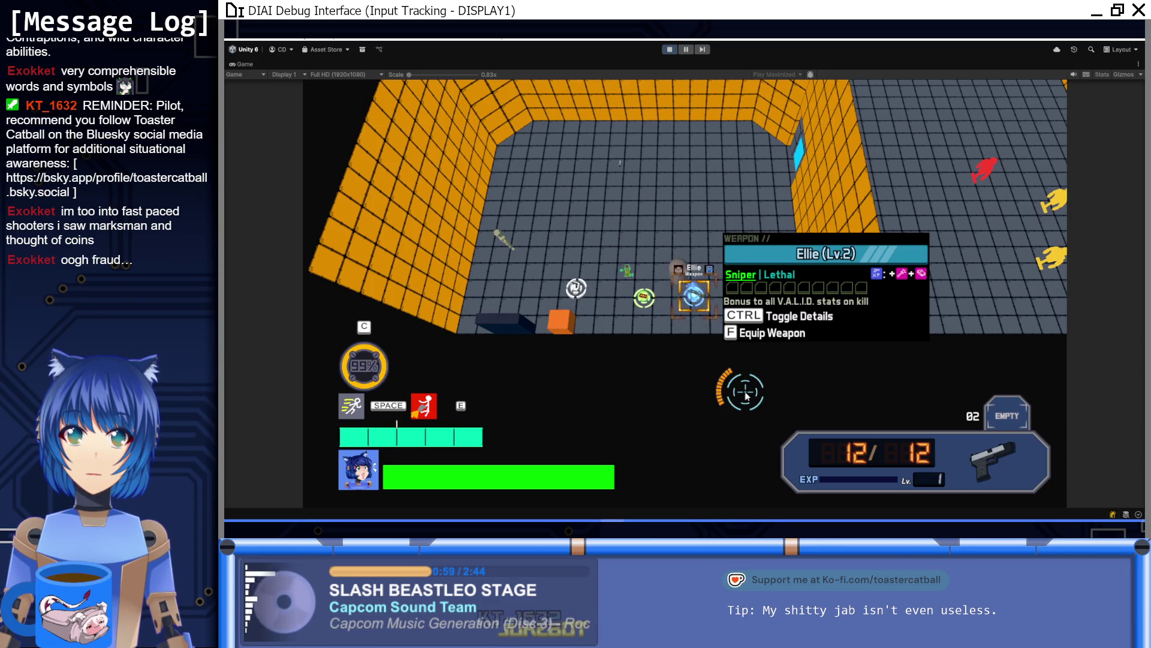
pyautogui.press('a')
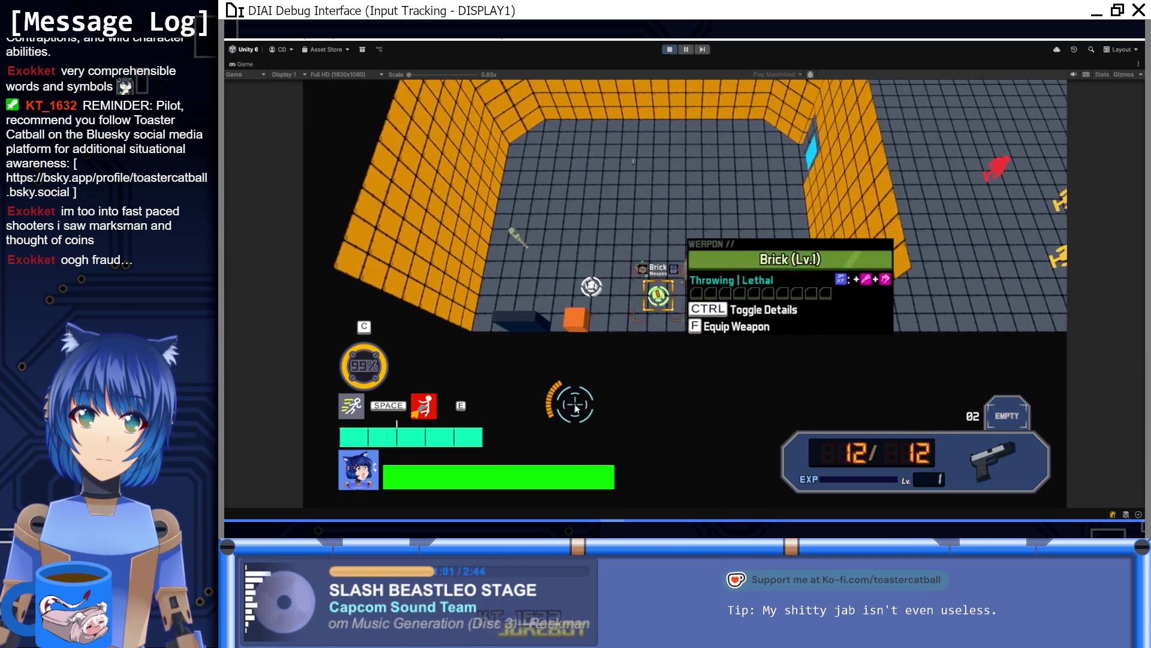
pyautogui.press('a')
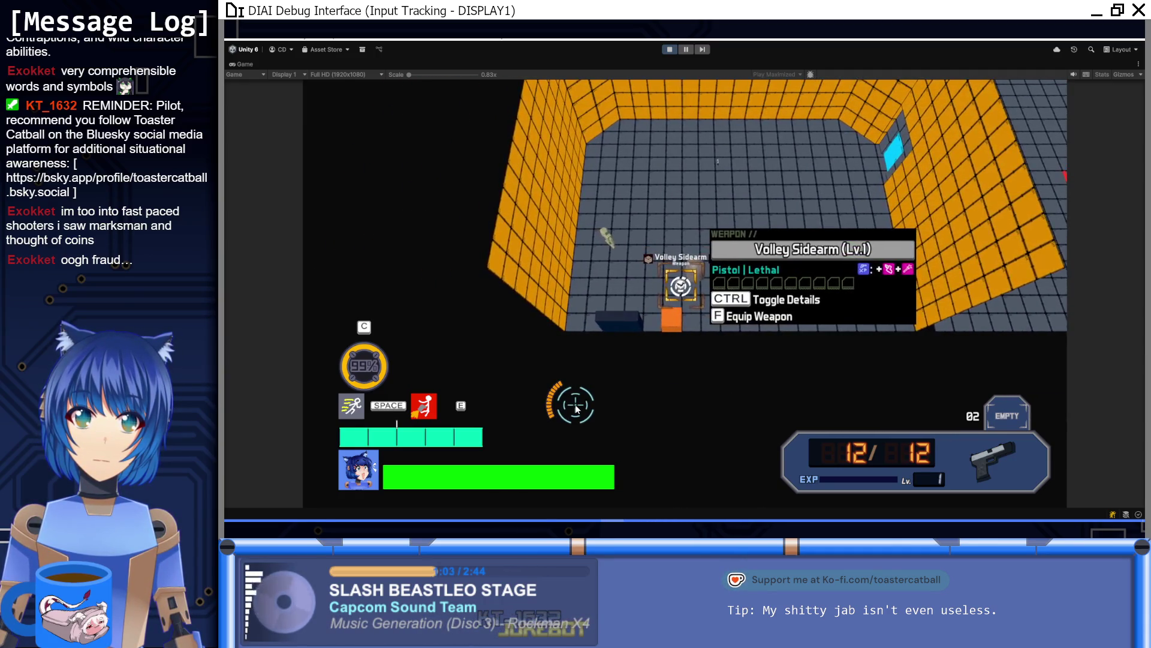
pyautogui.press('d')
pyautogui.press('a')
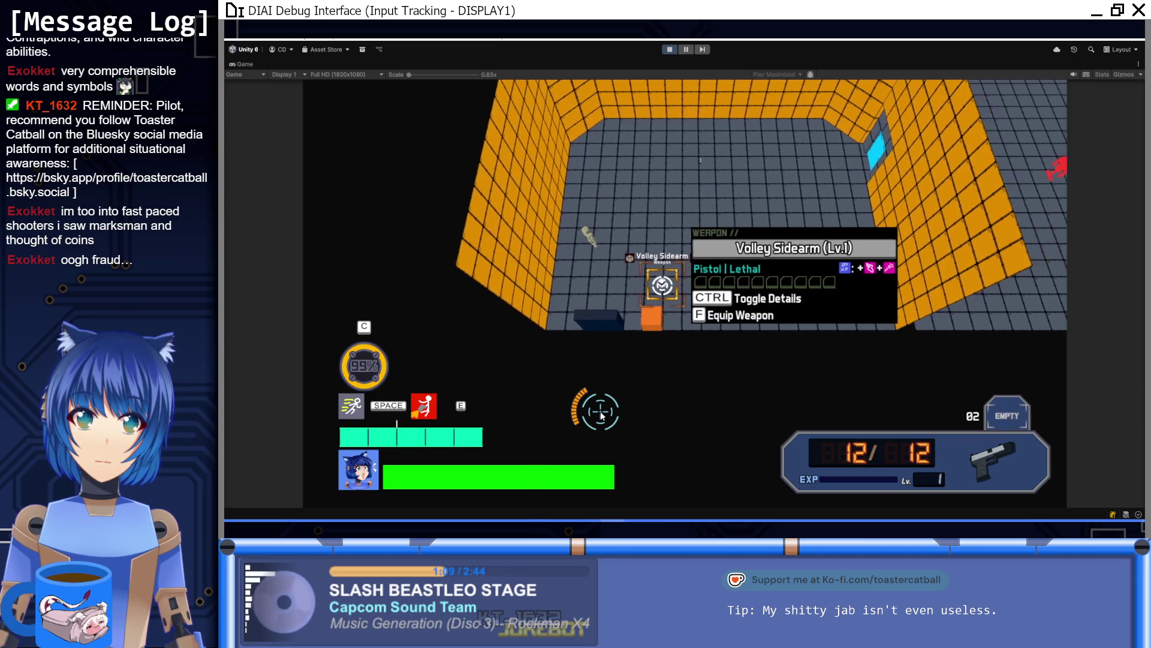
pyautogui.press('d')
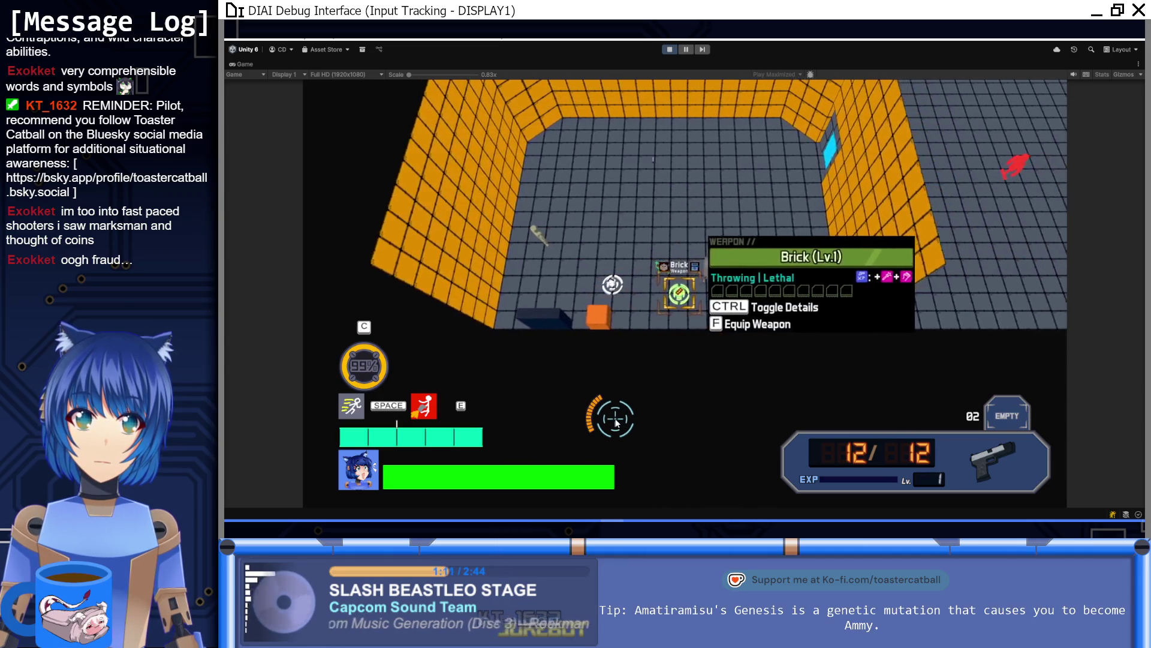
# Keep checking the Brick, Volley Sidearm and Ellie cards, then stop play and select font size
pyautogui.press('a')
pyautogui.press('d')
pyautogui.press('a')
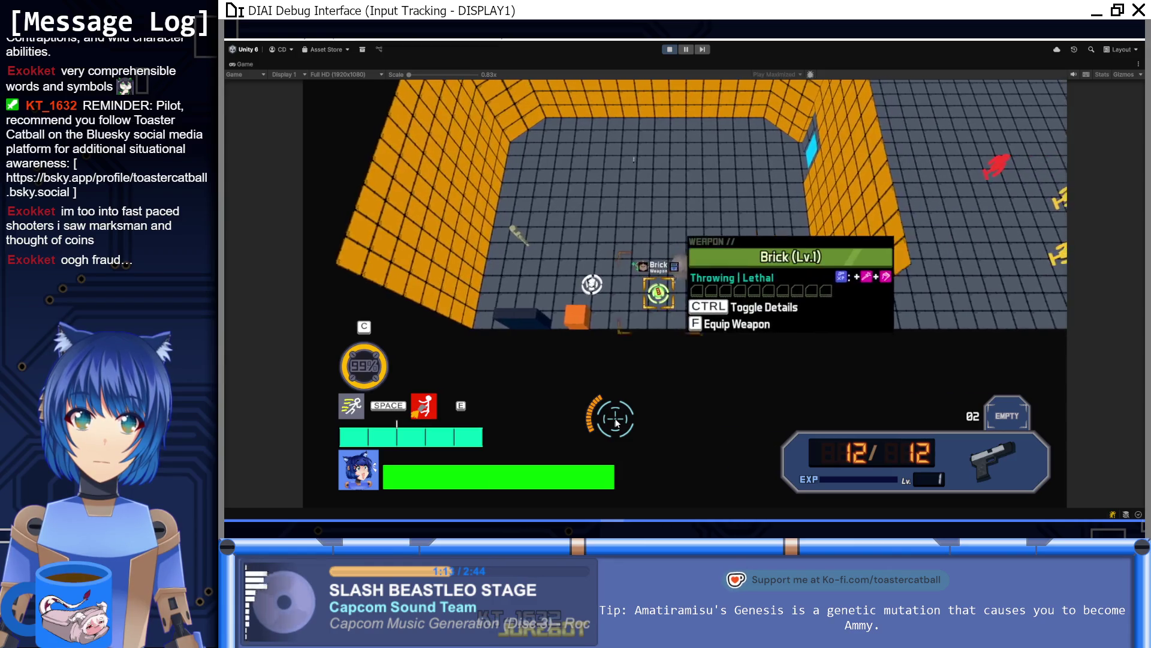
pyautogui.press('a')
pyautogui.press('d')
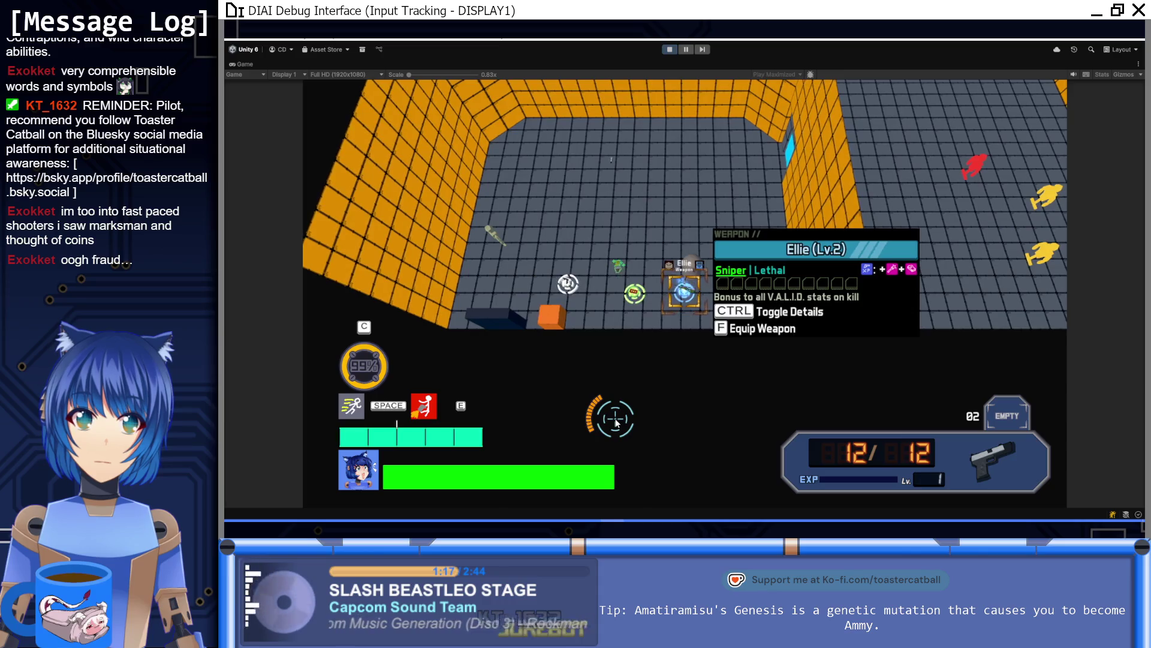
pyautogui.press('a')
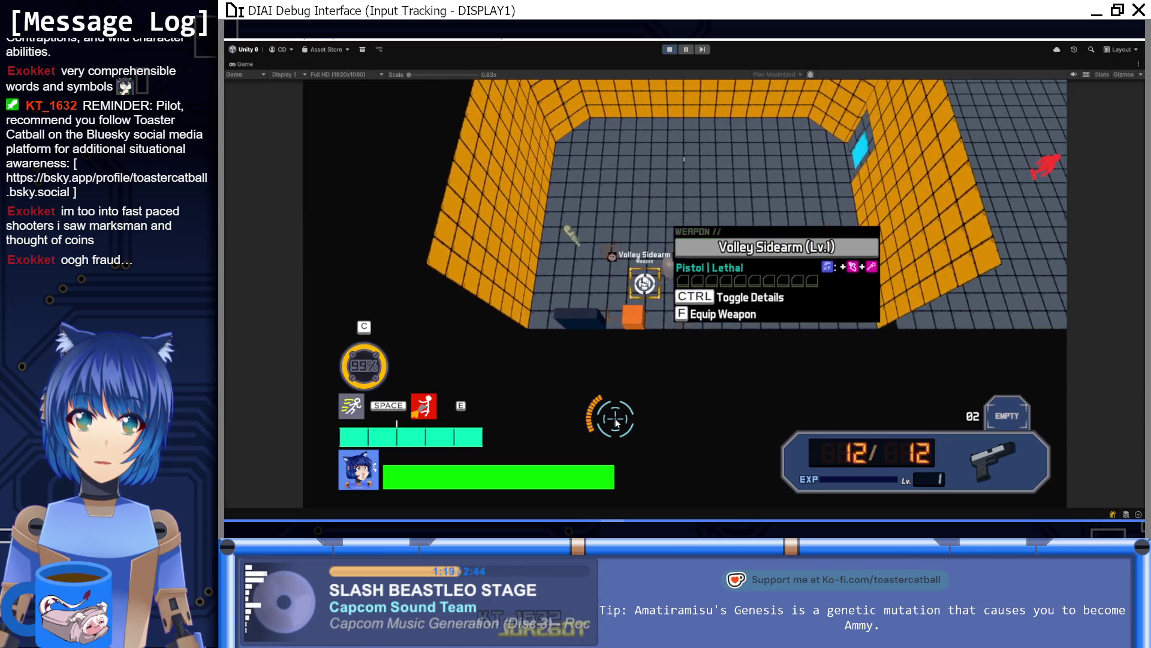
pyautogui.press('a')
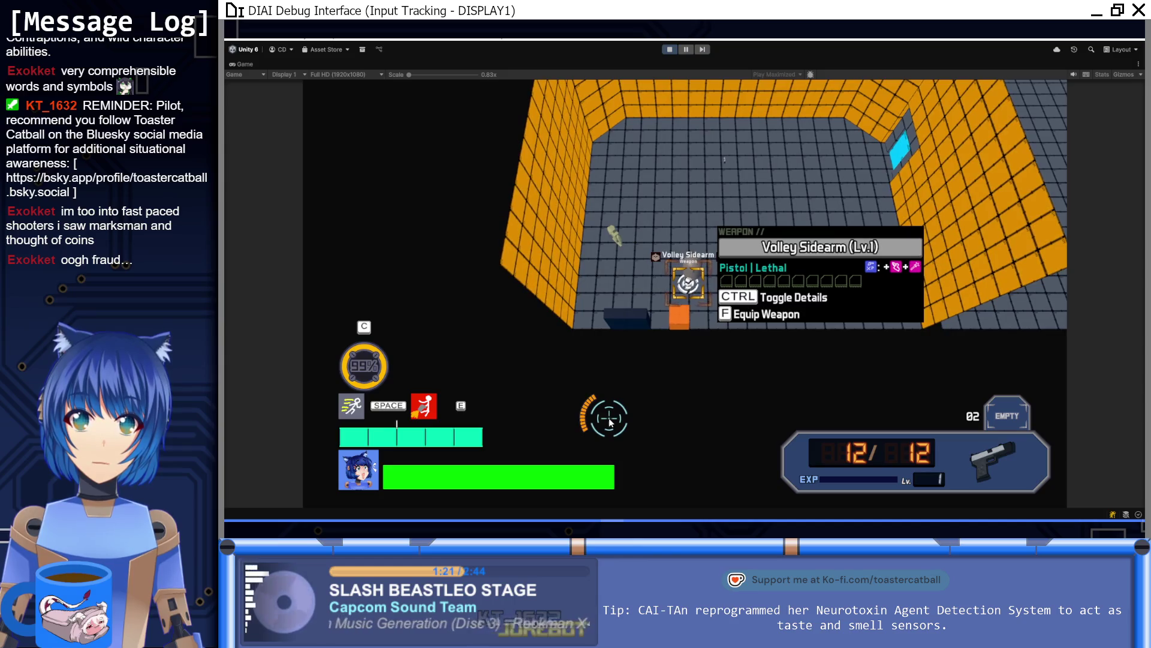
pyautogui.press('w')
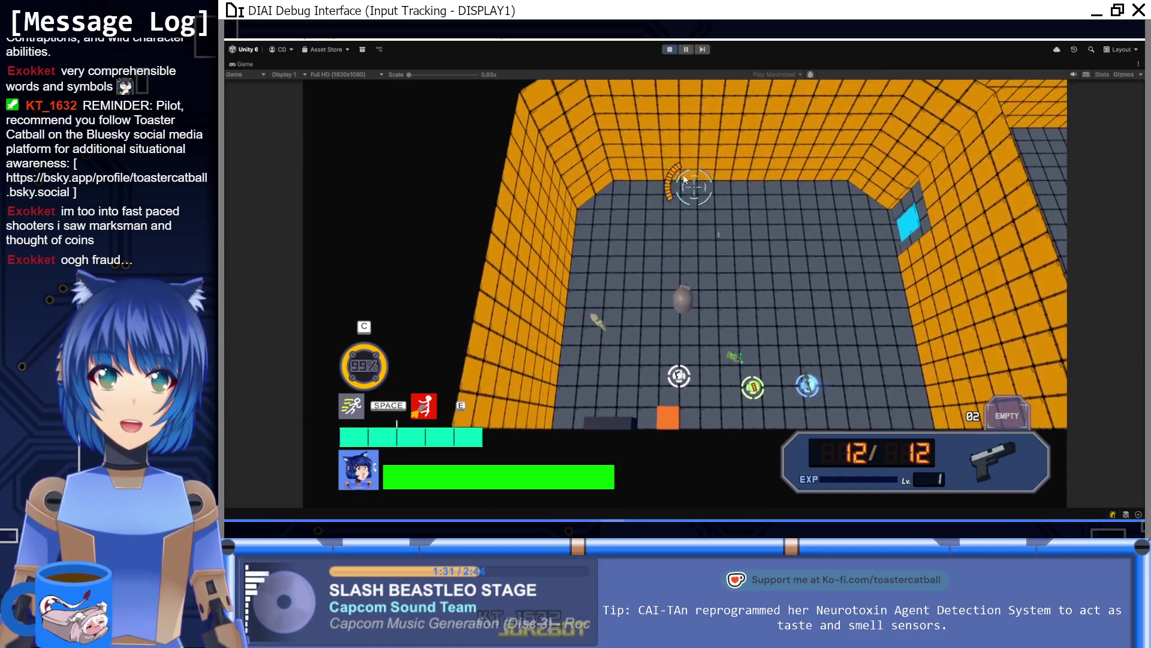
pyautogui.hotkey('ctrl', 'p')
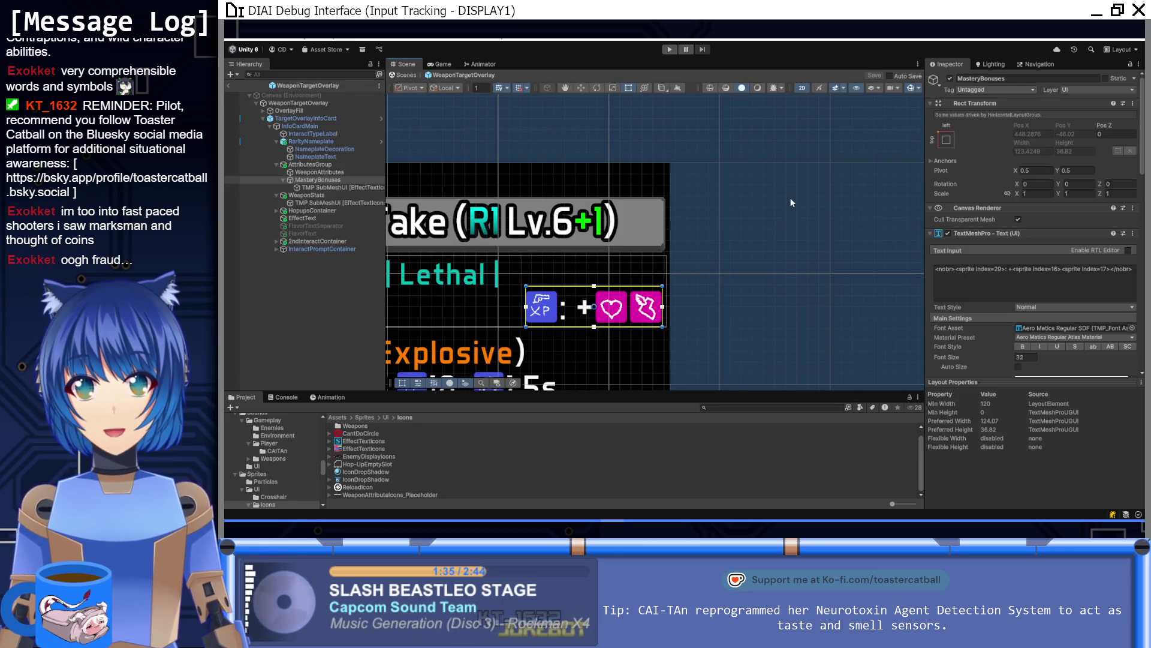
pyautogui.click(1025, 358)
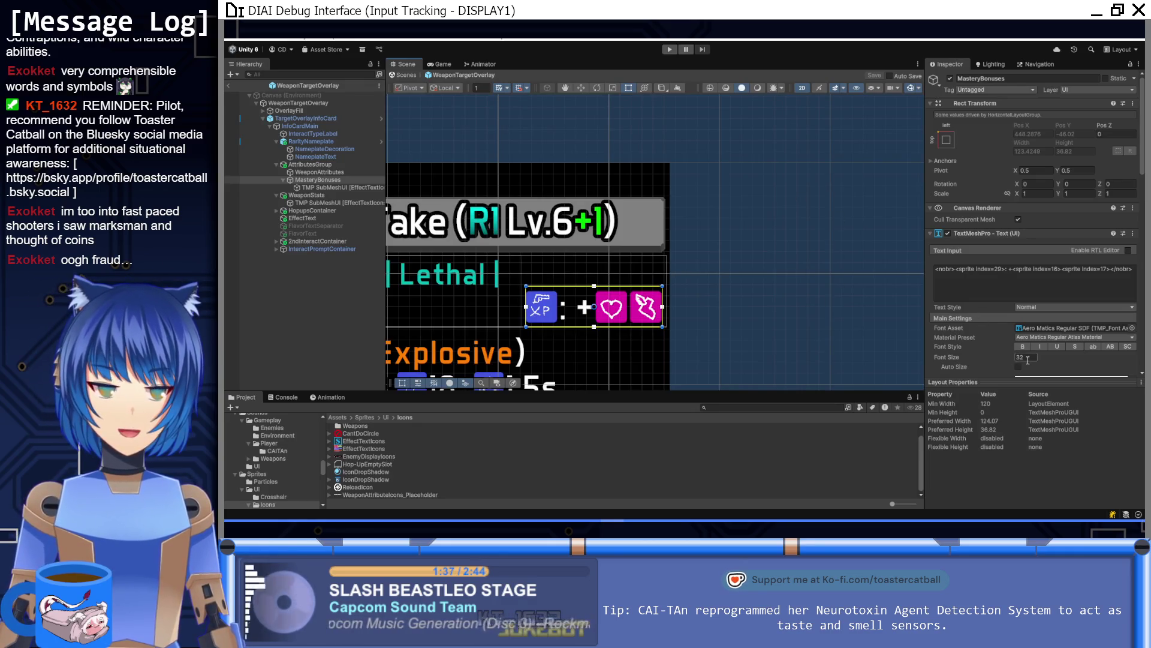
# Set MasteryBonuses font size to 34 and minimum width to 128, and save the overlay
pyautogui.write('34')
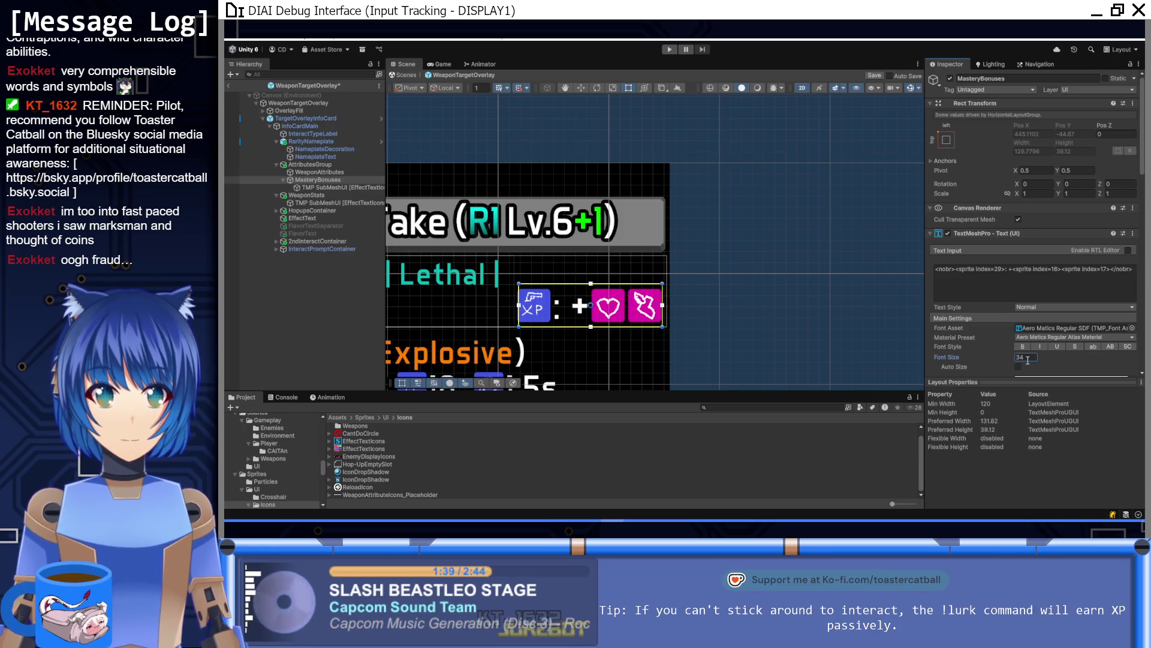
pyautogui.scroll(-3, 1035, 372)
pyautogui.scroll(-2, 1043, 307)
pyautogui.click(1055, 318)
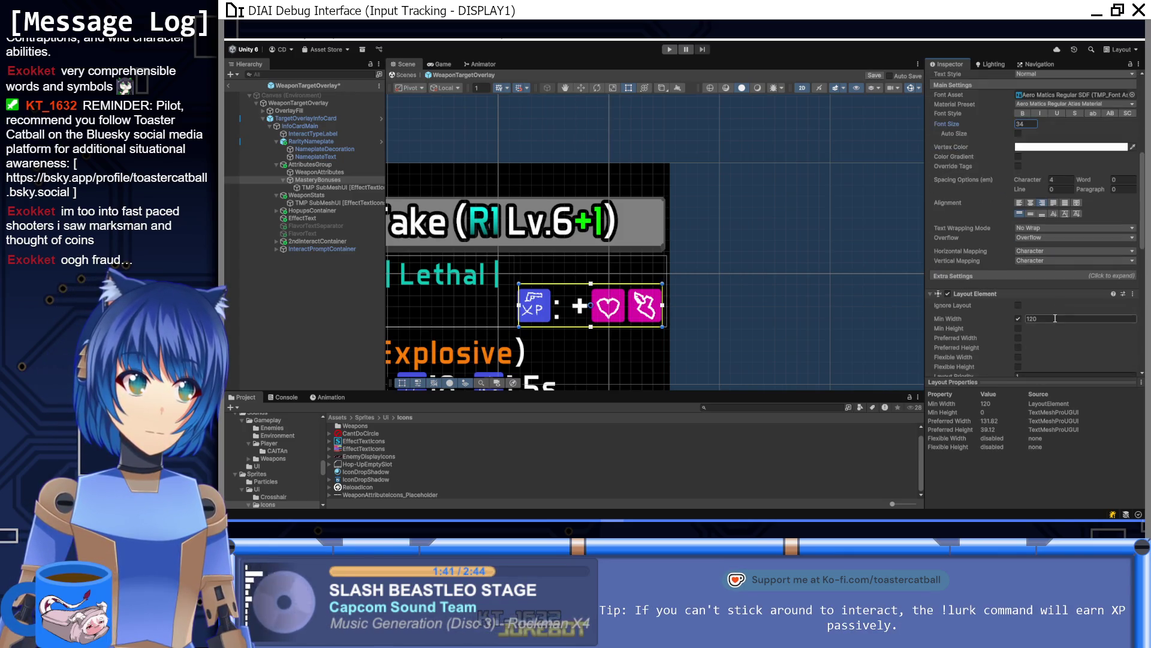
pyautogui.write('124')
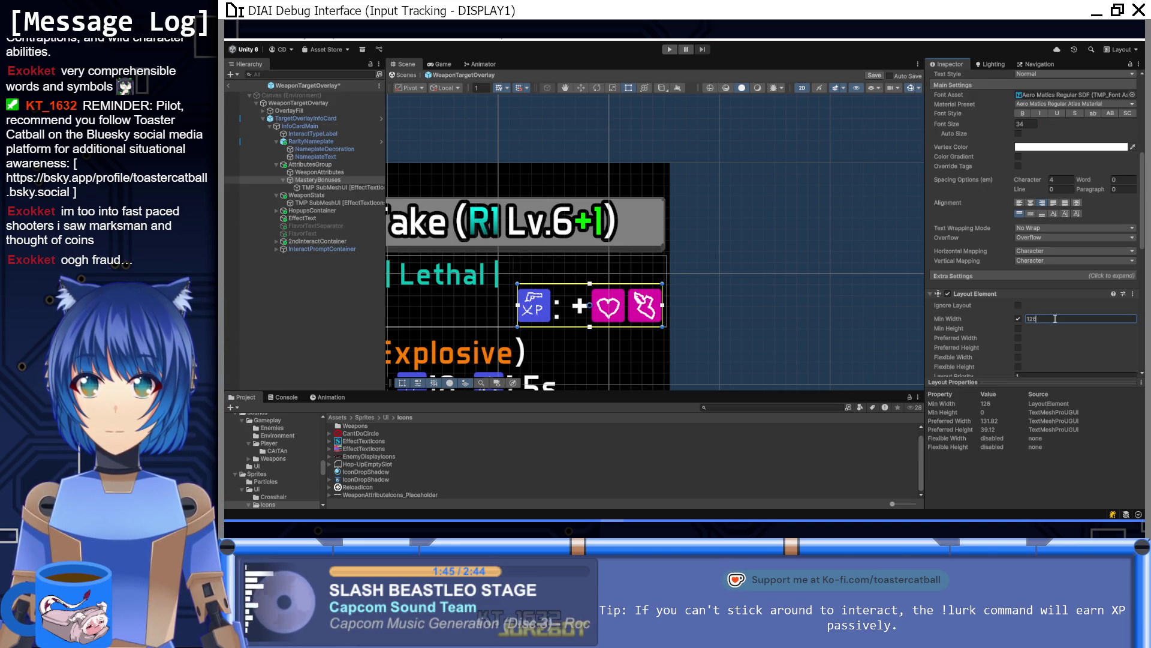
pyautogui.write('8')
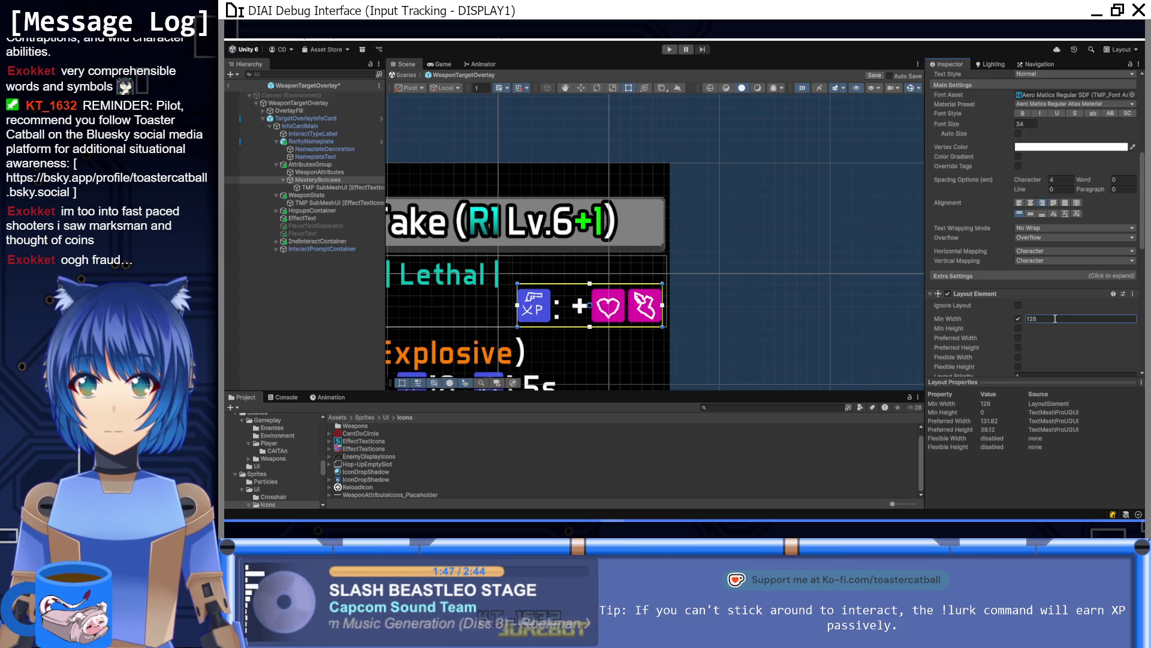
pyautogui.scroll(-2, 675, 270)
pyautogui.hotkey('ctrl', 's')
pyautogui.press('f')
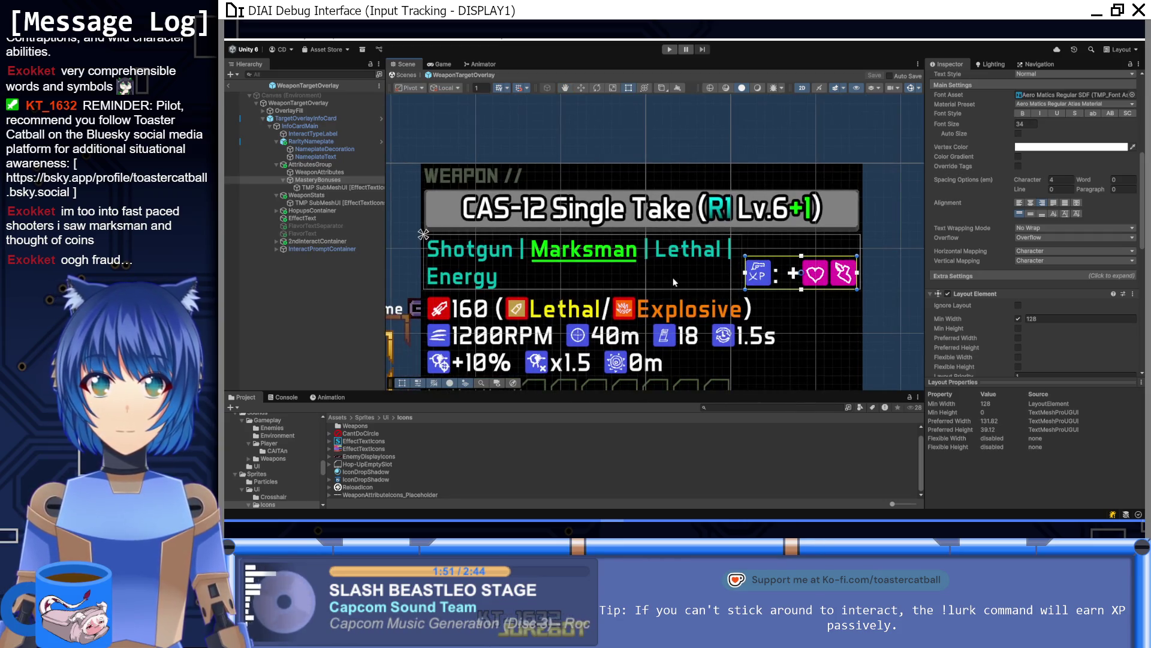
# Zoom out and centre the weapon card in the Scene view, then start the game
pyautogui.scroll(-5, 678, 264)
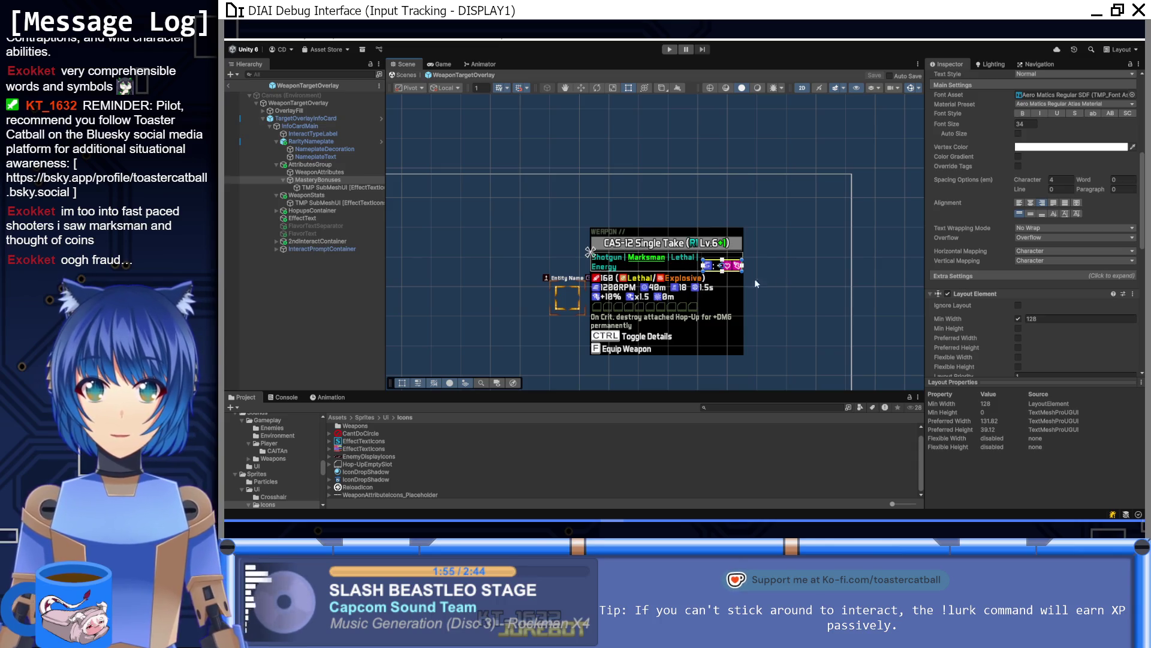
pyautogui.moveTo(764, 245); pyautogui.dragTo(779, 211)
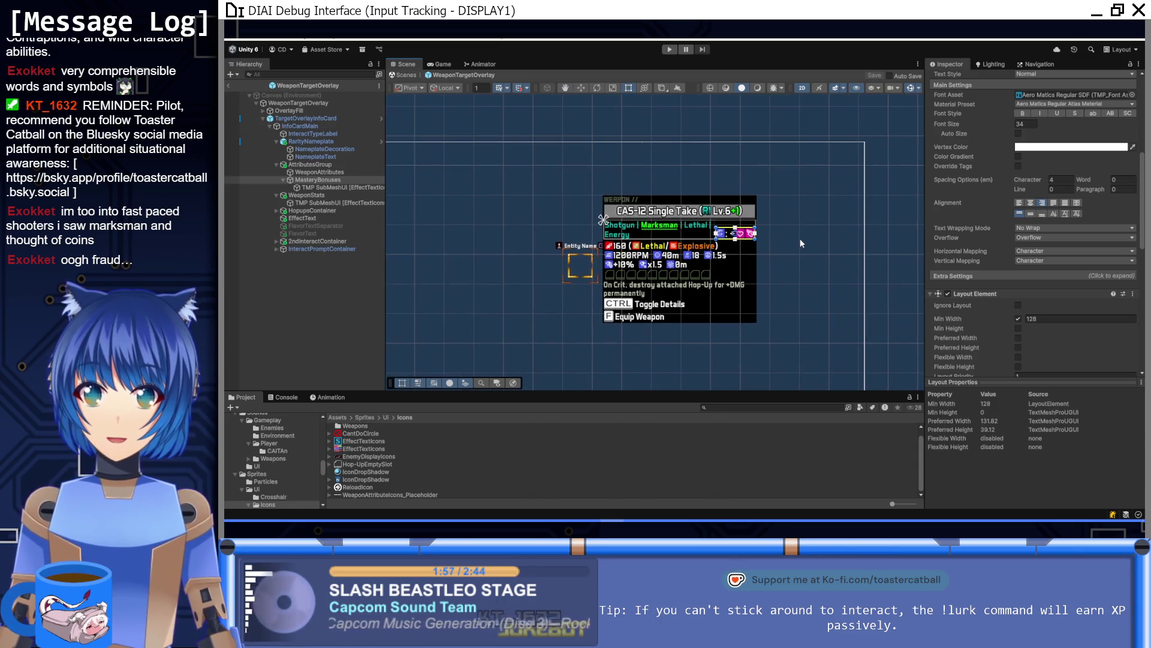
pyautogui.click(670, 49)
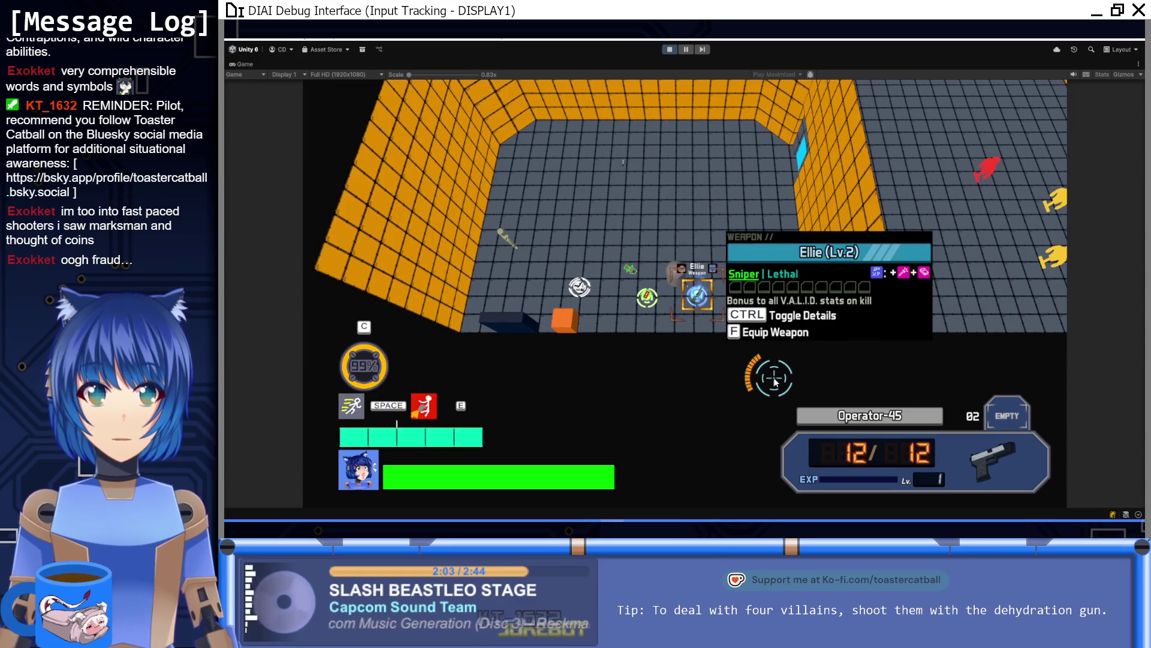
# Walk from the Volley Sidearm past Brick to Ellie to compare cards, then stop play
pyautogui.press('a')
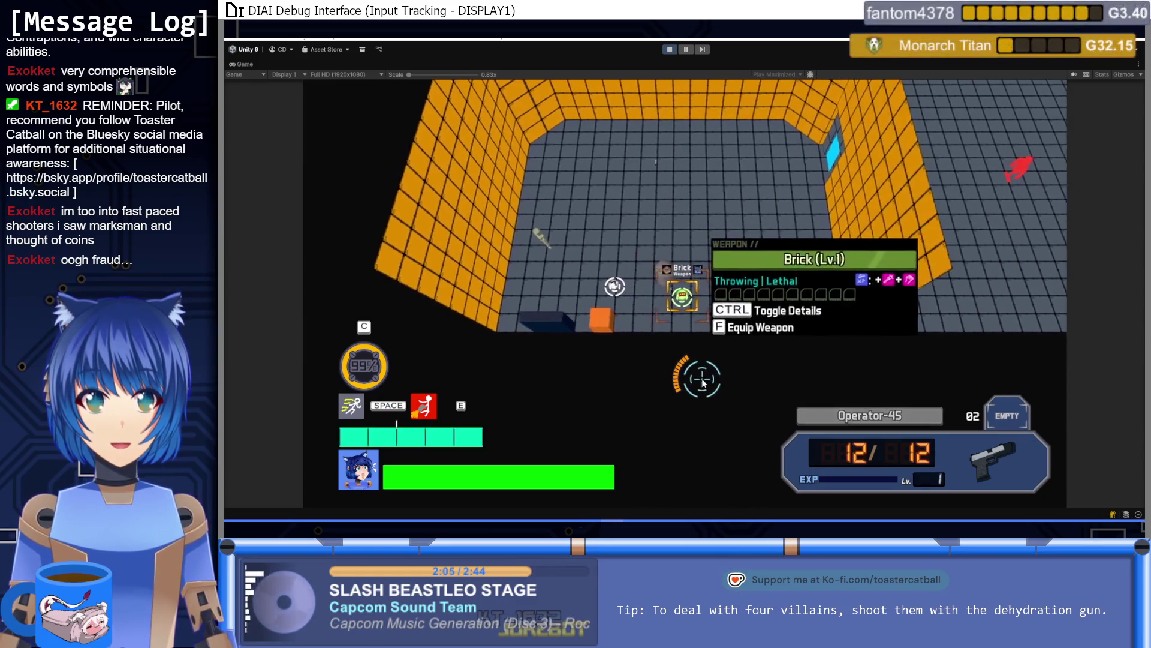
pyautogui.press('d')
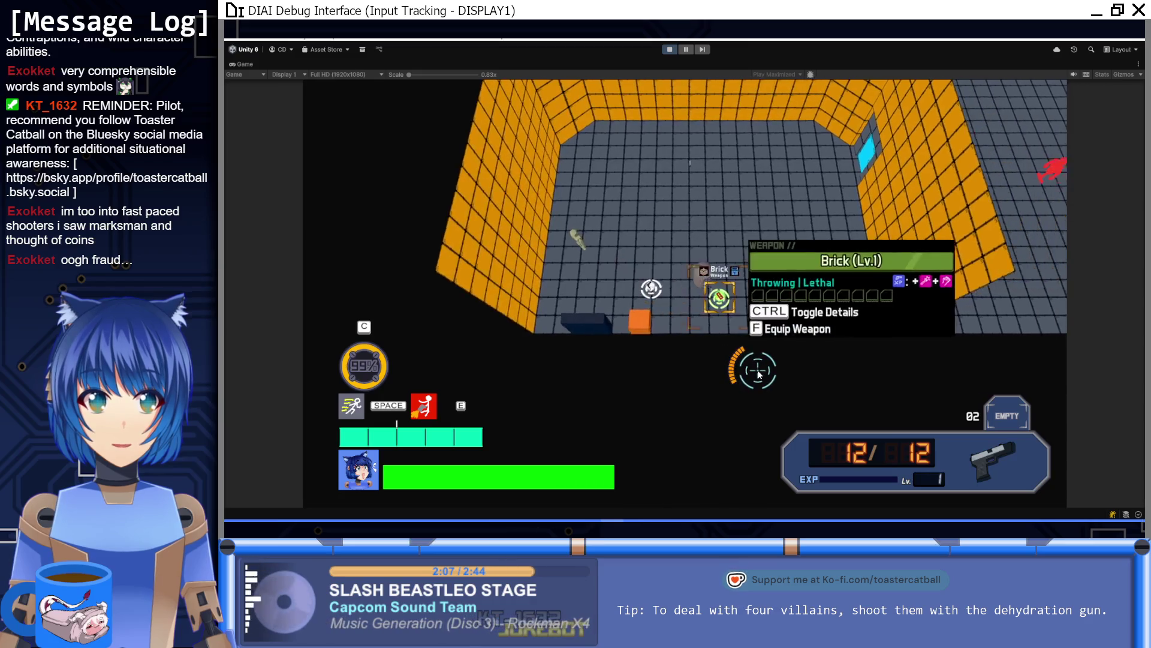
pyautogui.press('d')
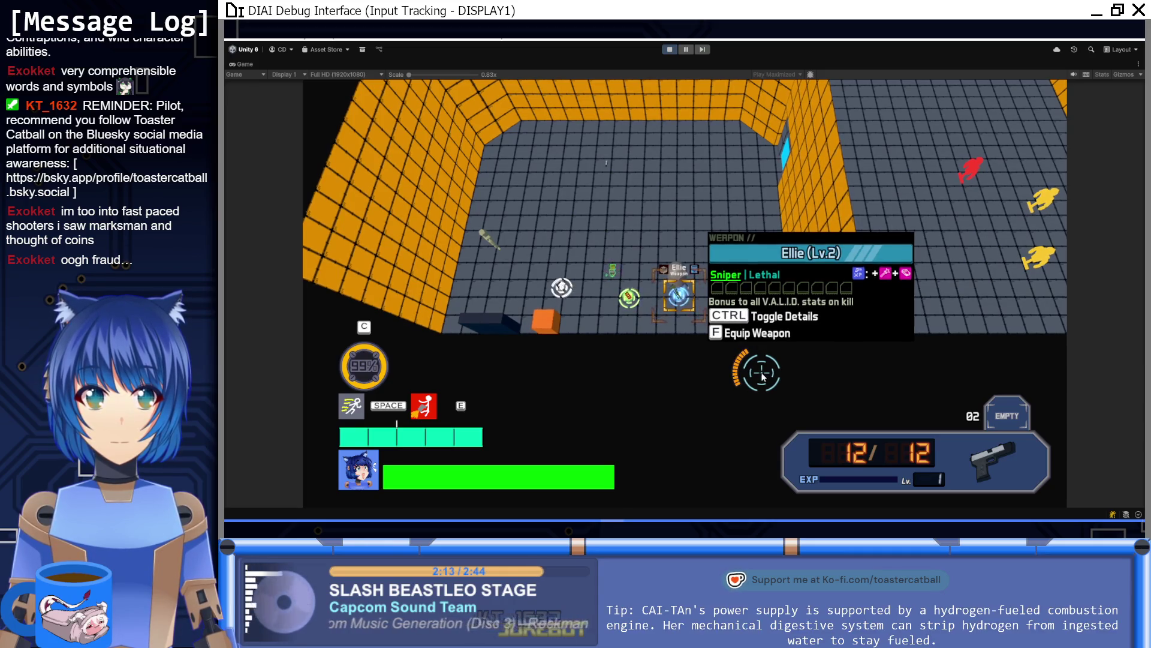
pyautogui.press('w')
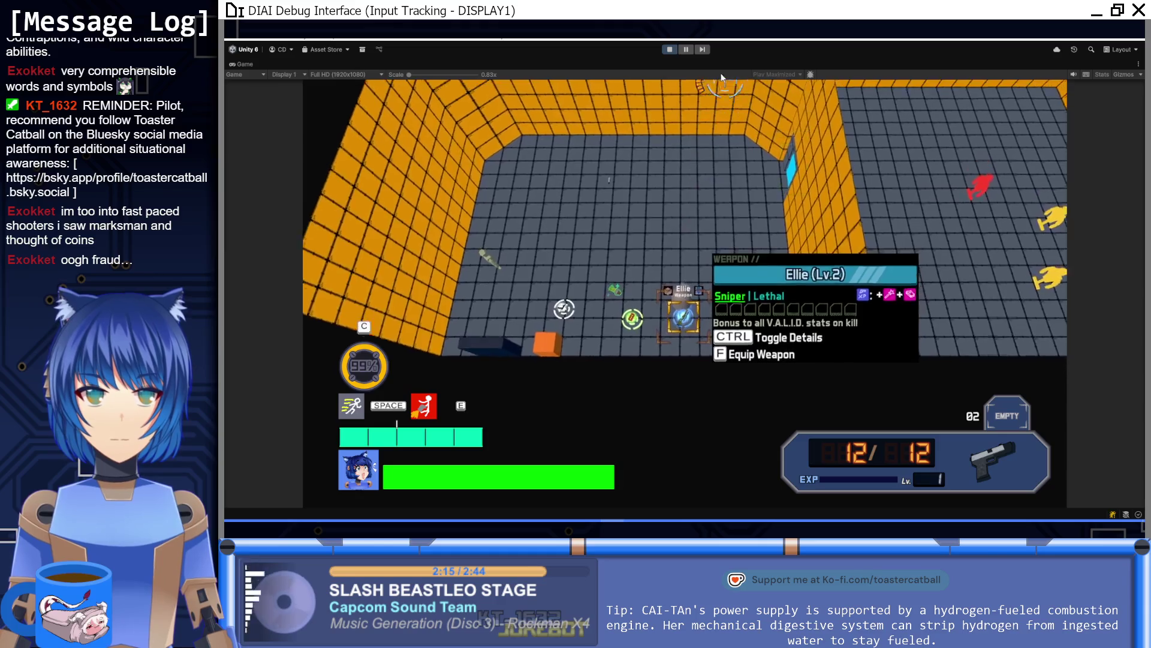
pyautogui.hotkey('ctrl', 'p')
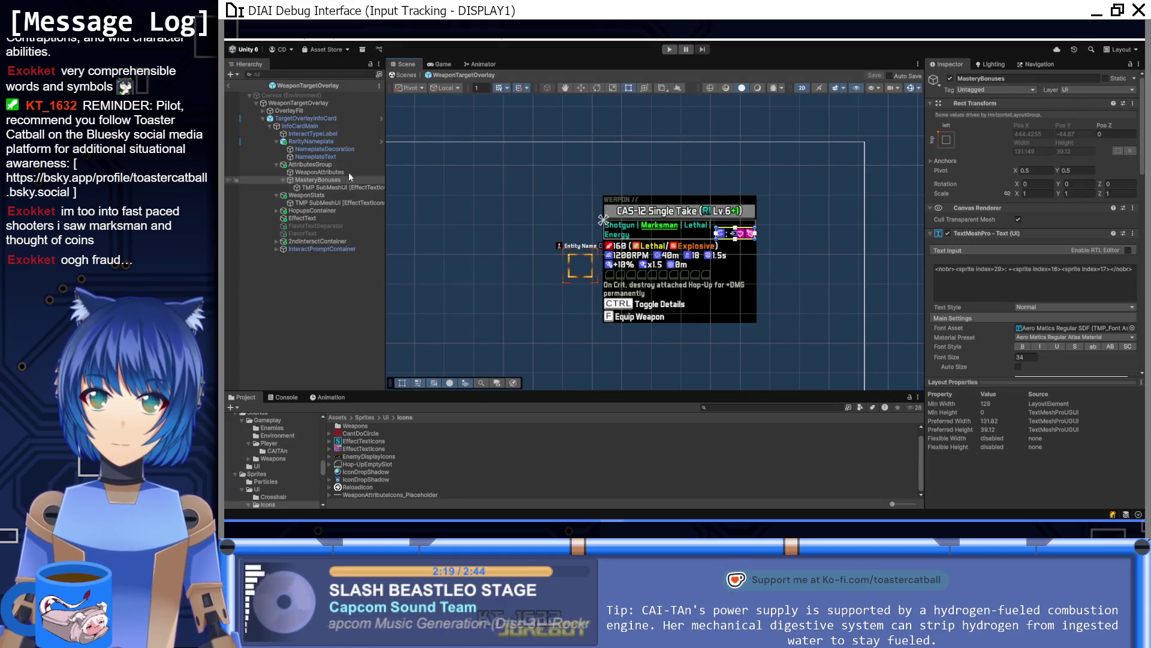
# Select the HUDStyleData asset in Assets > Data > HUDStyle
pyautogui.click(317, 103)
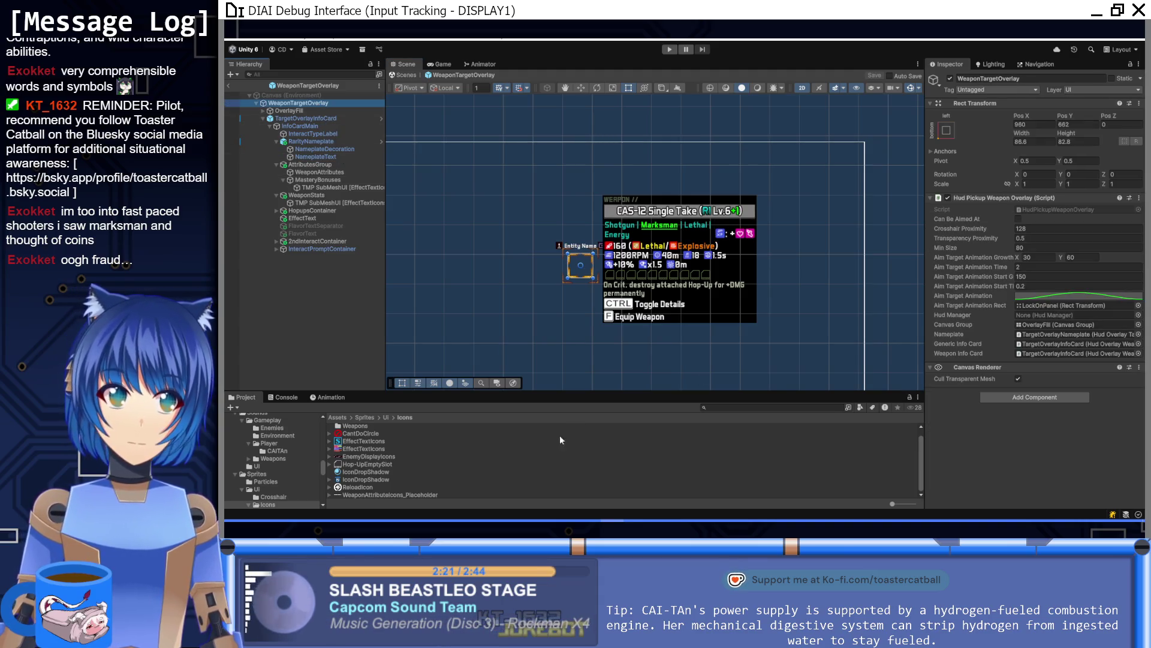
pyautogui.click(342, 418)
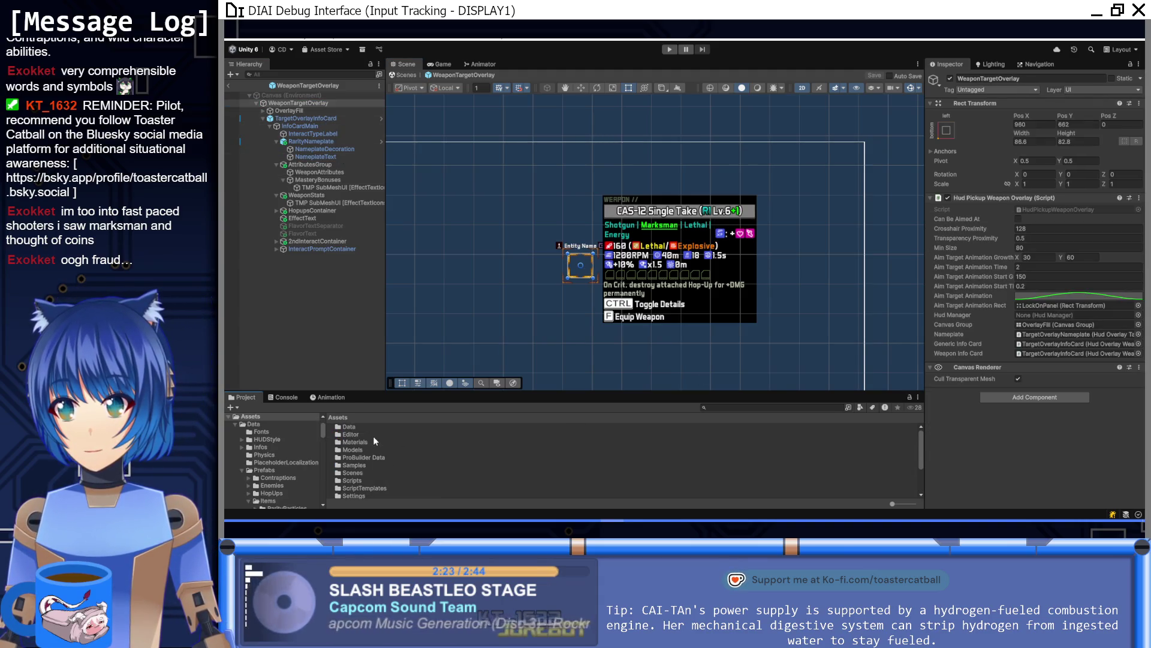
pyautogui.scroll(3, 366, 431)
pyautogui.doubleClick(359, 426)
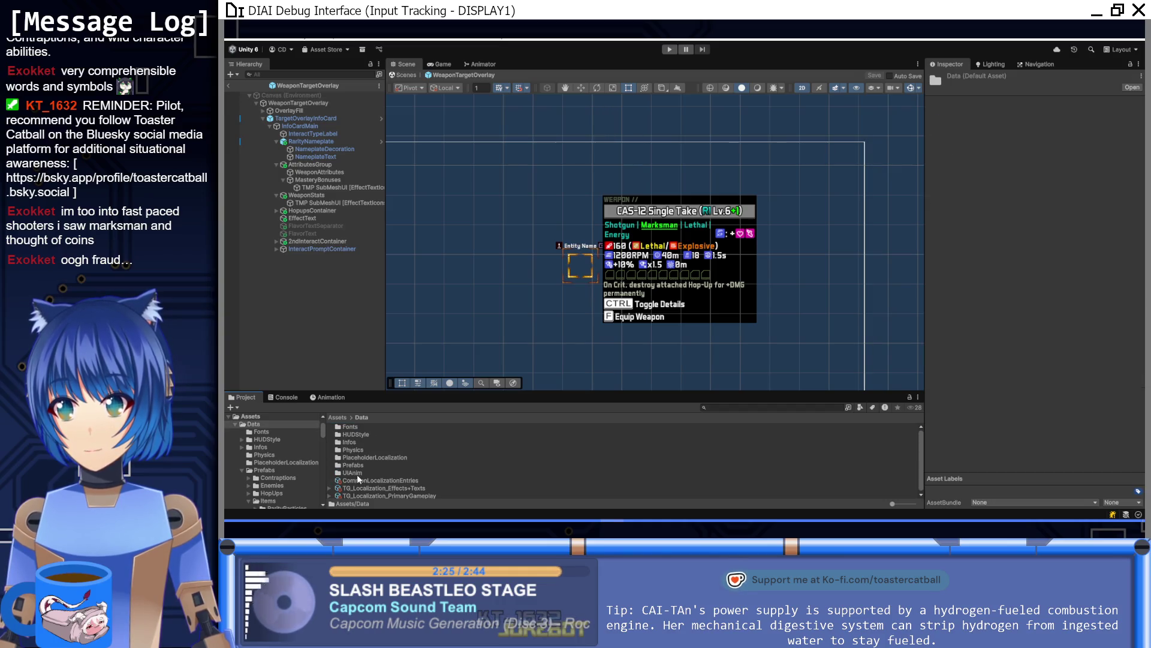
pyautogui.doubleClick(357, 434)
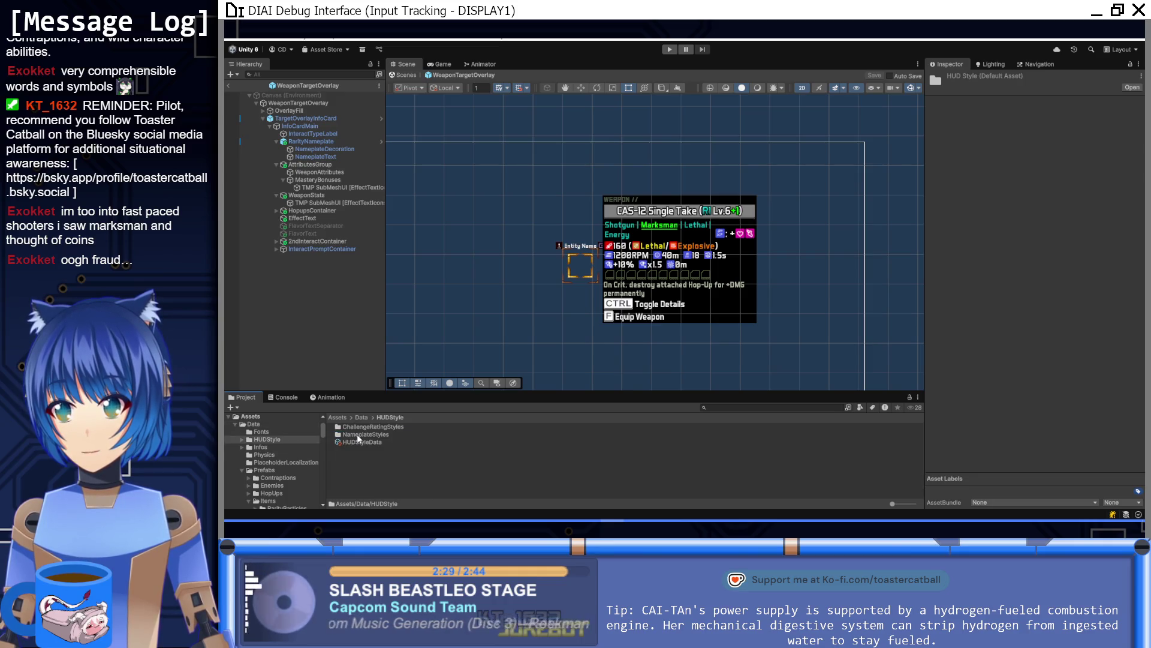
pyautogui.click(361, 441)
# Inspect the Weapon Info Format Mastery strings, placing the cursor at the first one's start
pyautogui.scroll(-10, 1002, 317)
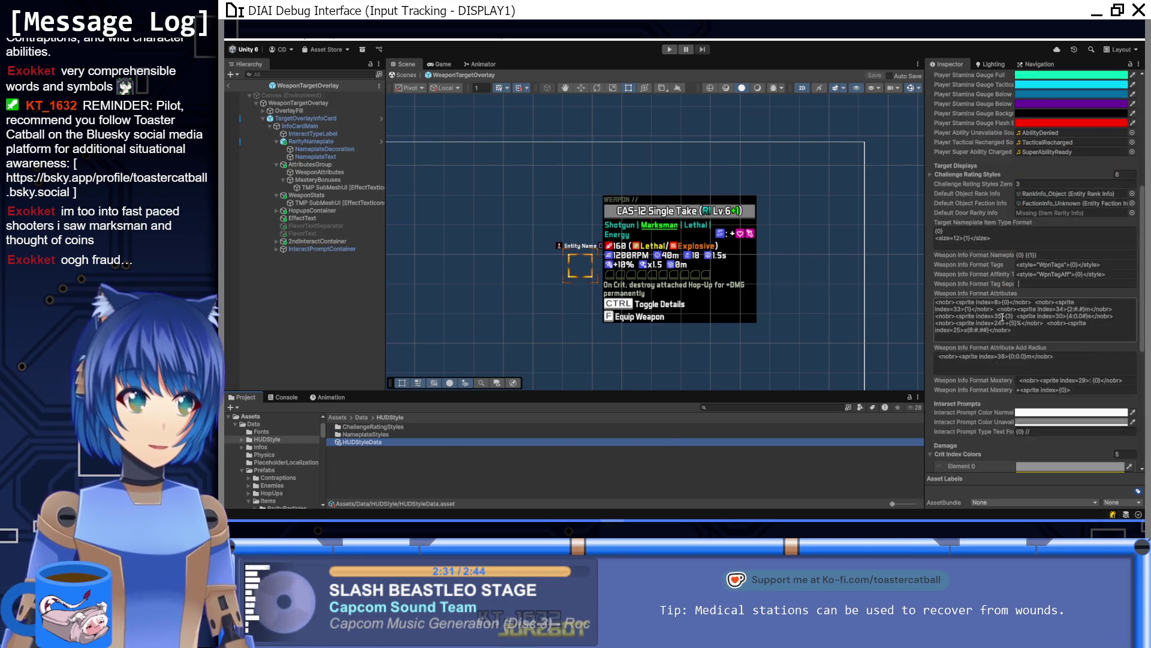
pyautogui.scroll(-5, 1000, 320)
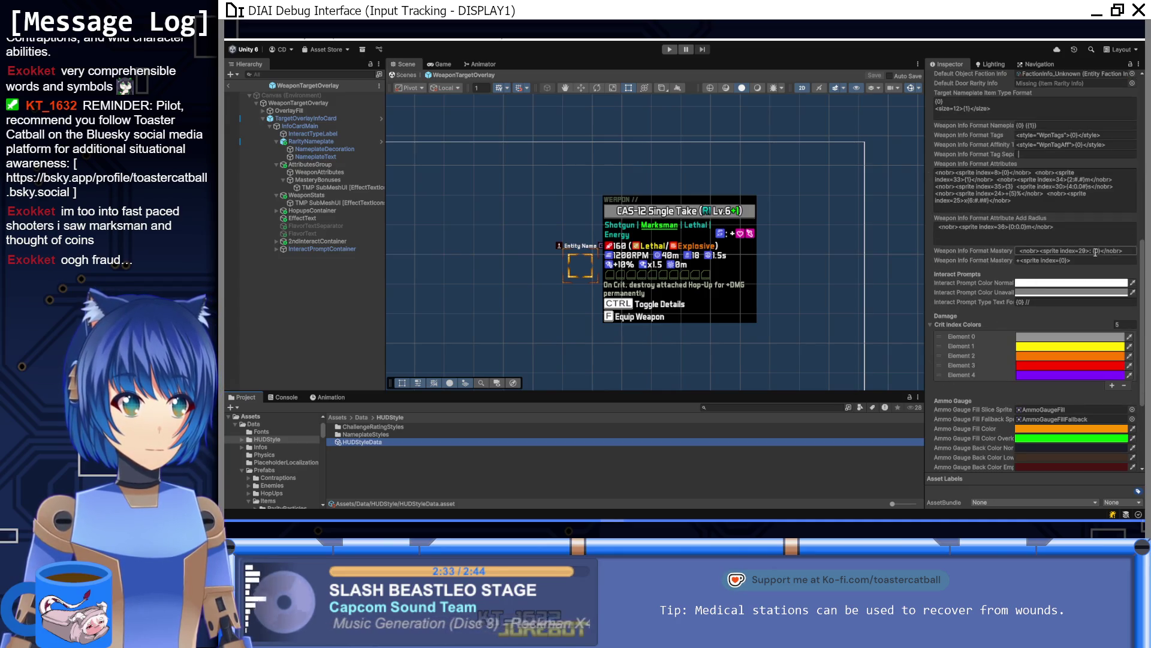
pyautogui.click(1023, 260)
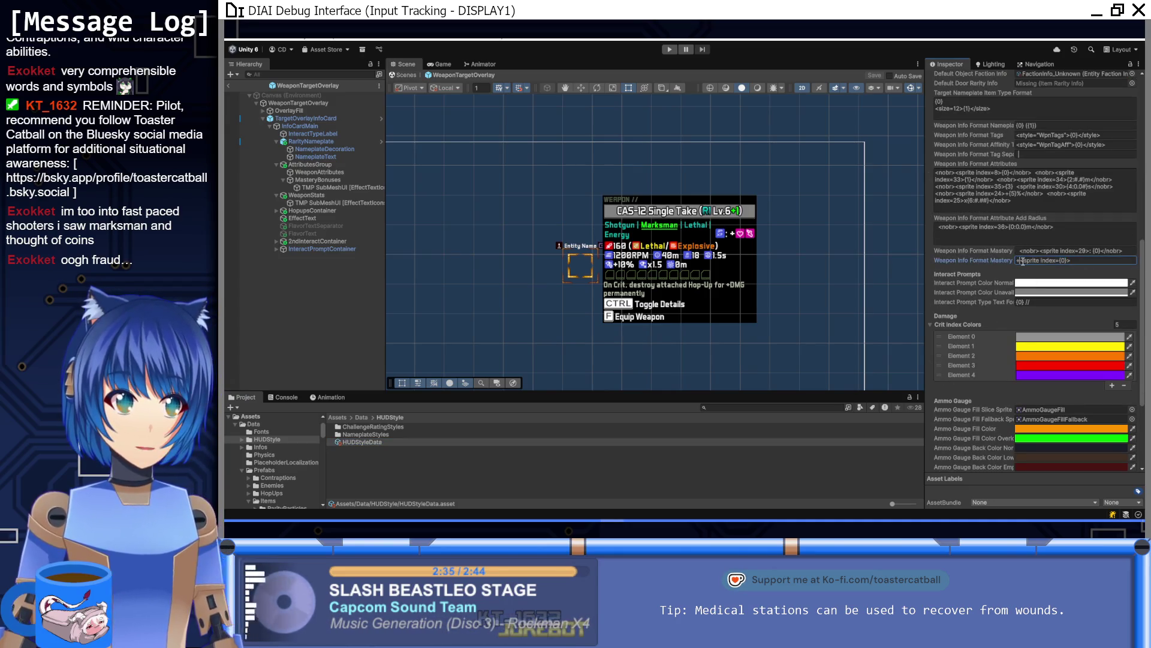
pyautogui.click(1093, 250)
pyautogui.click(1093, 250)
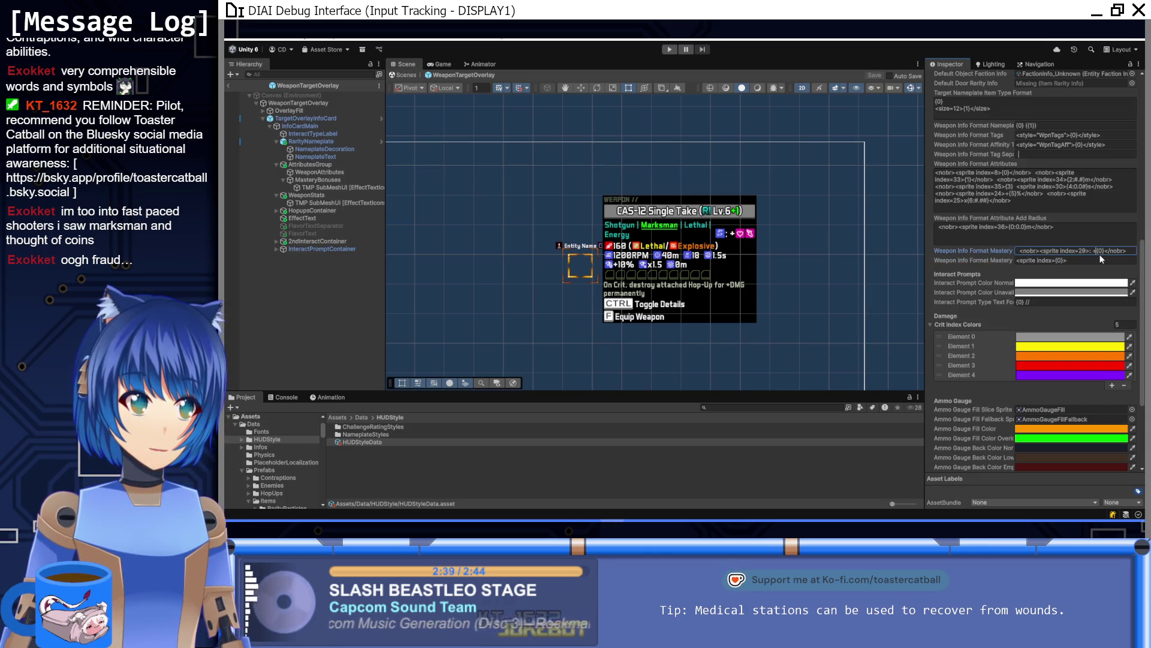
pyautogui.press('Home')
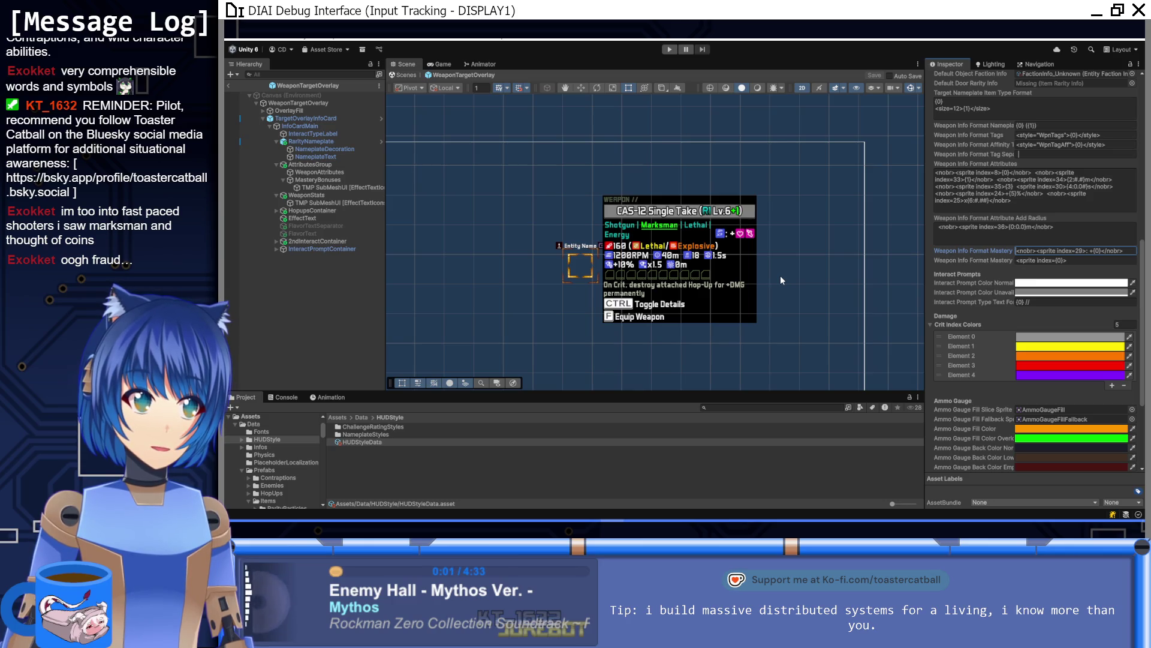
# Playtest once, walking the player from the Brick card to Ellie, then stop
pyautogui.click(669, 49)
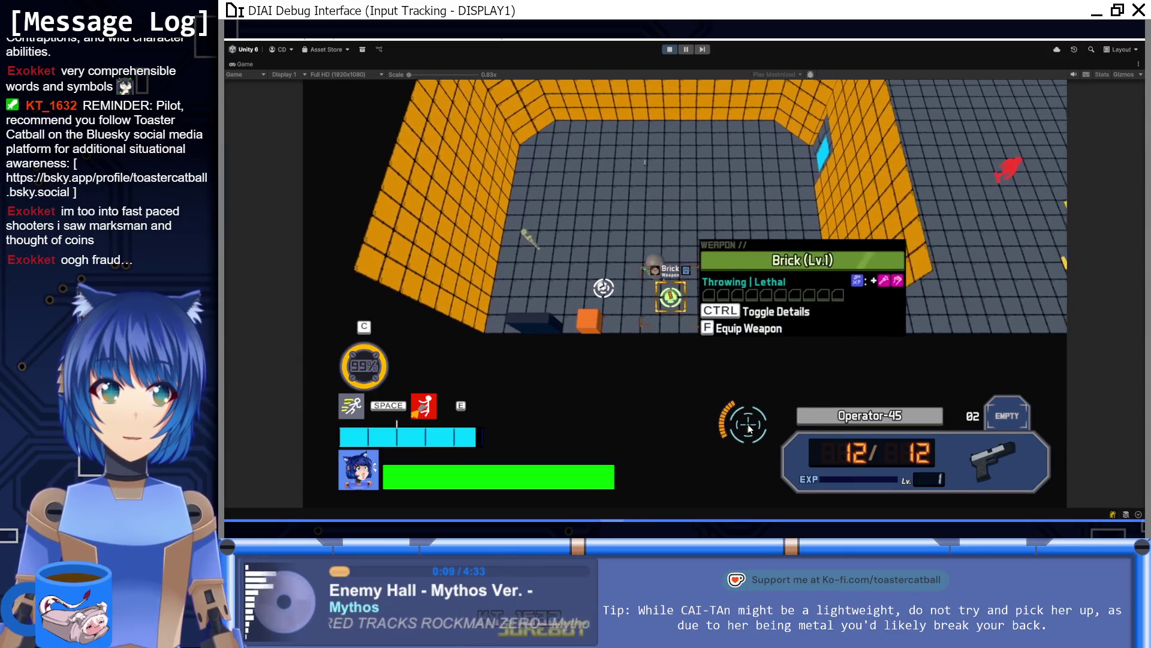
pyautogui.press('d')
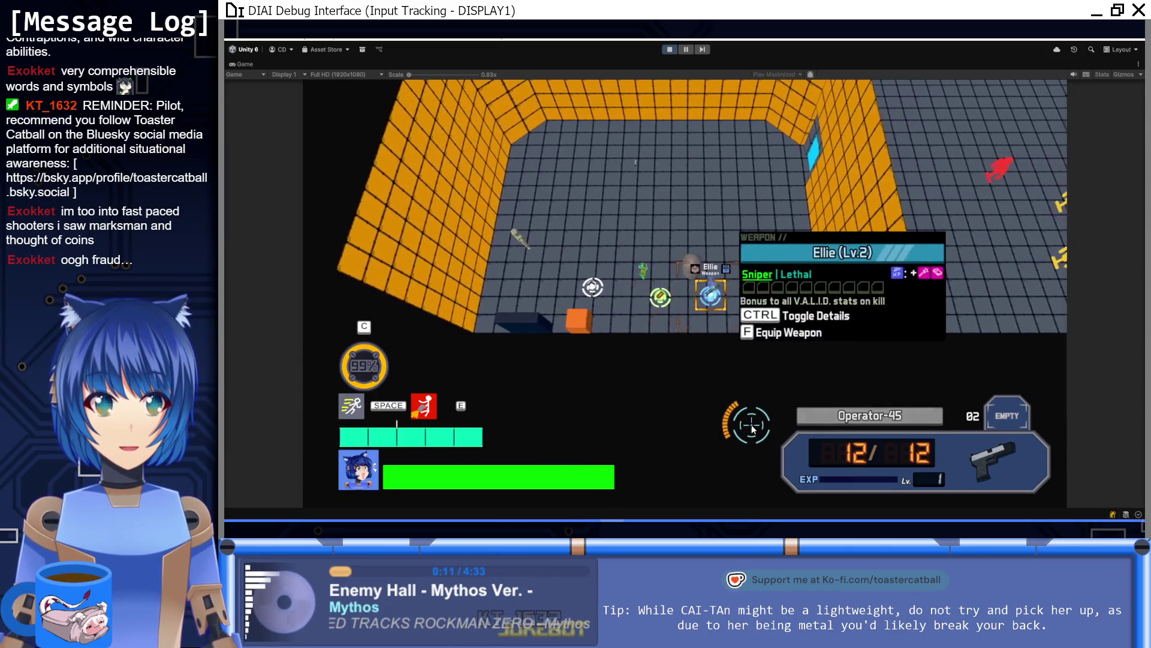
pyautogui.click(669, 50)
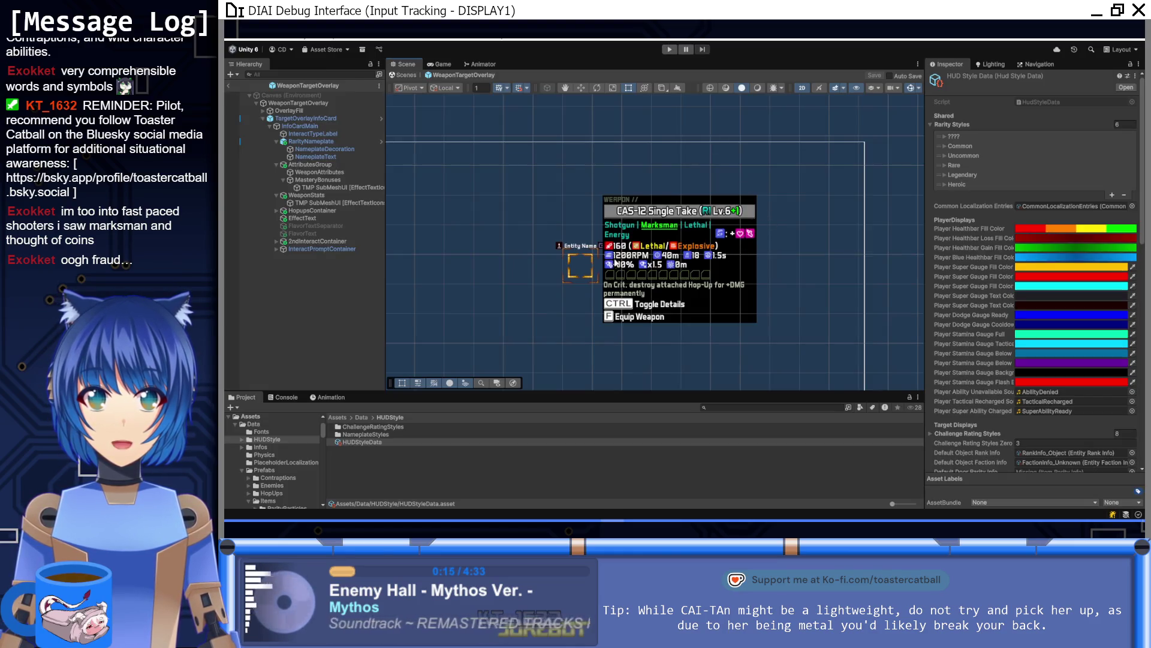
# Replay and walk among the Volley Sidearm, Ellie and Brick cards, then stop Play mode
pyautogui.click(669, 49)
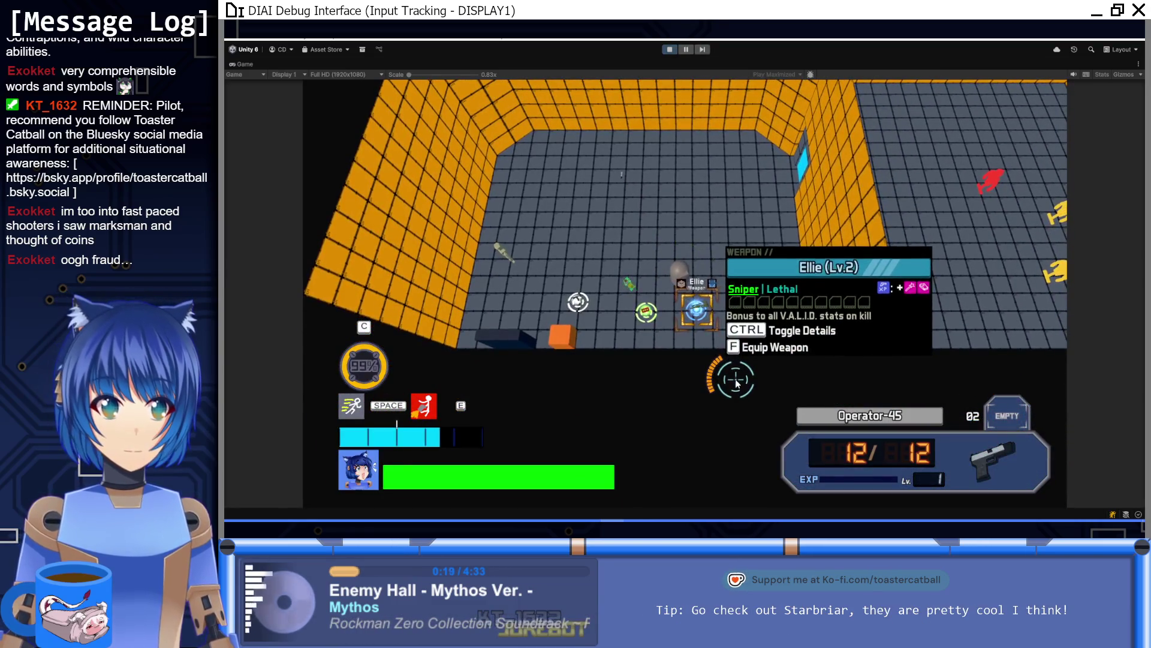
pyautogui.press('a')
pyautogui.press('d')
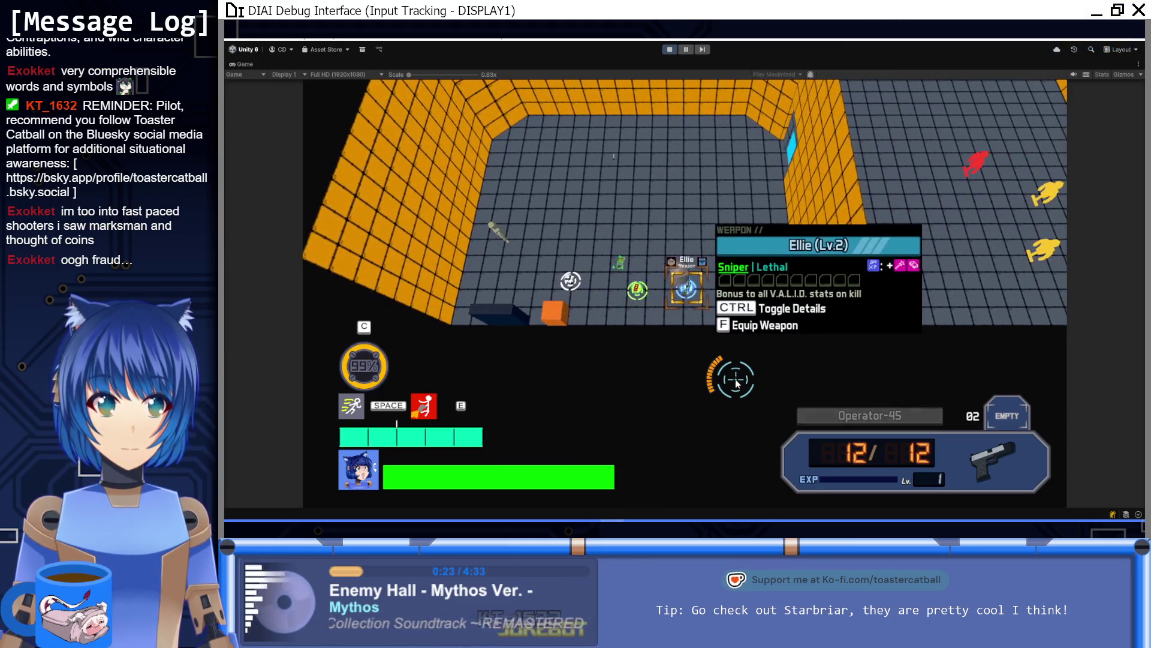
pyautogui.press('a')
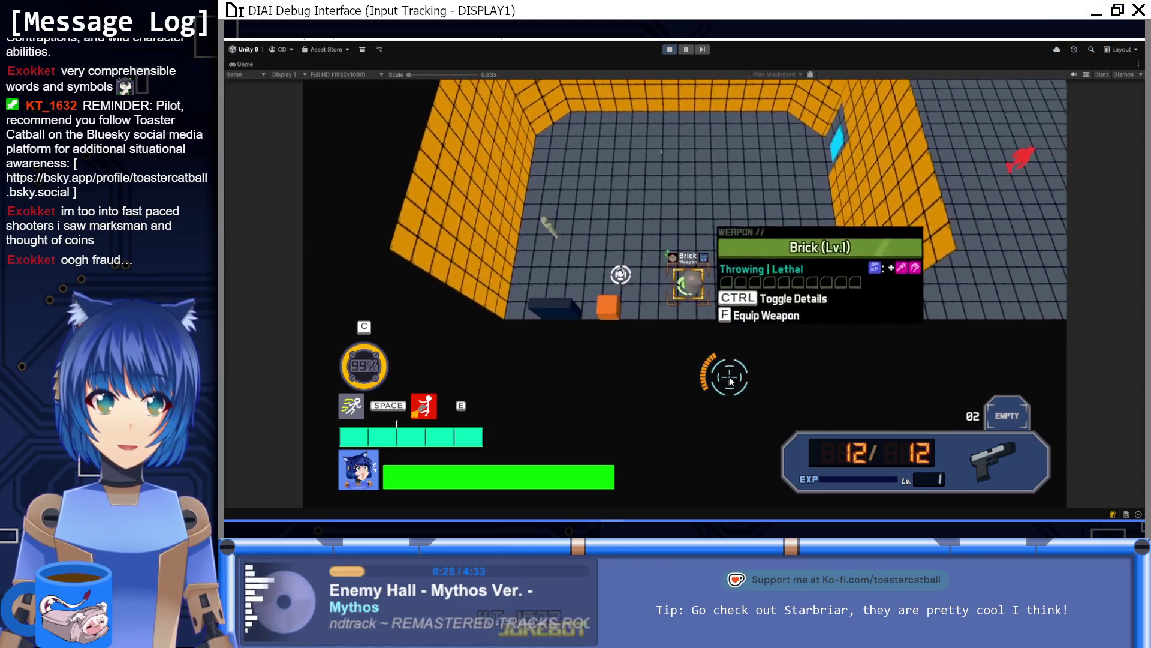
pyautogui.press('d')
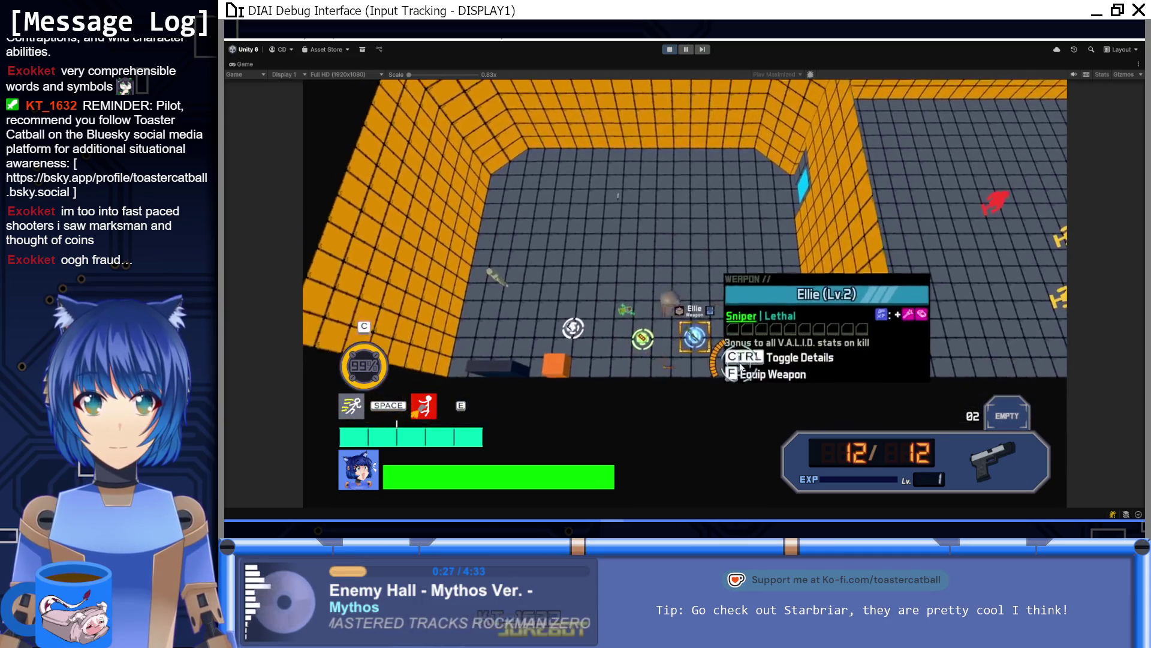
pyautogui.press('a')
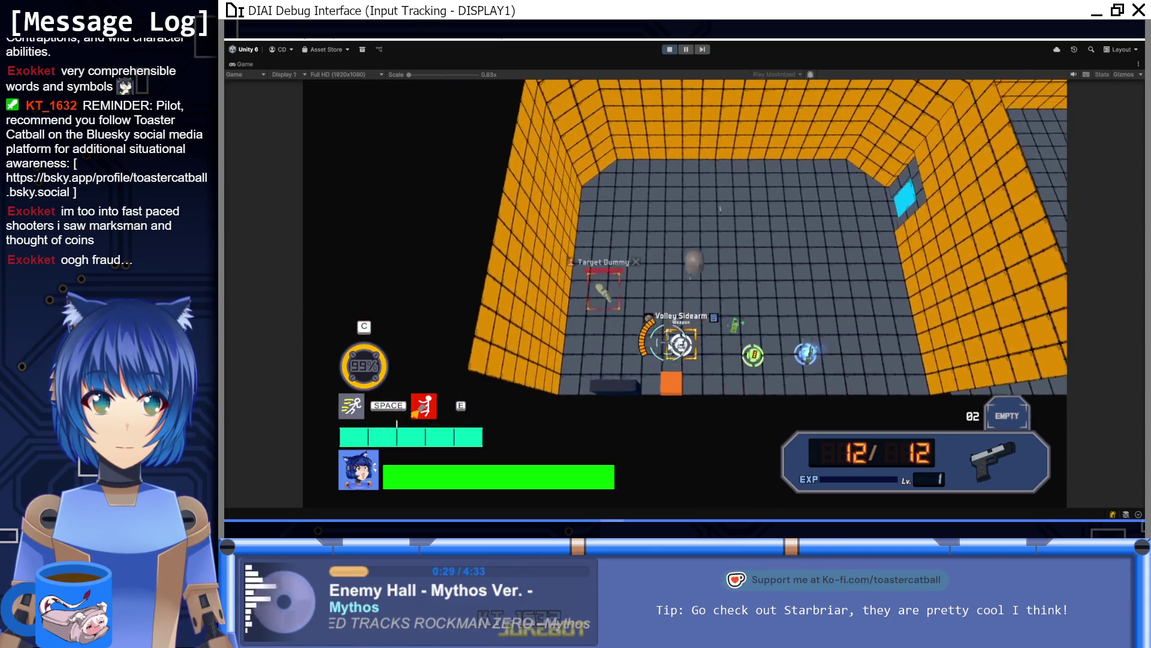
pyautogui.press('w')
pyautogui.hotkey('ctrl', 'p')
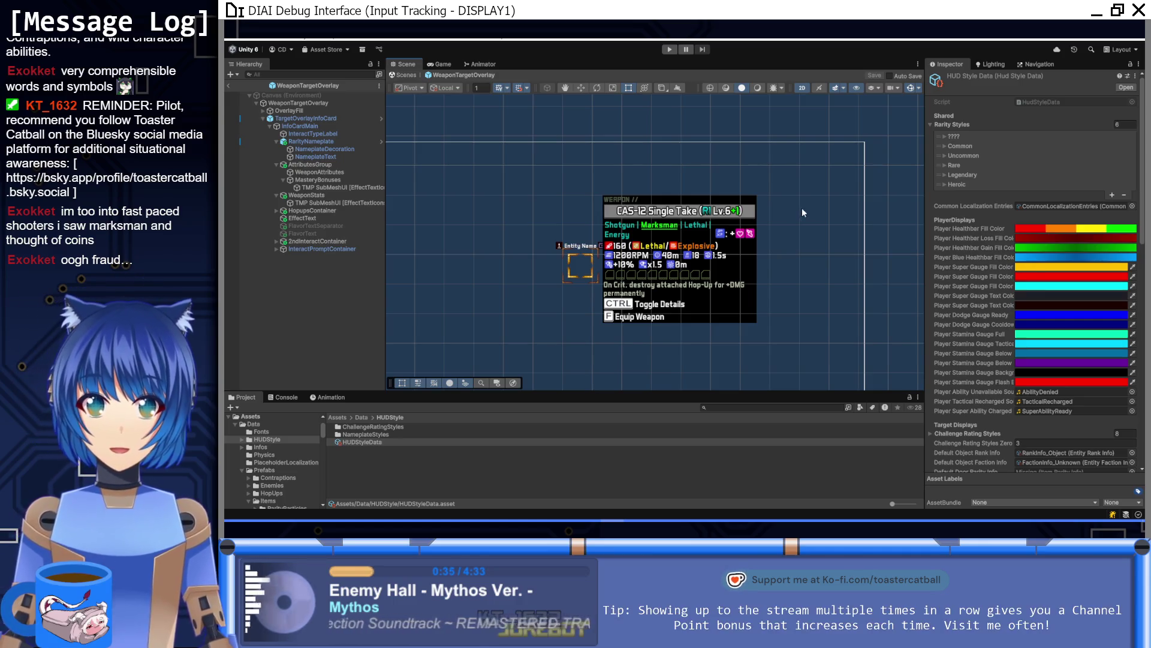
# Zoom the Scene view in and out on the CAS-12 Single Take Lv.6 card, then switch to GitHub Desktop
pyautogui.scroll(3, 801, 208)
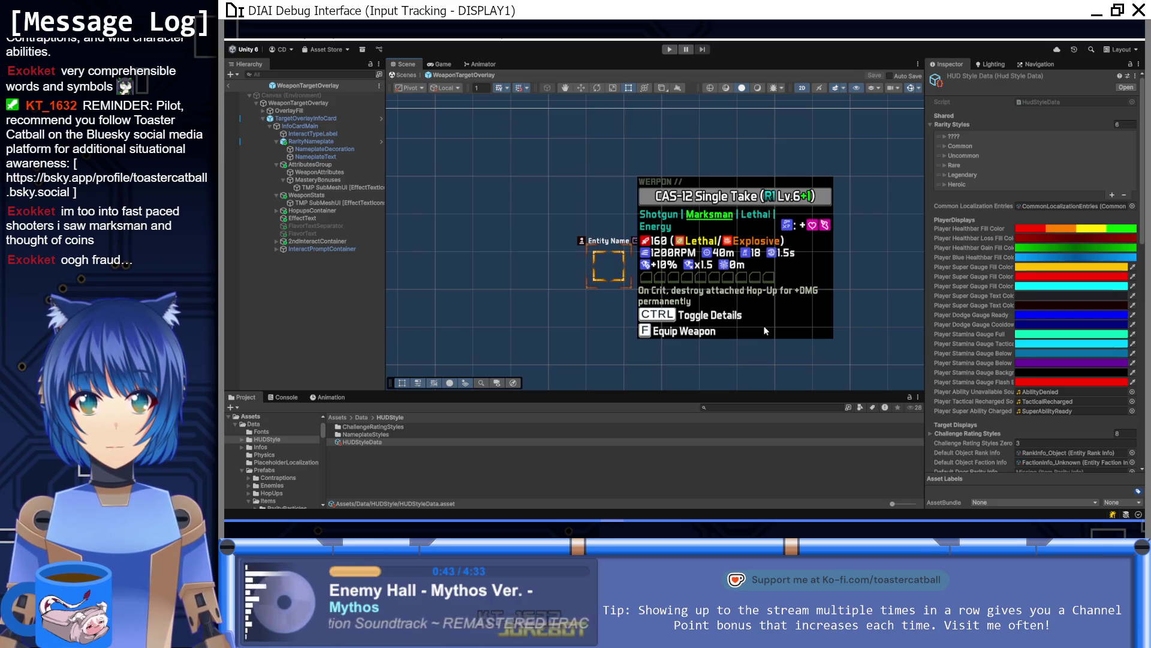
pyautogui.scroll(3, 768, 314)
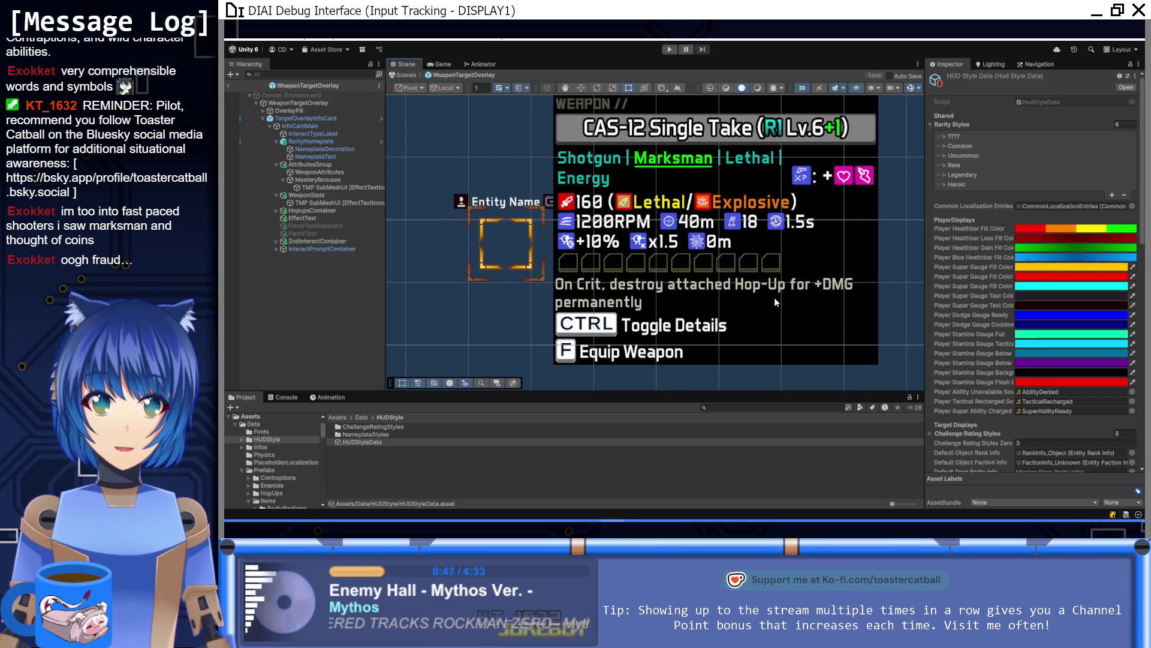
pyautogui.scroll(-4, 777, 296)
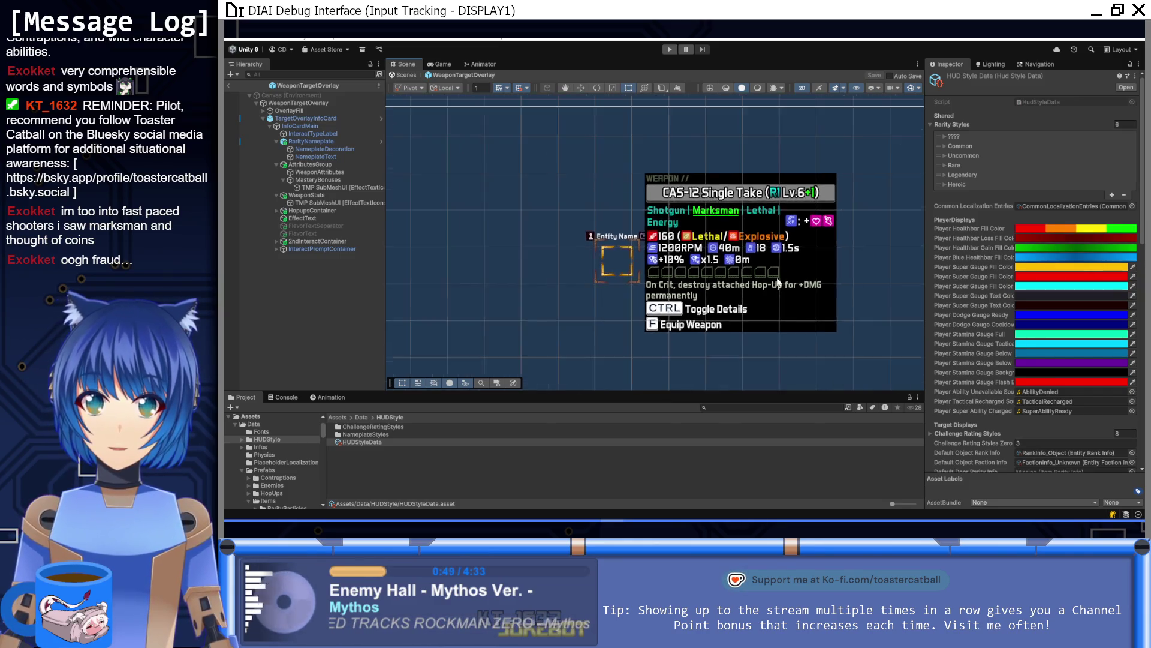
pyautogui.scroll(-2, 756, 315)
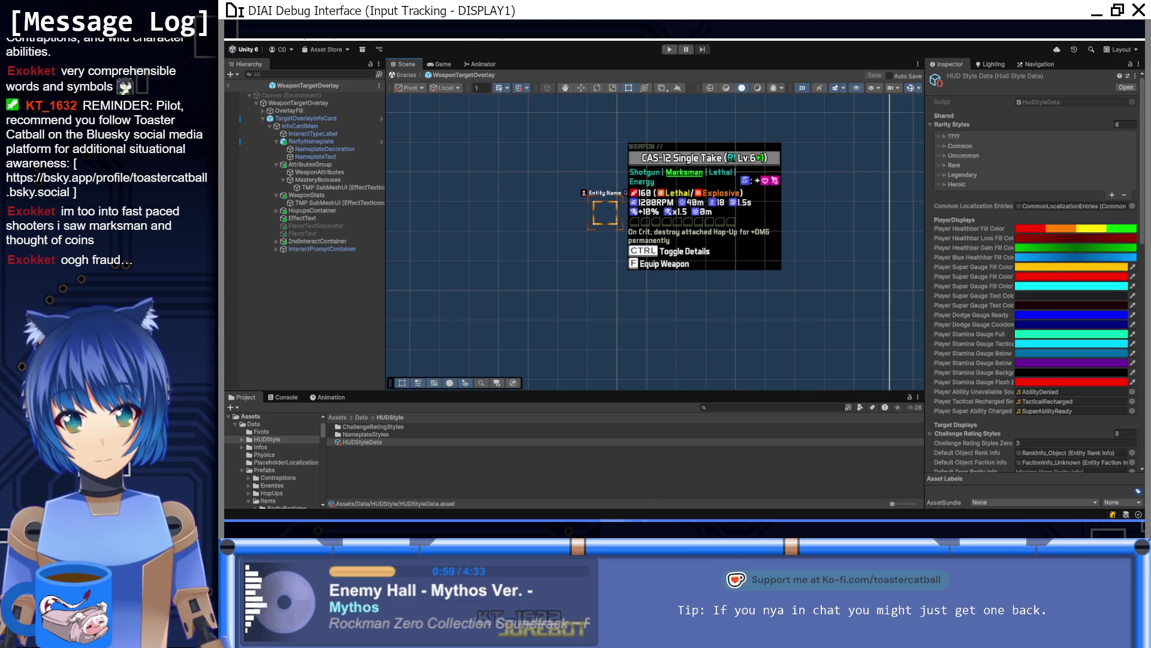
pyautogui.hotkey('alt', 'Tab')
# Uncheck all 21 files, then include only DamageElementInfo.cs, HudStyleData.cs and HudOverlayWeaponInfo.cs
pyautogui.click(311, 66)
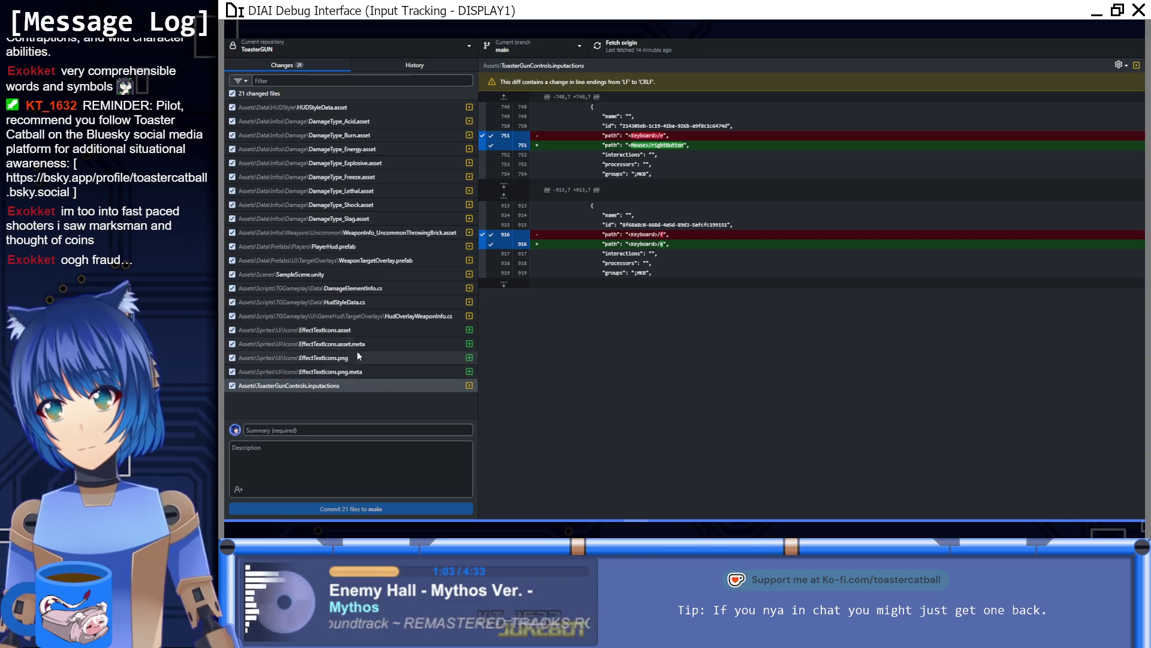
pyautogui.click(232, 94)
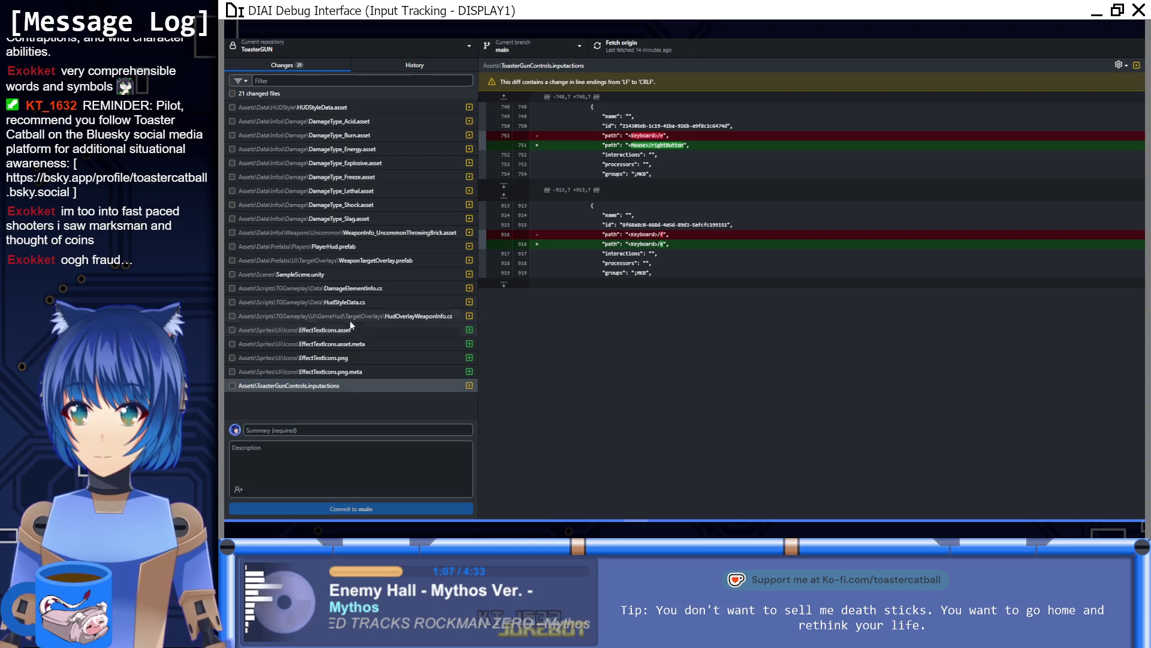
pyautogui.click(363, 289)
pyautogui.moveTo(360, 304); pyautogui.dragTo(363, 320)
pyautogui.press('space')
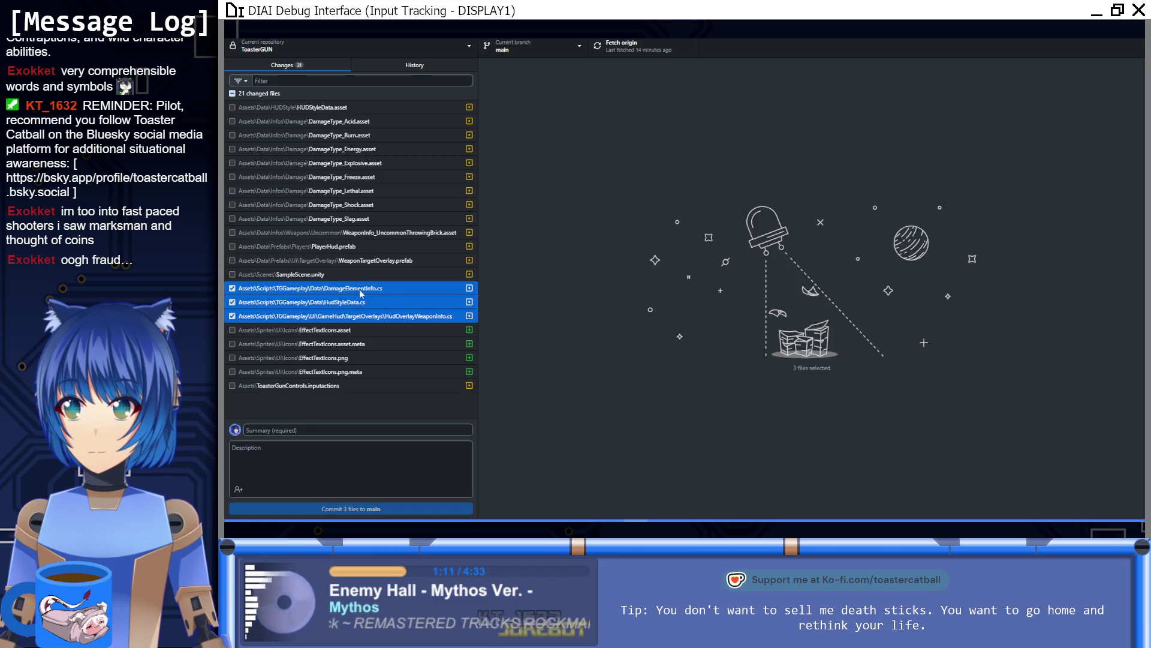
# Review the DamageElementInfo.cs and HudStyleData.cs diffs
pyautogui.click(360, 289)
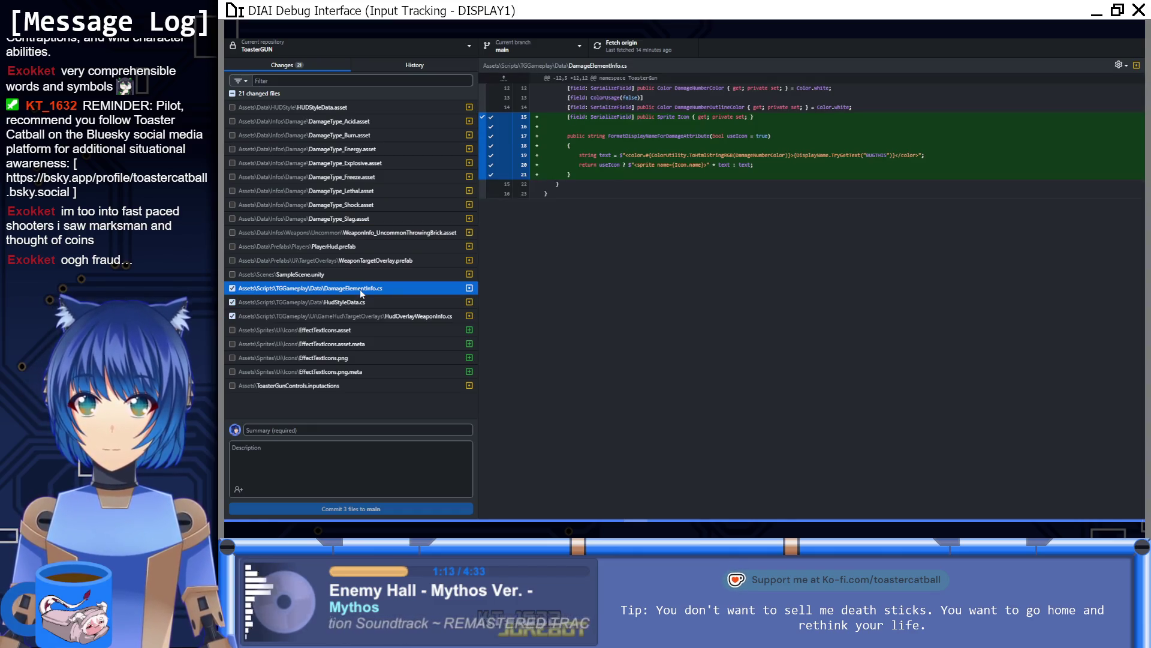
pyautogui.press('Down')
pyautogui.press('Up')
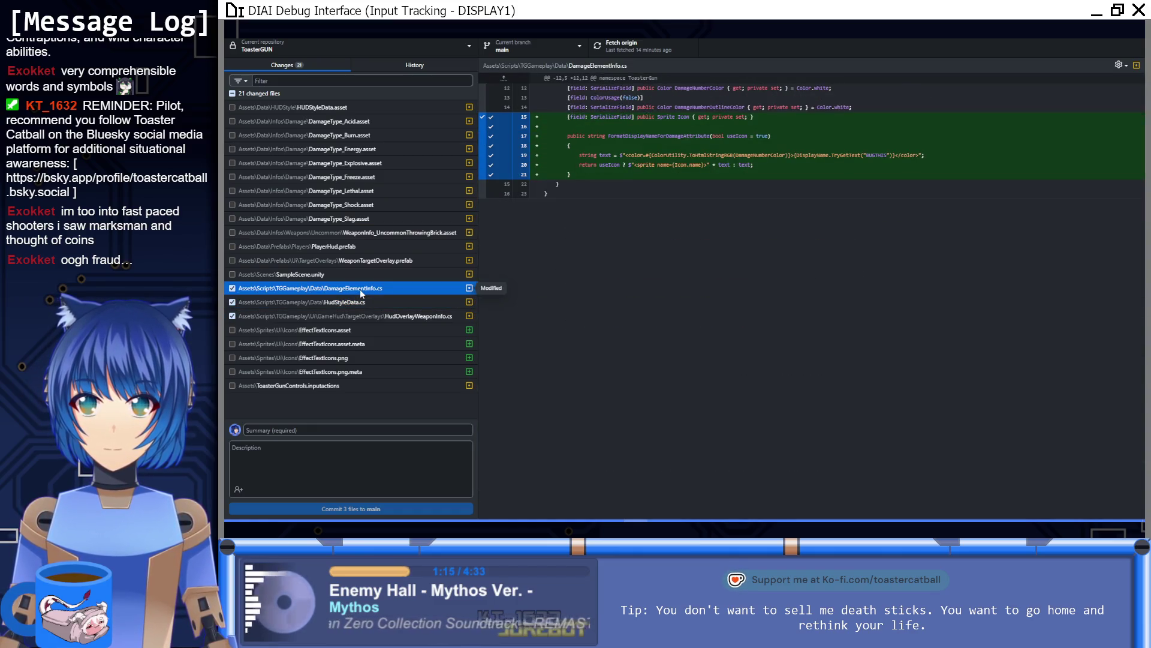
pyautogui.press('Down')
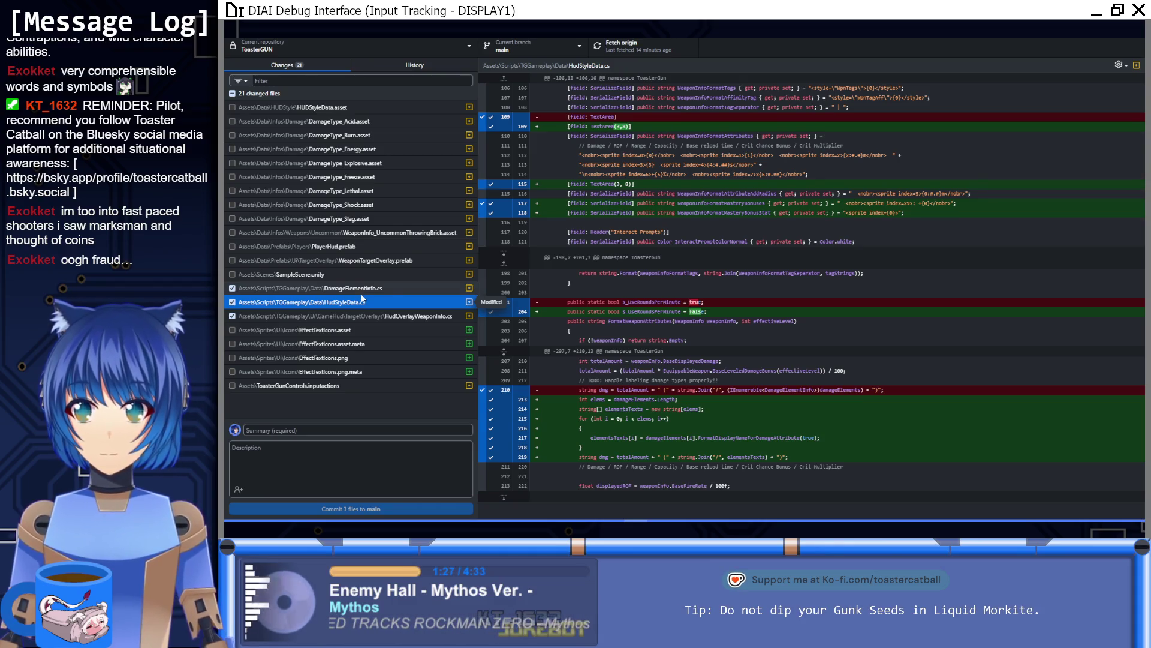
# Enter the commit summary 'minor work on weapon info'
pyautogui.click(360, 429)
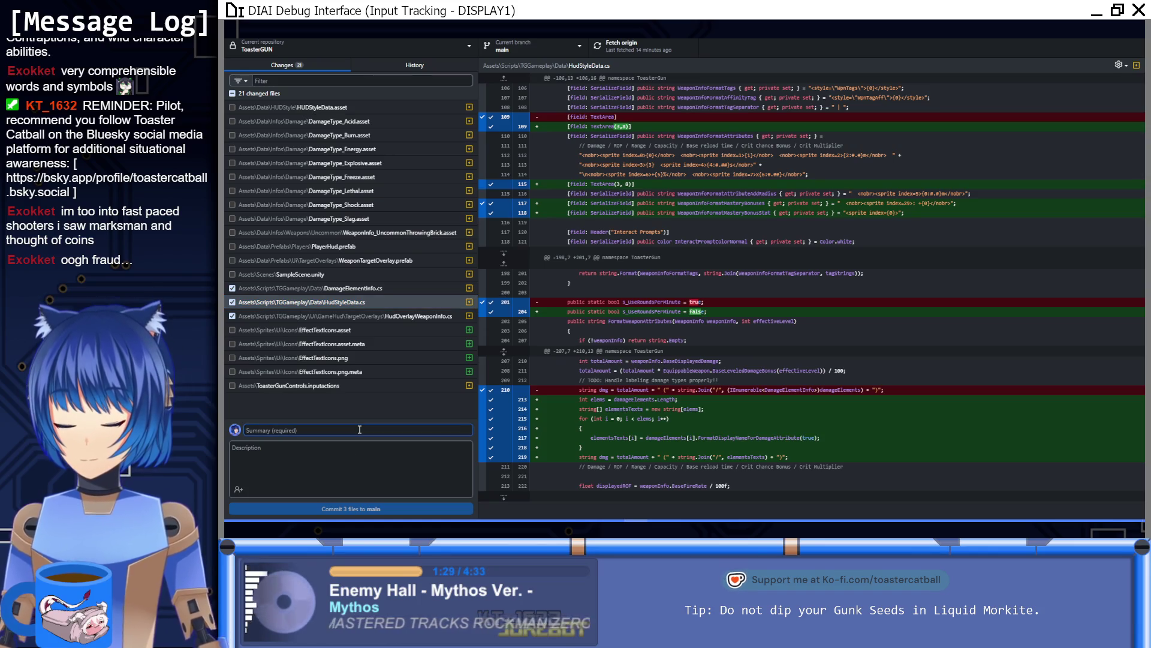
pyautogui.write('minor work on weapon info')
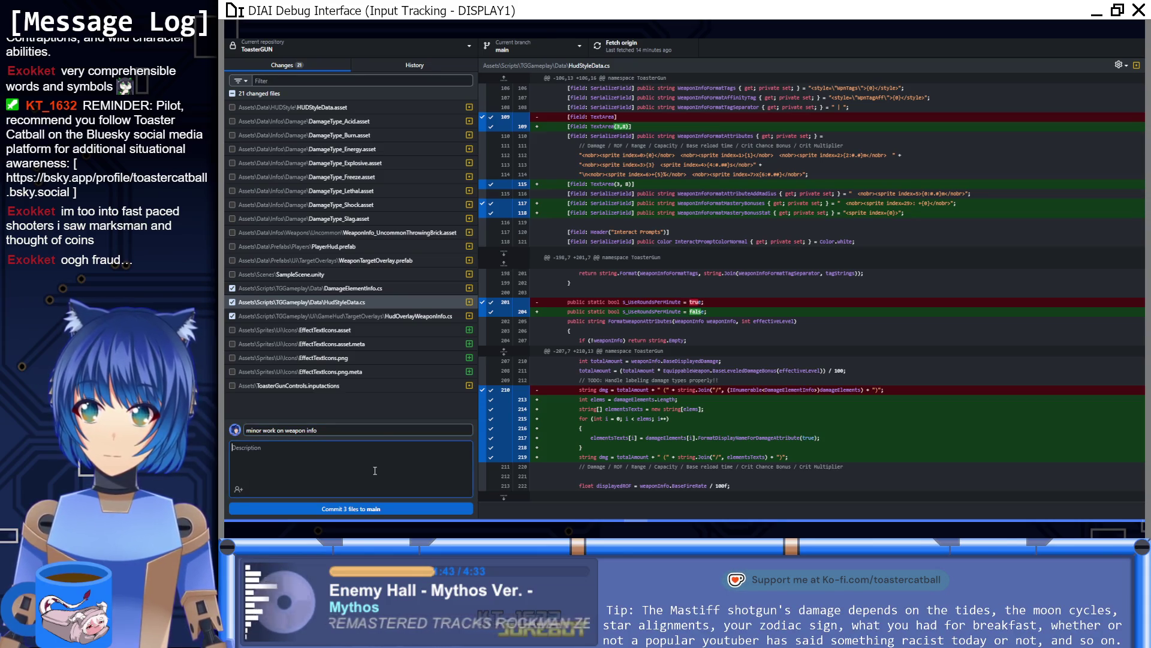
pyautogui.click(386, 288)
pyautogui.click(401, 446)
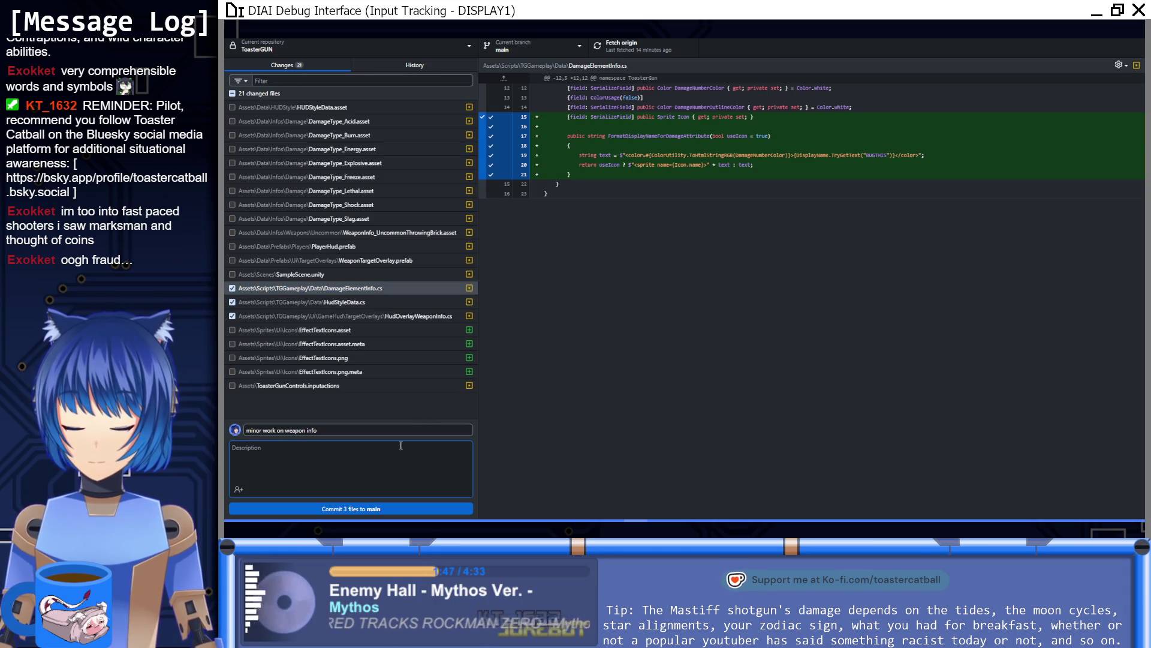
# Include the four EffectTextIcons files in the commit
pyautogui.click(354, 329)
pyautogui.keyDown('shift'); pyautogui.click(358, 373); pyautogui.keyUp('shift')
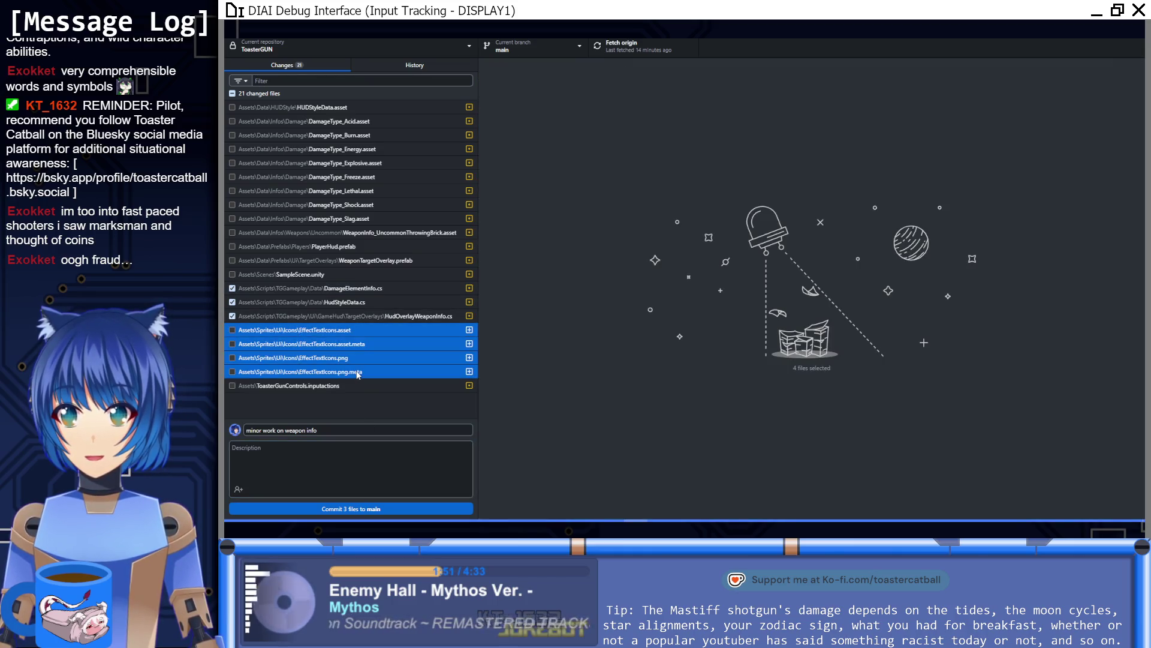
pyautogui.press('space')
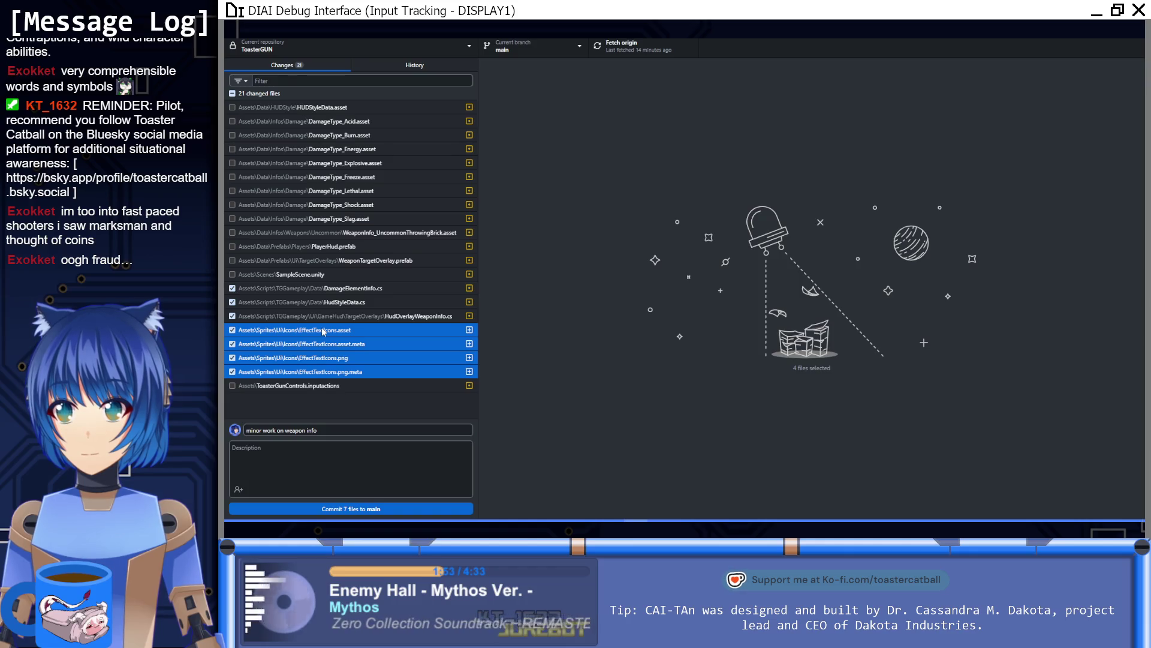
pyautogui.click(327, 290)
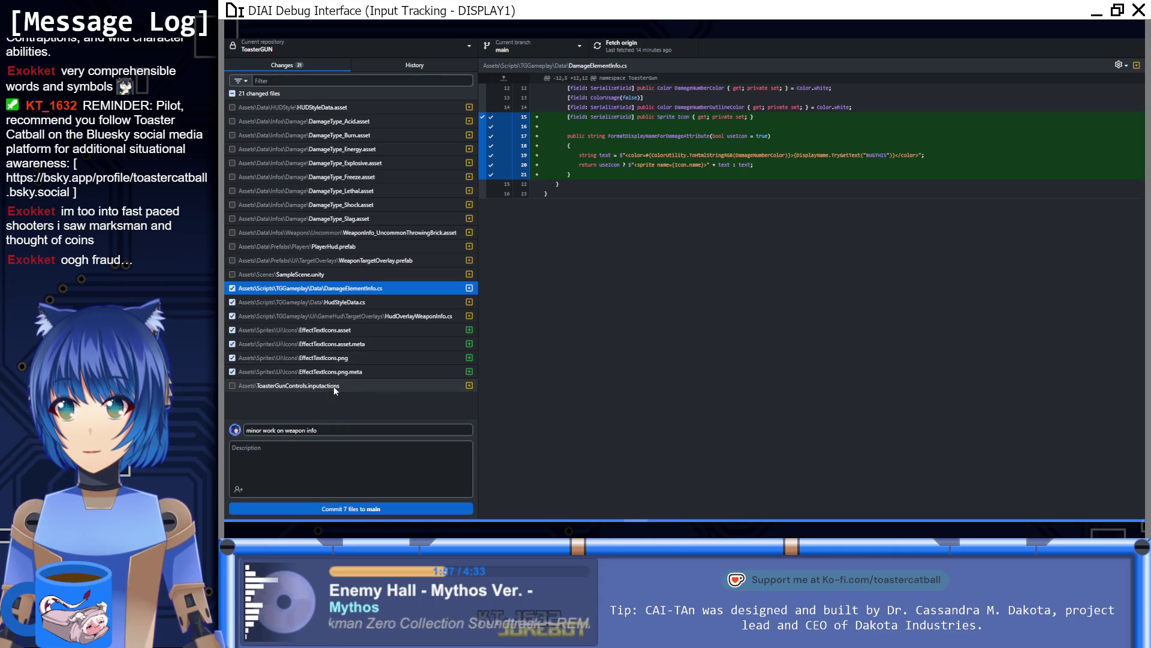
# Include ToasterGunControls.inputactions and HUDStyleData.asset, bringing the commit to nine files
pyautogui.click(232, 387)
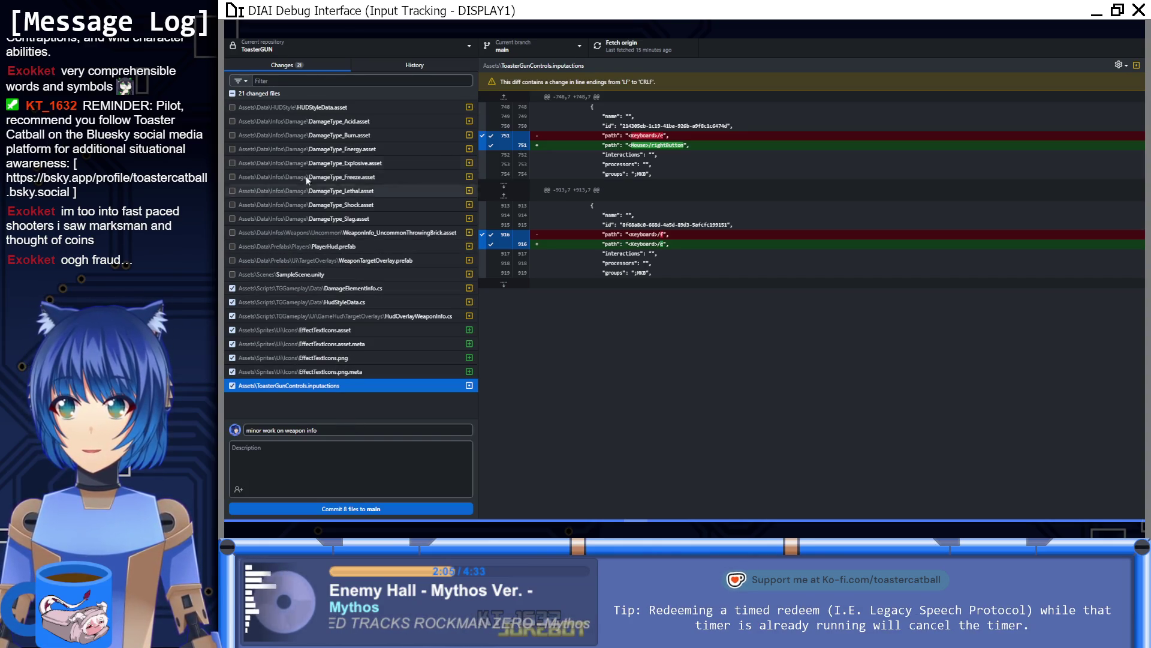
pyautogui.click(309, 107)
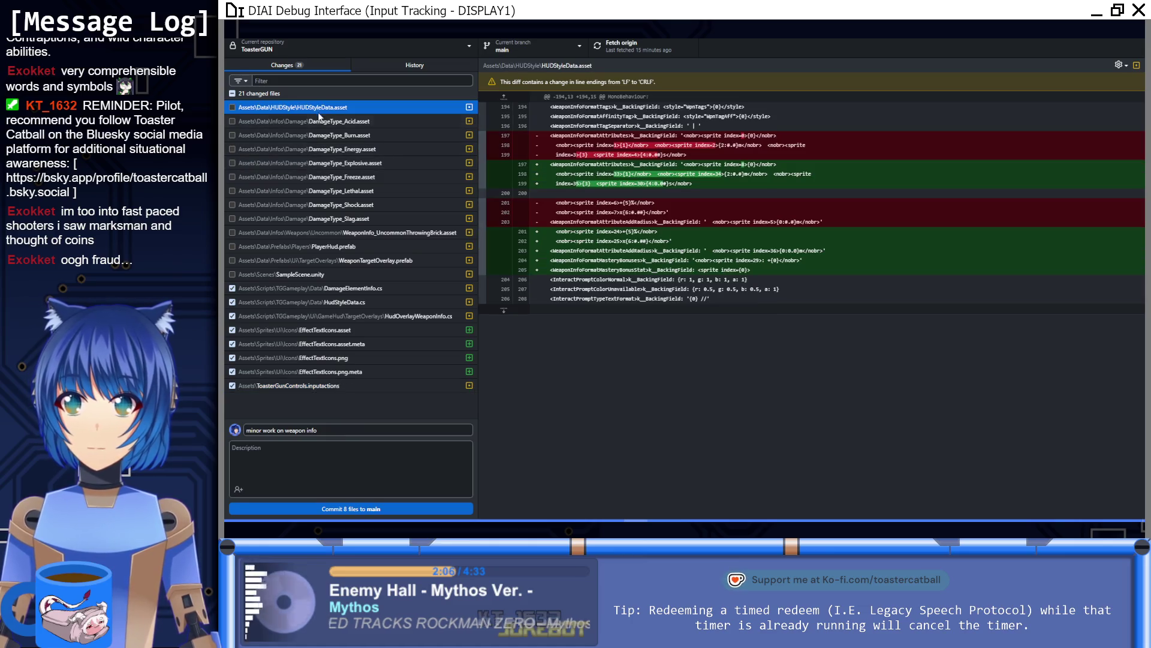
pyautogui.click(233, 107)
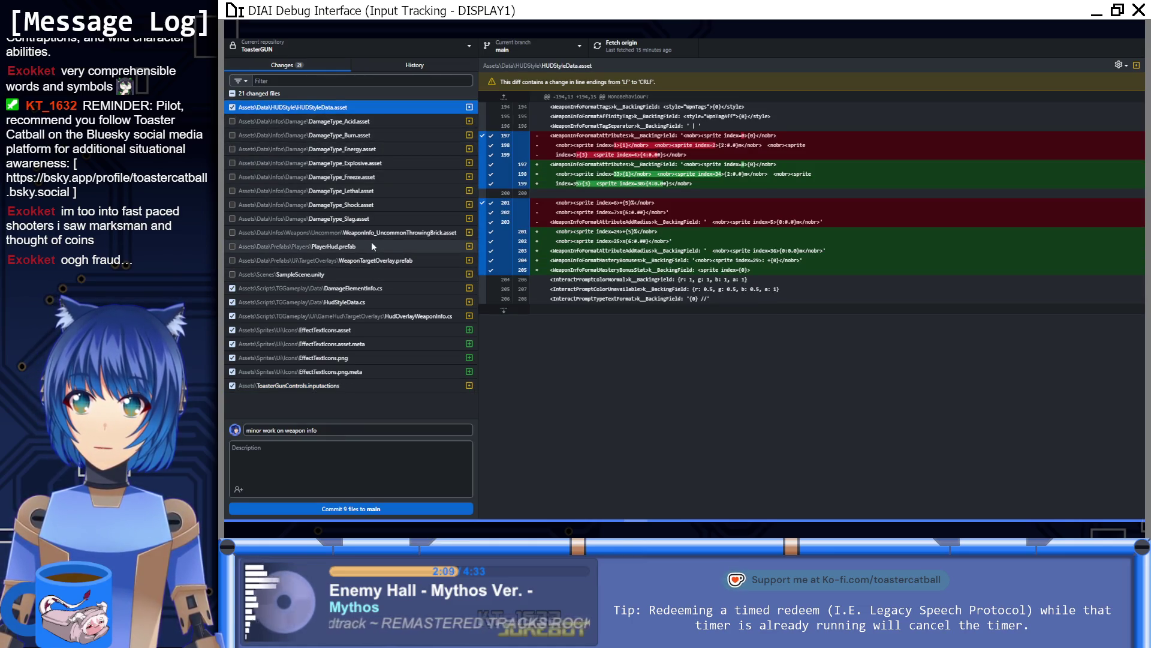
pyautogui.click(385, 232)
pyautogui.click(353, 427)
pyautogui.click(327, 467)
pyautogui.write('- add')
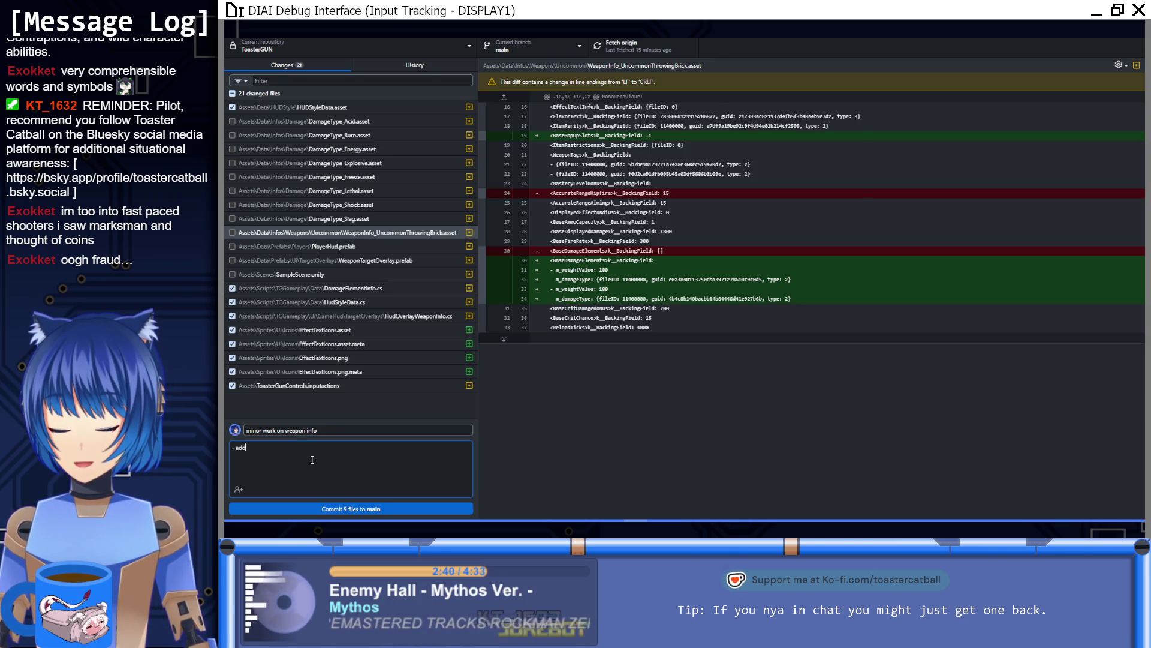
# Write the commit description '- added new effect text icons'
pyautogui.write('ed new effectr')
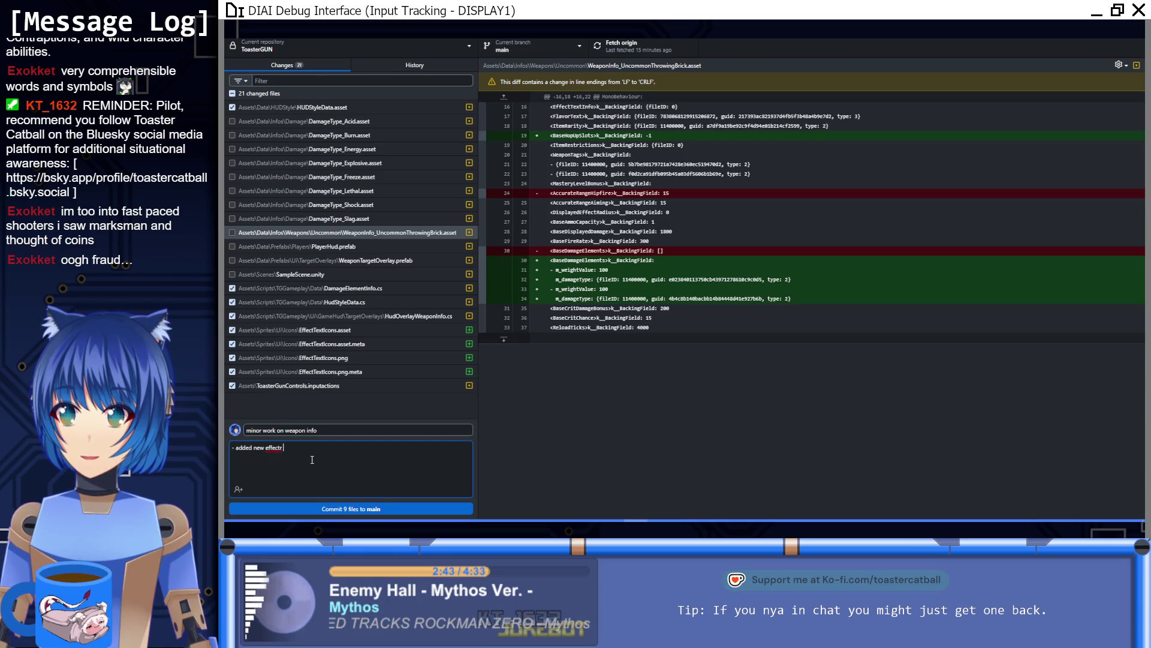
pyautogui.press('BackSpace')
pyautogui.press('BackSpace')
pyautogui.press('BackSpace')
pyautogui.write('cons')
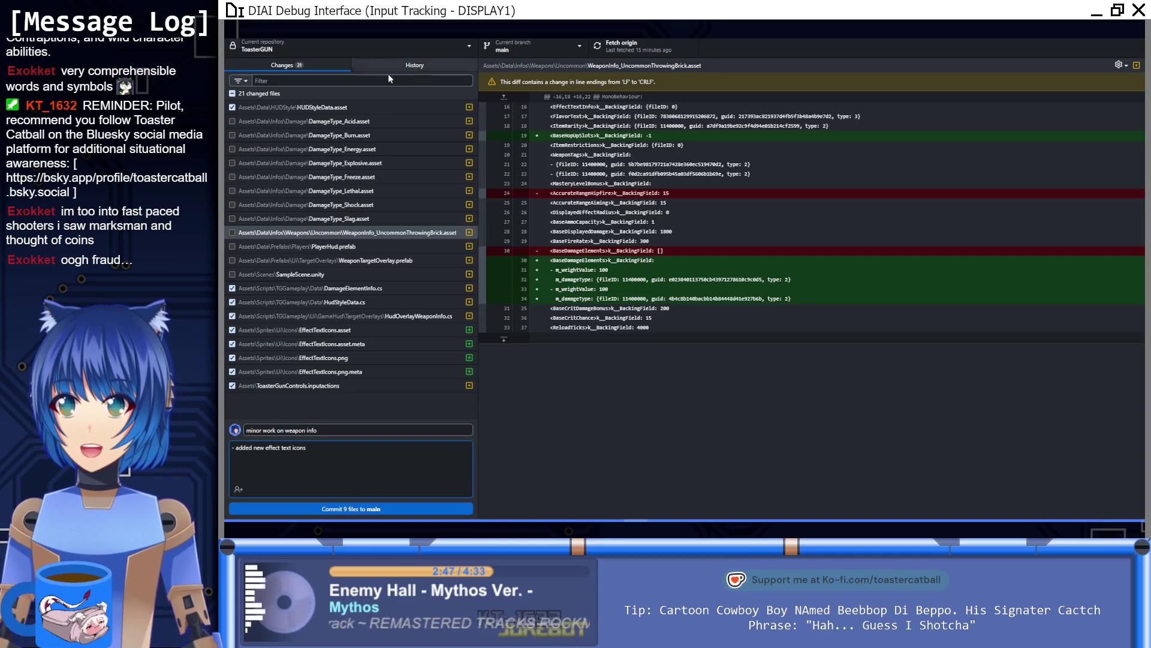
# Include the eight DamageType assets, DamageType_Acid through DamageType_Slag
pyautogui.click(360, 122)
pyautogui.keyDown('shift'); pyautogui.click(379, 221); pyautogui.keyUp('shift')
pyautogui.press('space')
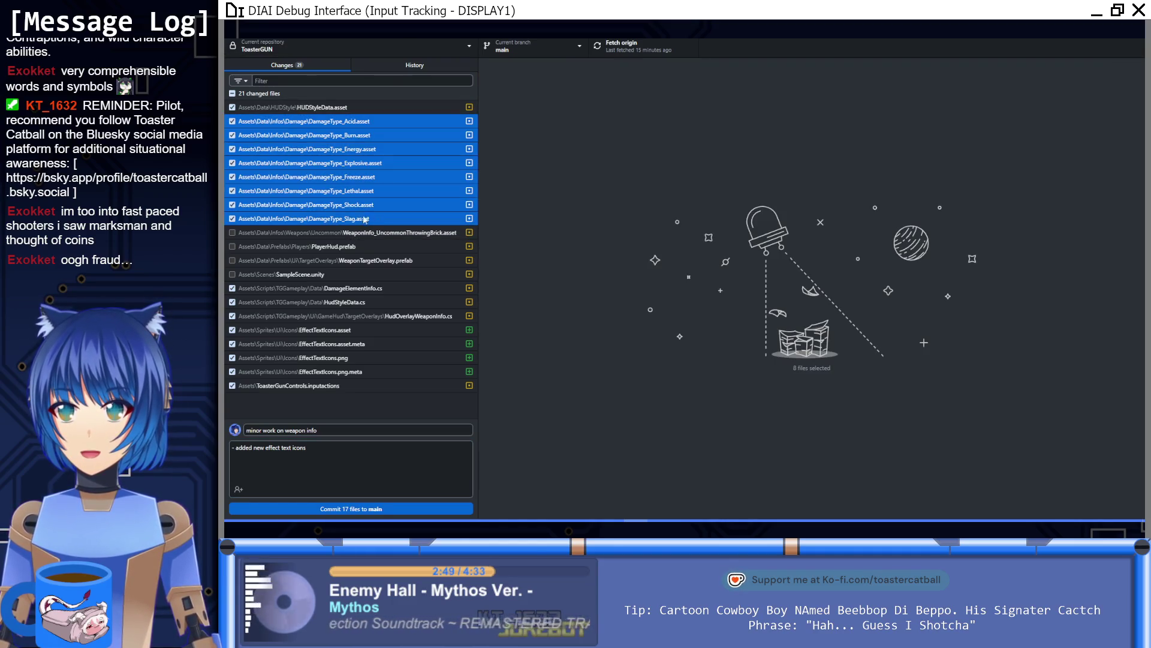
pyautogui.click(380, 221)
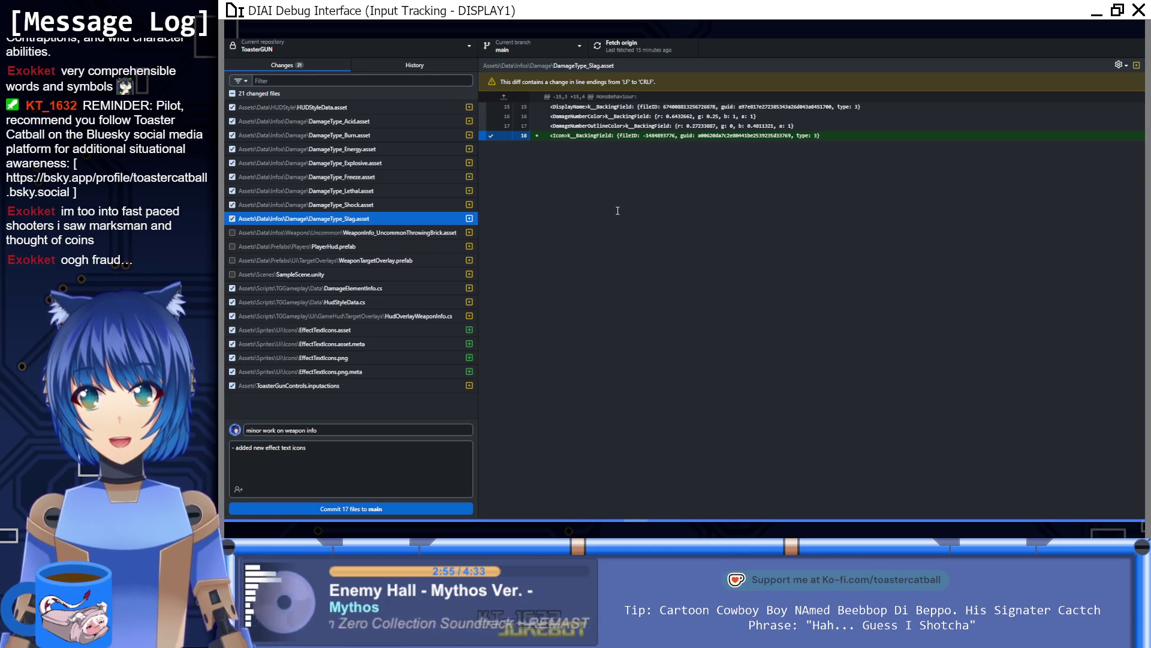
# Include WeaponTargetOverlay.prefab, SampleScene.unity, PlayerHud.prefab and WeaponInfo_UncommonThrowingBrick.asset, covering all 21 files
pyautogui.click(362, 262)
pyautogui.click(232, 260)
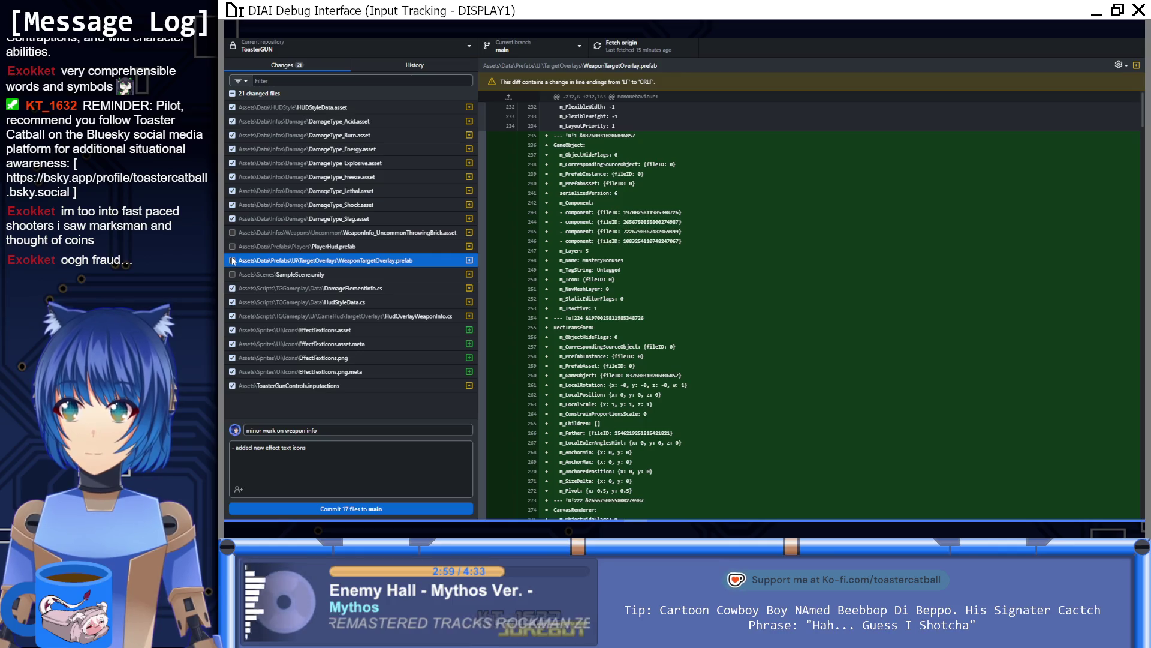
pyautogui.click(305, 274)
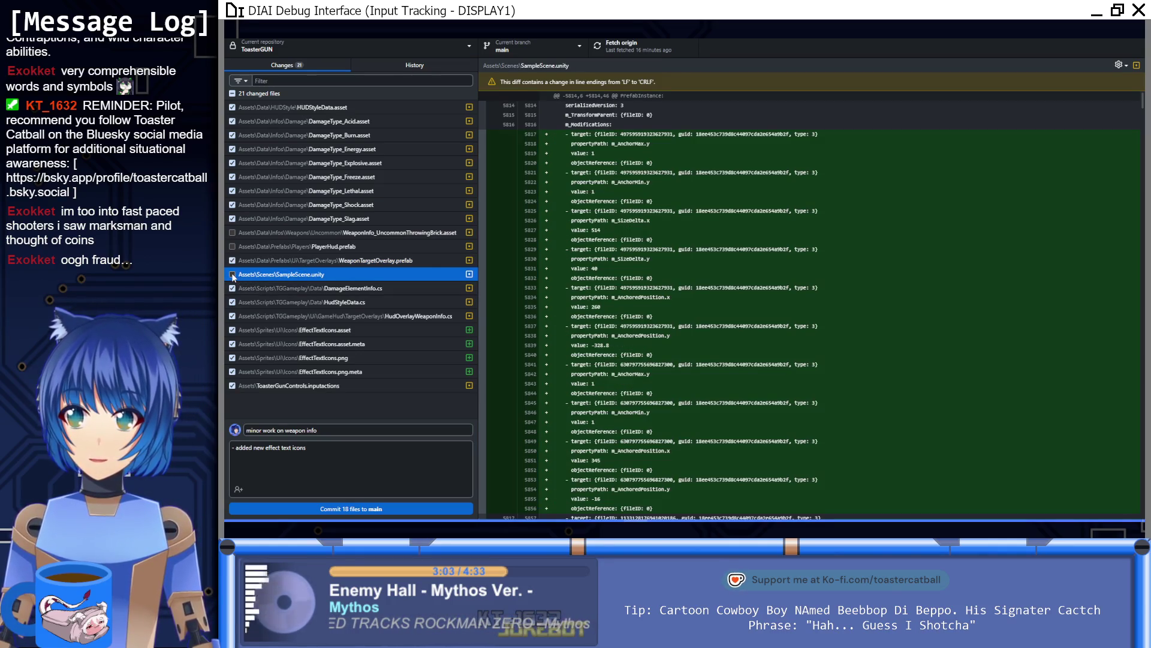
pyautogui.click(232, 274)
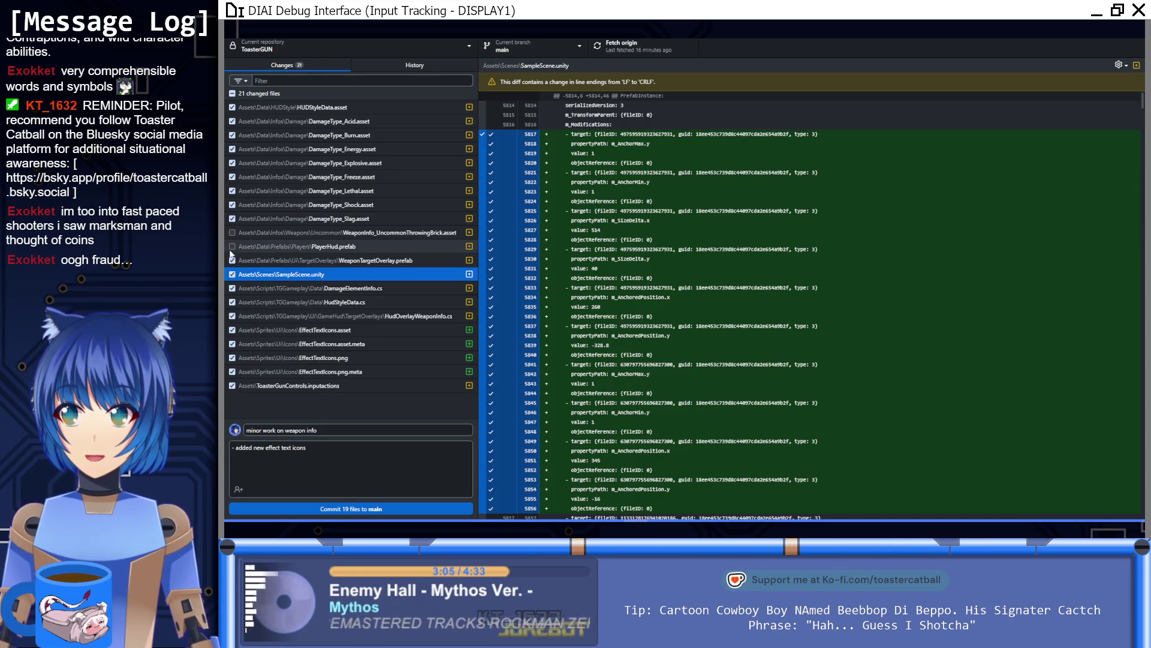
pyautogui.click(232, 246)
pyautogui.click(232, 233)
pyautogui.click(336, 233)
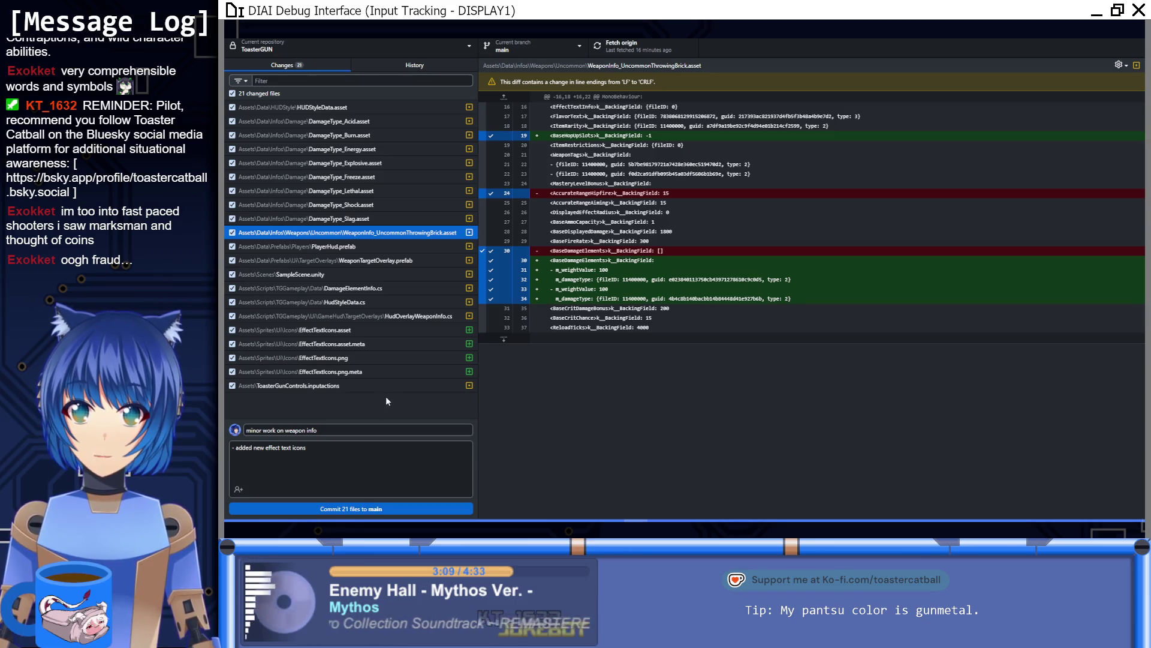
pyautogui.click(357, 247)
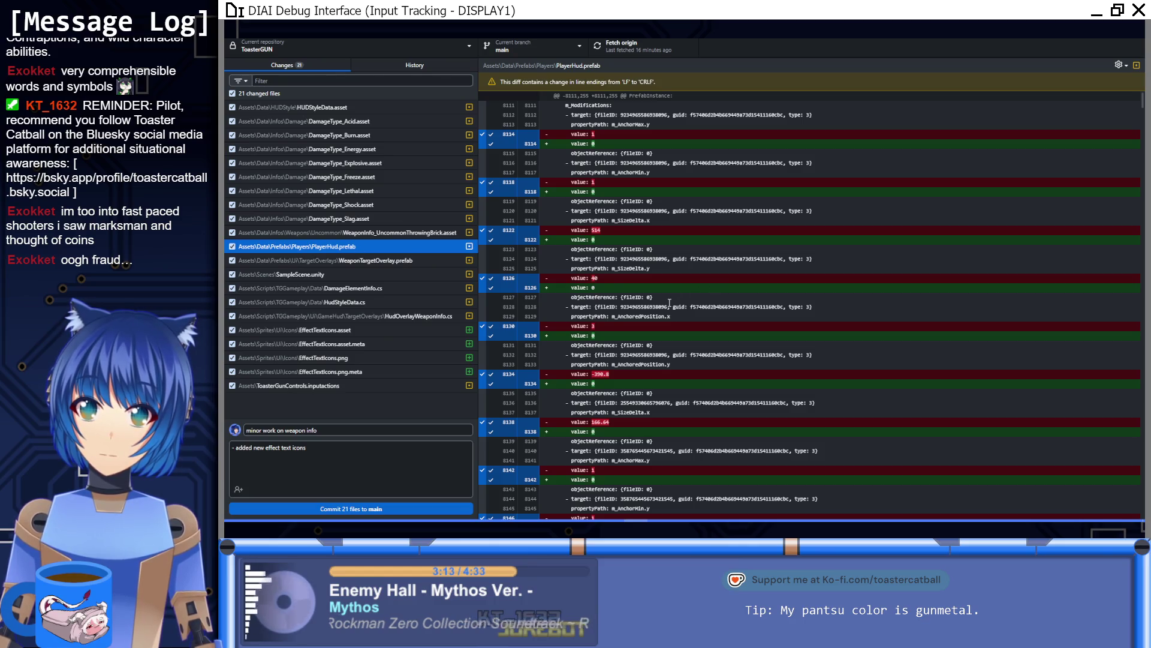
pyautogui.scroll(-15, 672, 310)
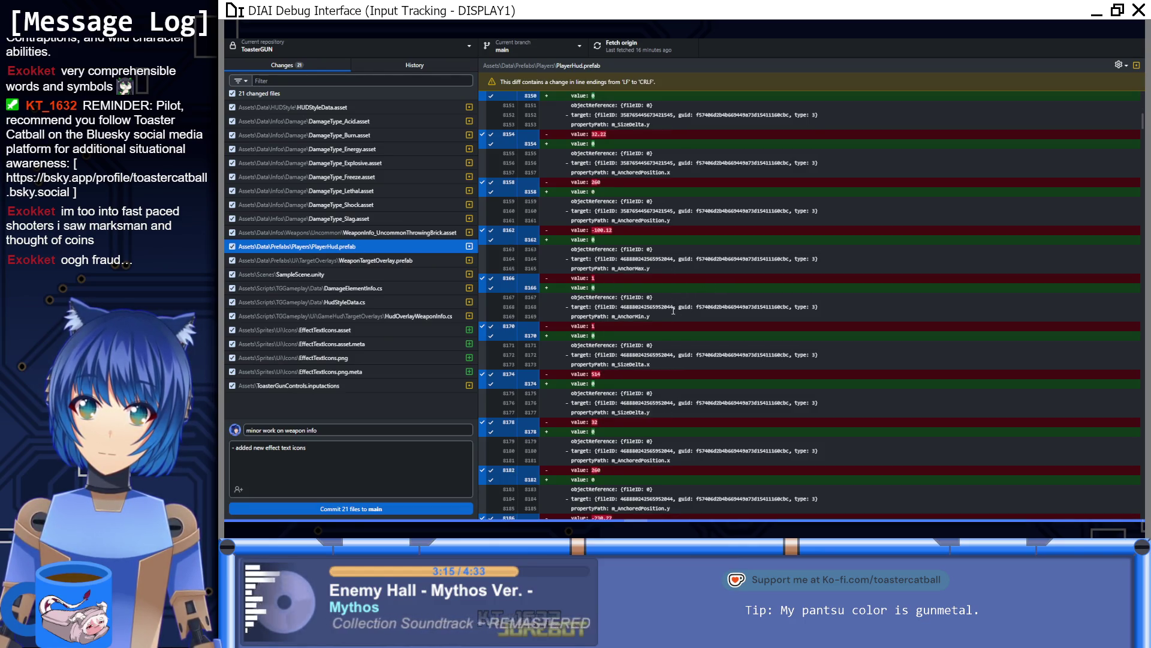
pyautogui.click(320, 454)
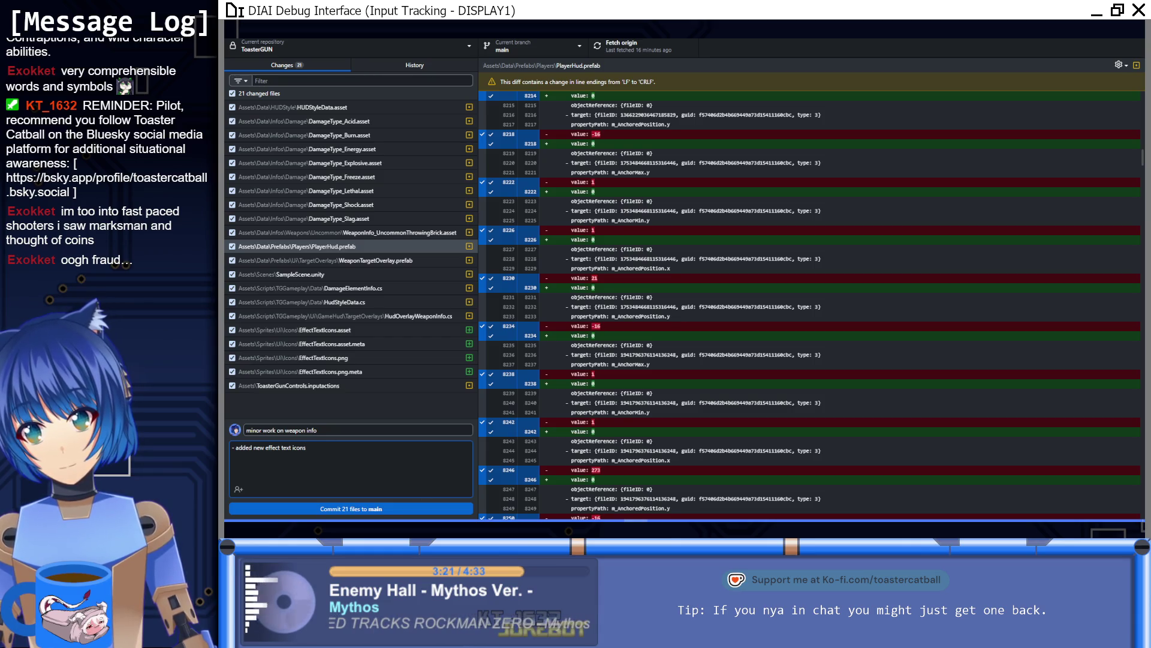
pyautogui.hotkey('alt', 'Tab')
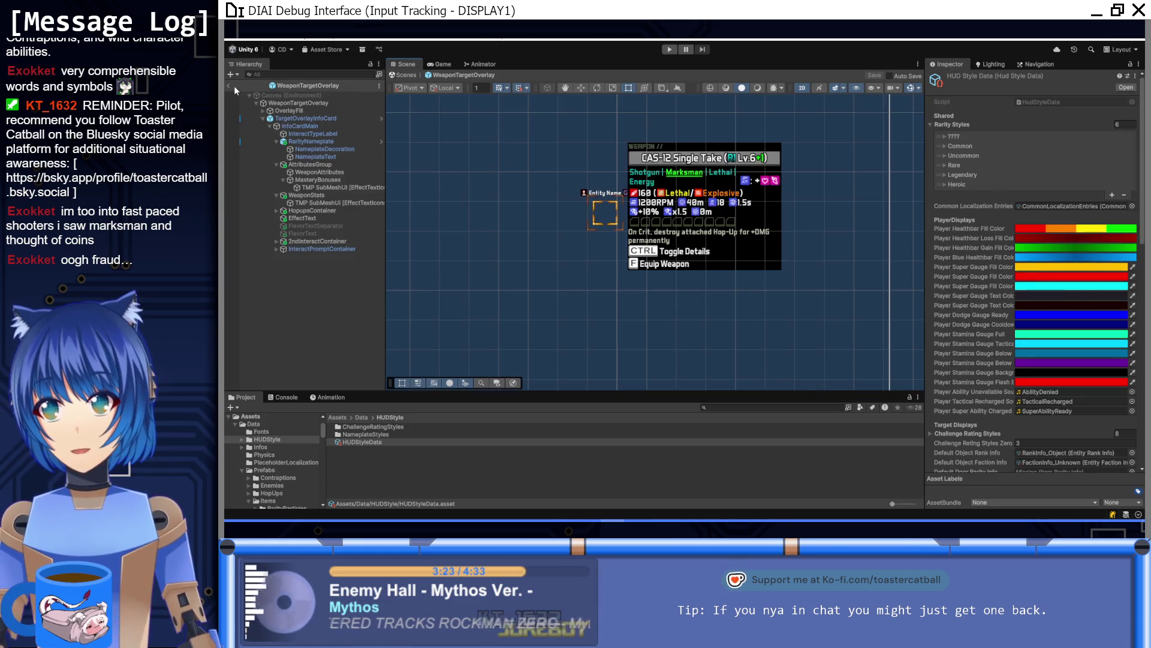
# Exit the WeaponTargetOverlay prefab to SampleScene, then return to the PlayerHud.prefab diff in GitHub Desktop
pyautogui.click(226, 84)
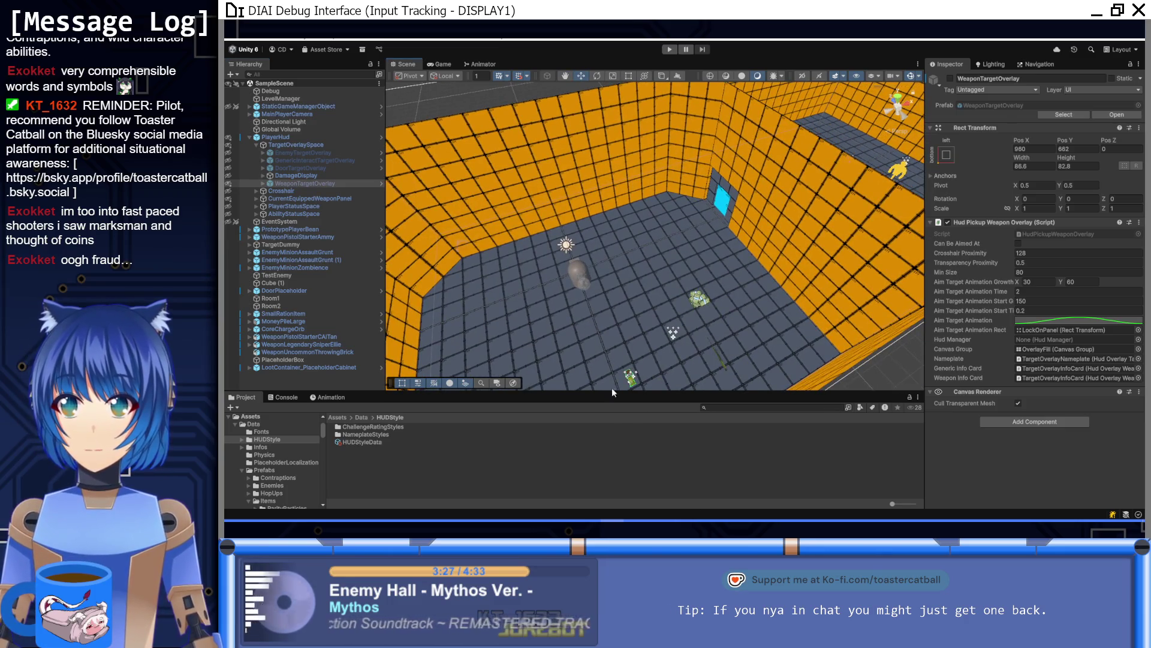
pyautogui.hotkey('alt', 'Tab')
pyautogui.click(393, 247)
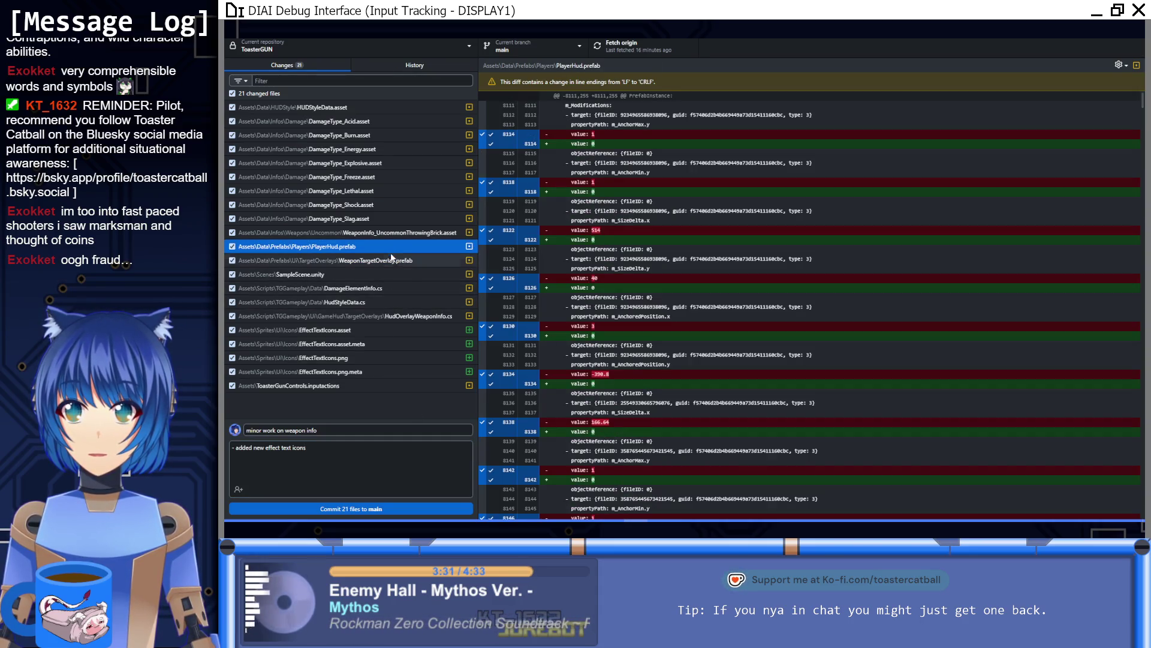
# Add the description line 'associated new effect text icons with elements'
pyautogui.click(387, 262)
pyautogui.click(386, 276)
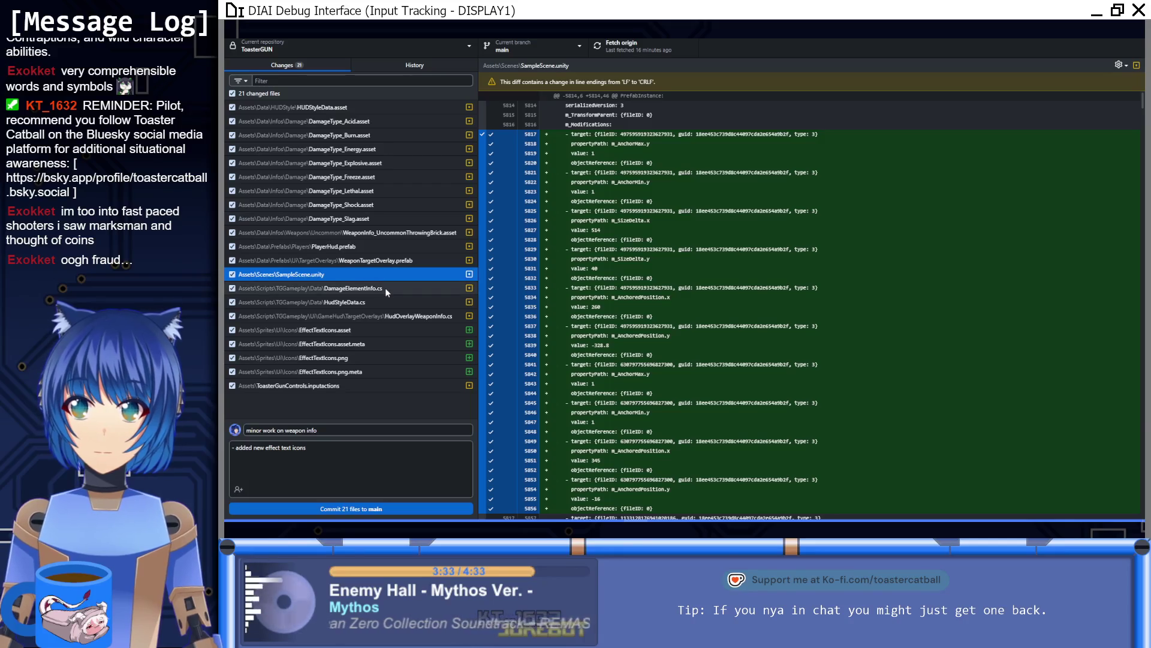
pyautogui.click(324, 466)
pyautogui.write('-')
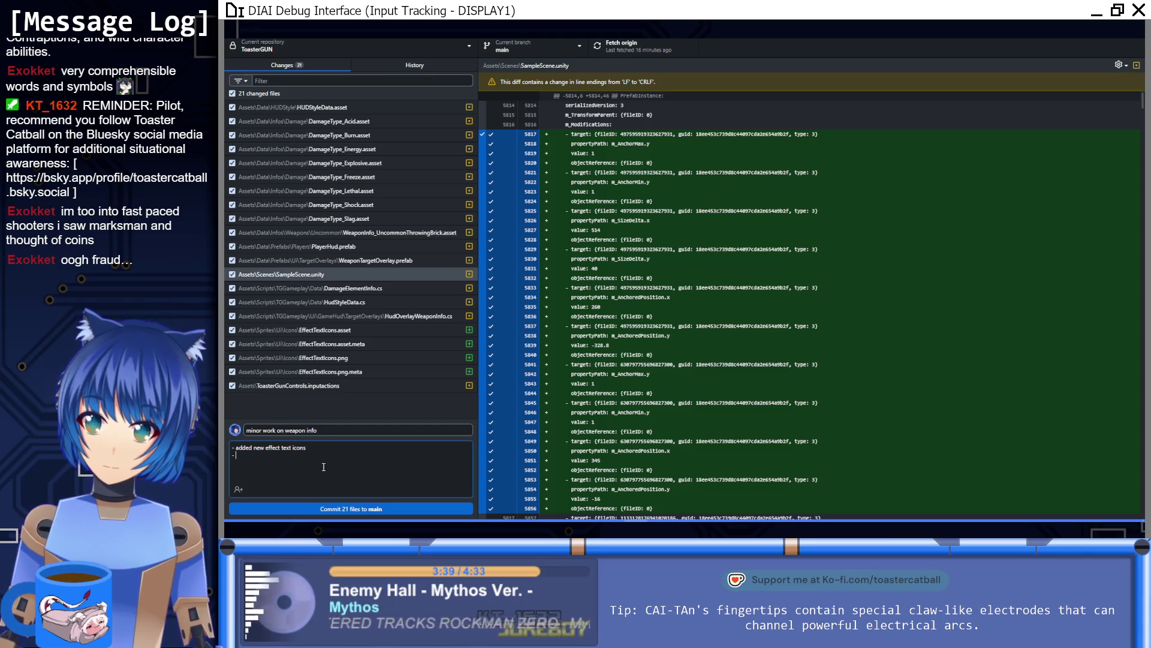
pyautogui.write('associated ne')
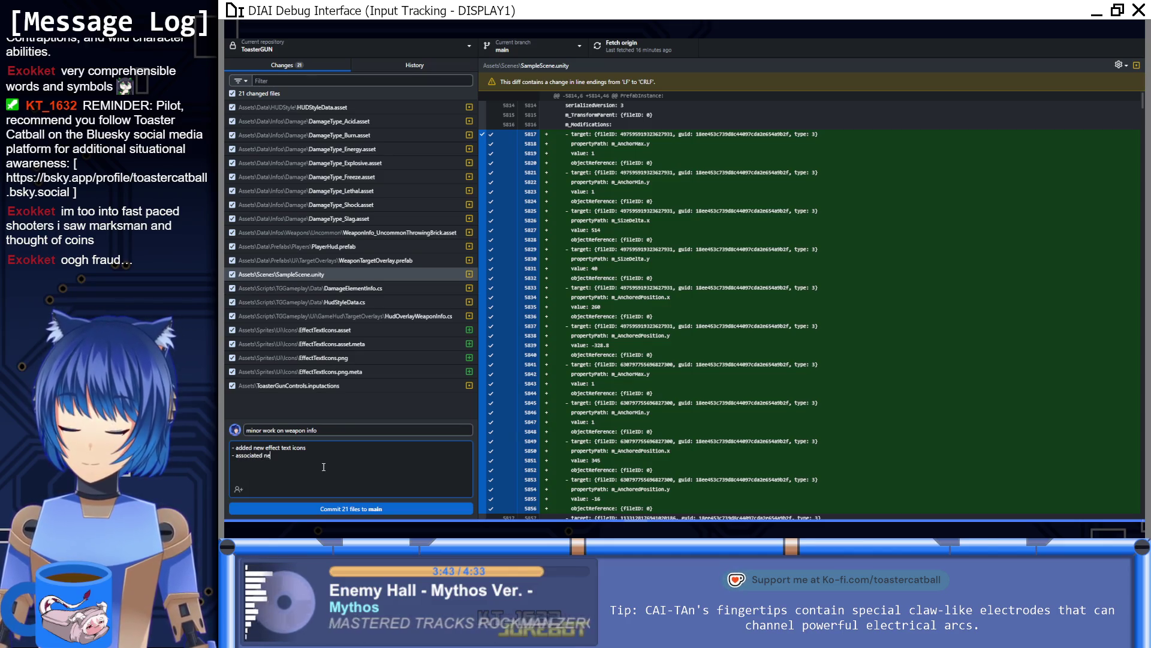
pyautogui.write('w effect text icons with elements')
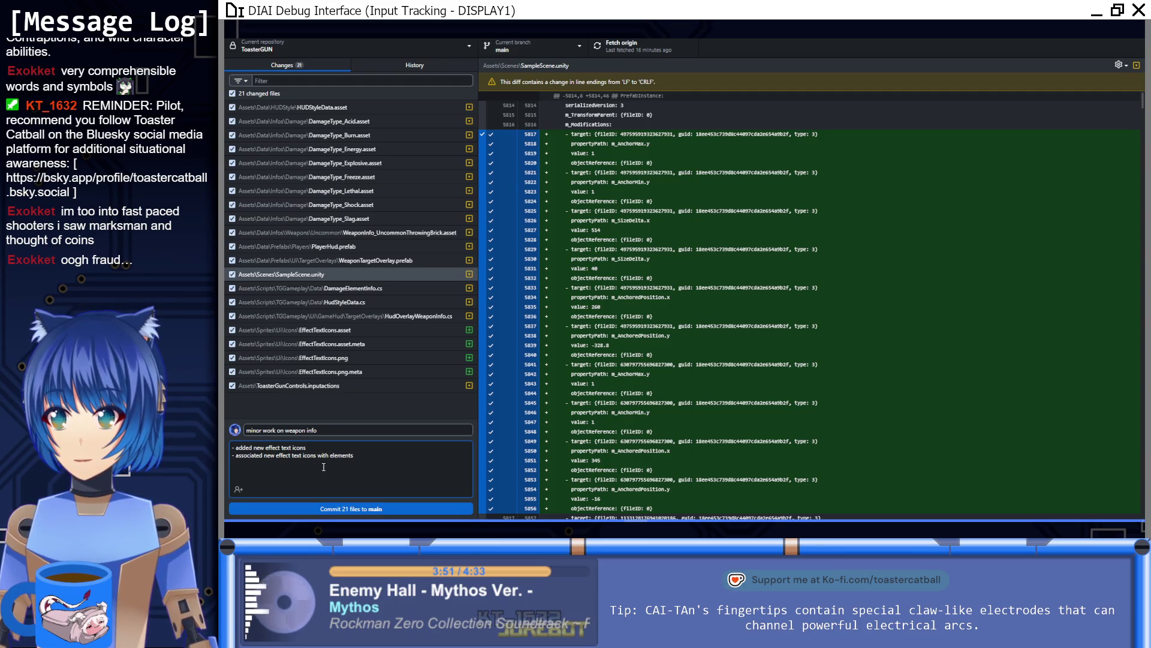
pyautogui.press('Return')
# Add a line about fixing the damage element info panel and append 'panel' to the summary
pyautogui.write('- fixed b')
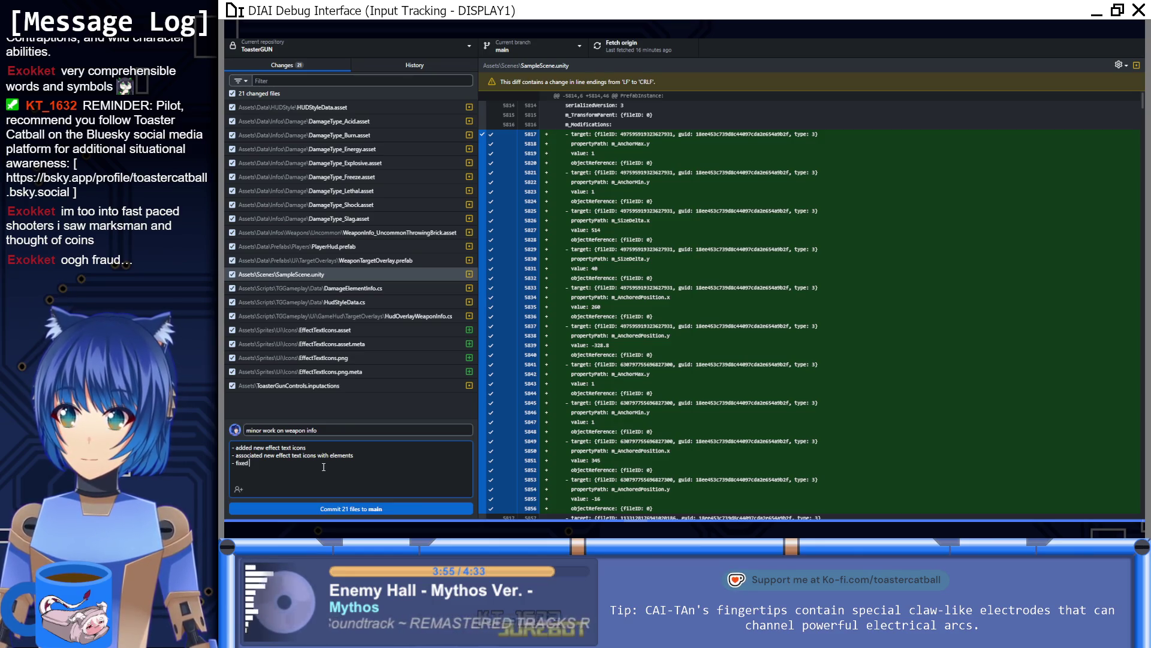
pyautogui.write('ar')
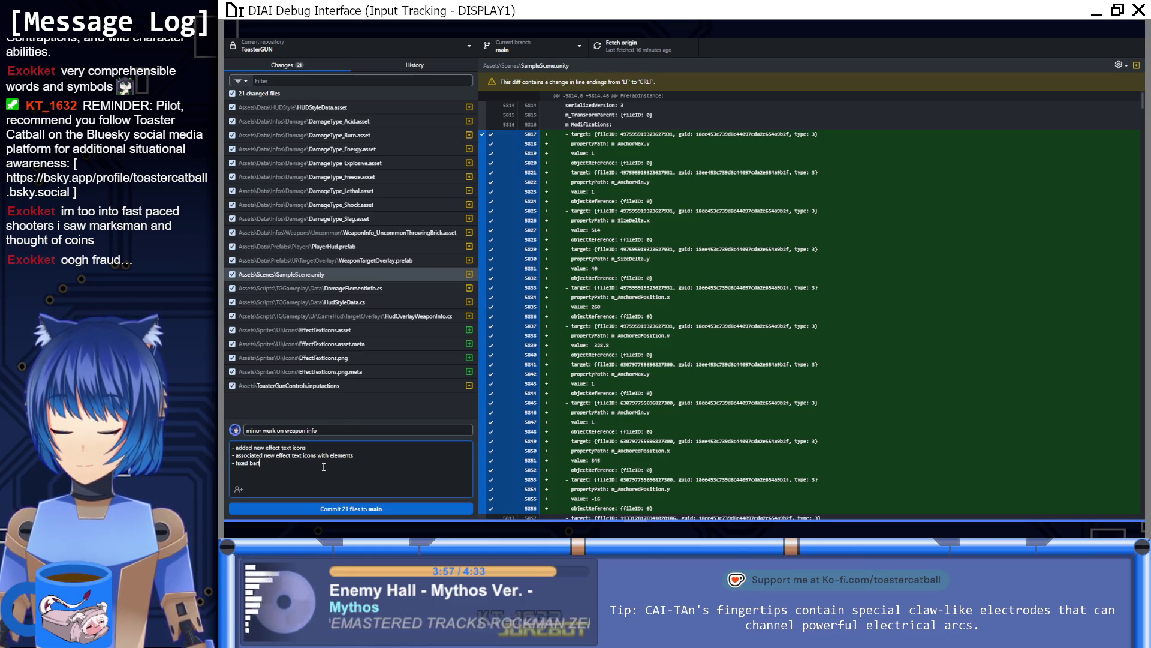
pyautogui.write('fing element info')
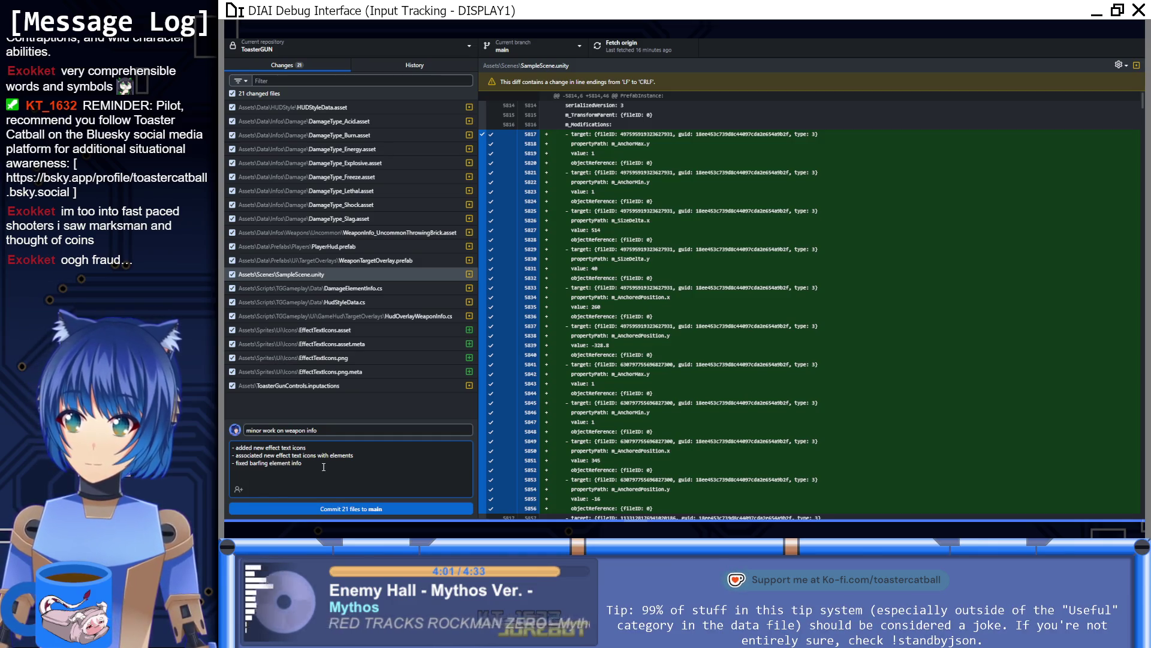
pyautogui.hotkey('ctrl', 'Left')
pyautogui.hotkey('ctrl', 'Left')
pyautogui.write('damage ')
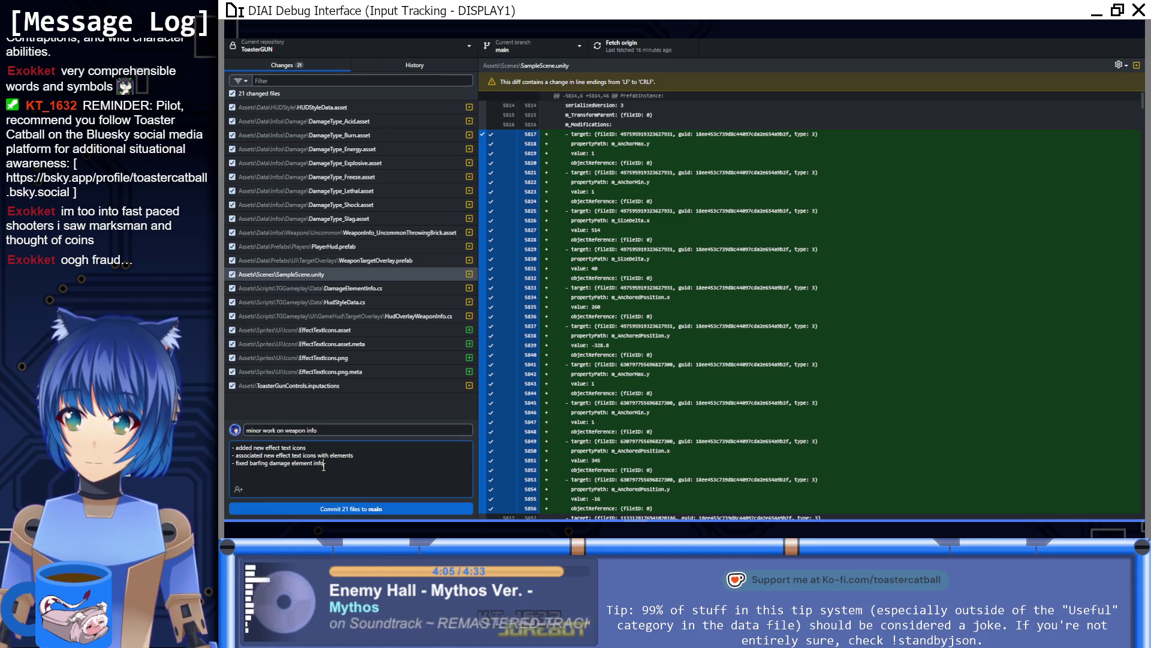
pyautogui.write('s')
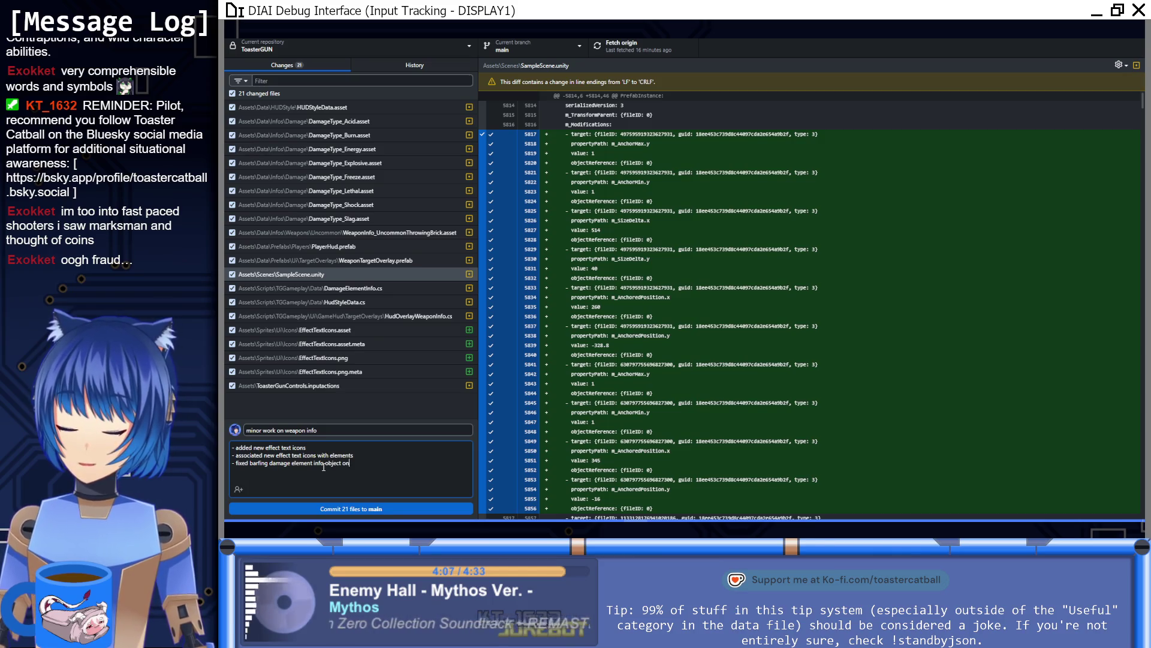
pyautogui.write('apon')
pyautogui.write('el')
pyautogui.click(356, 432)
pyautogui.write('panel')
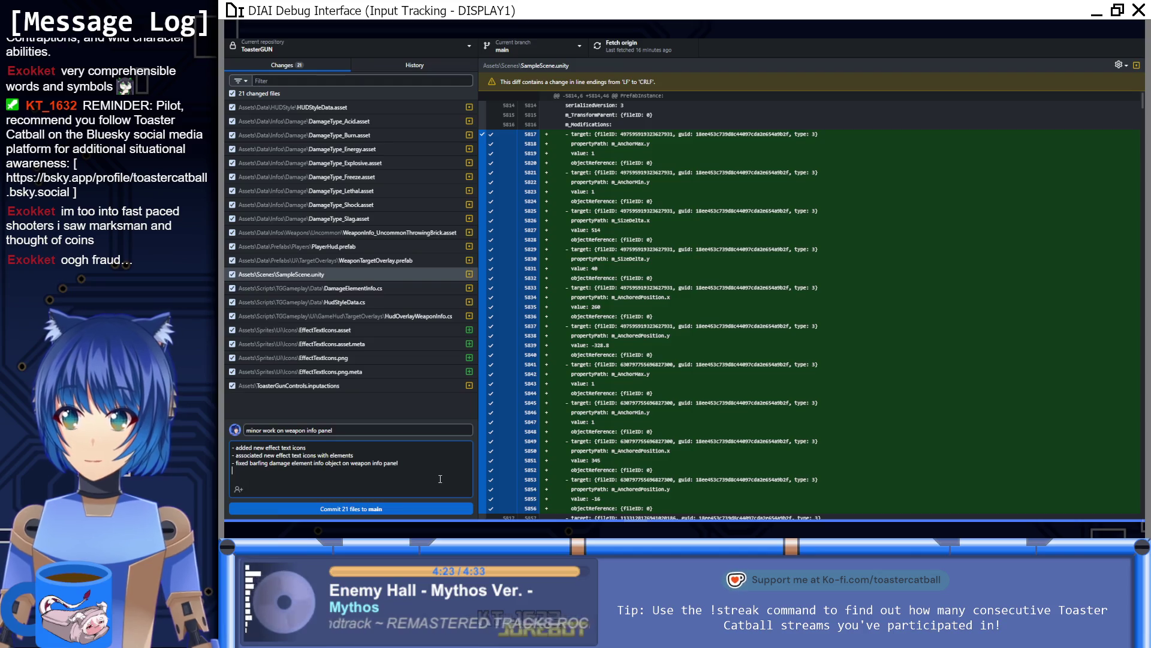
# Add description lines on the mastery bonuses panel field and rounds per second, then view HudStyleData.cs
pyautogui.press('Return')
pyautogui.write('- added')
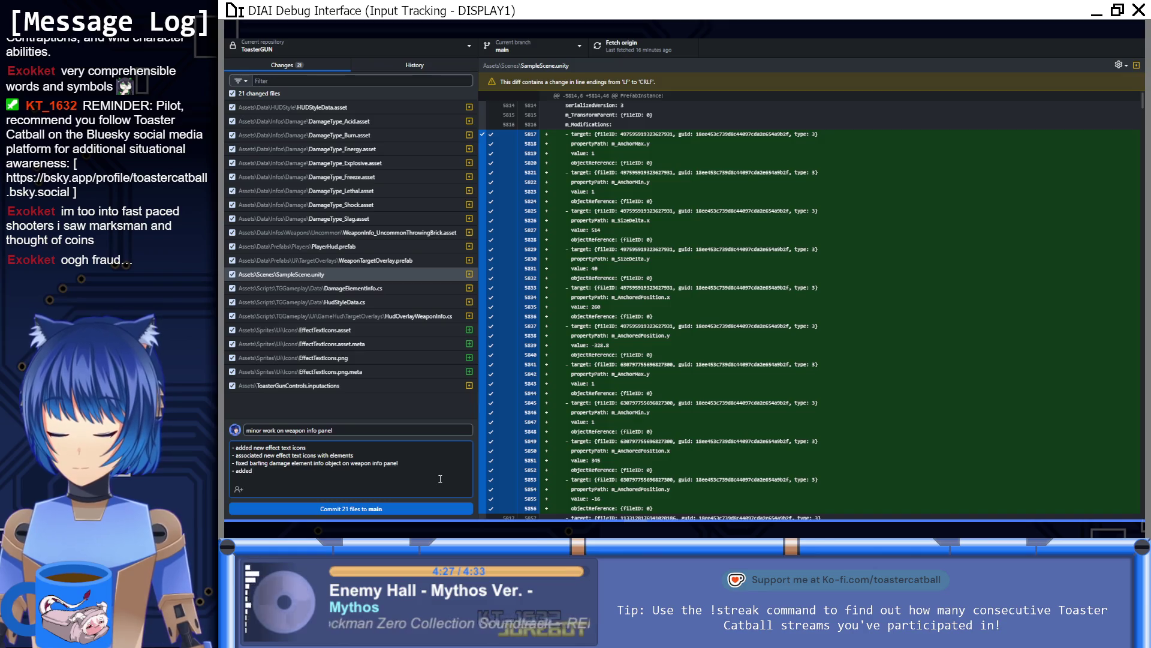
pyautogui.write(' field in panel for mas')
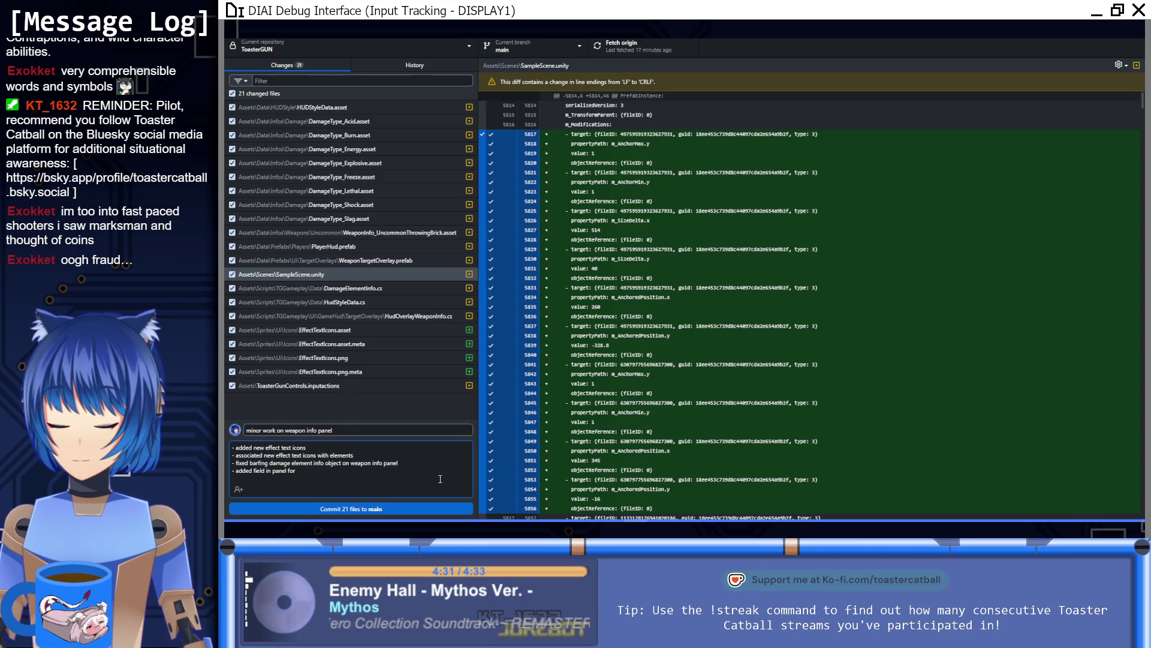
pyautogui.write('tery bonuses for the weapon')
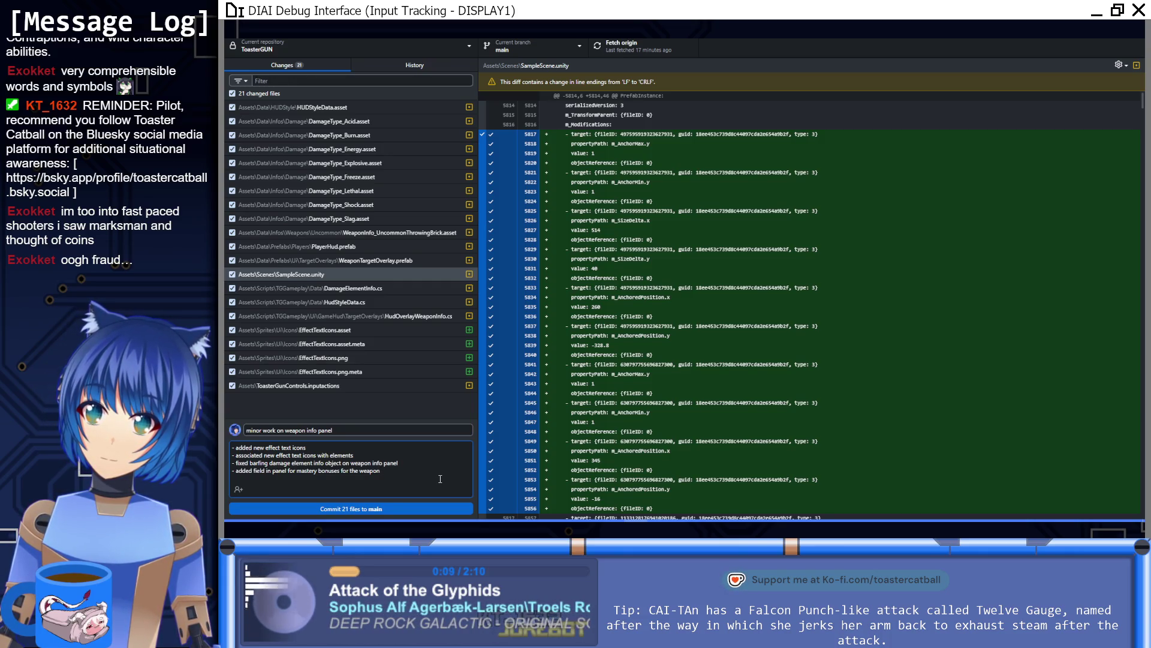
pyautogui.press('Return')
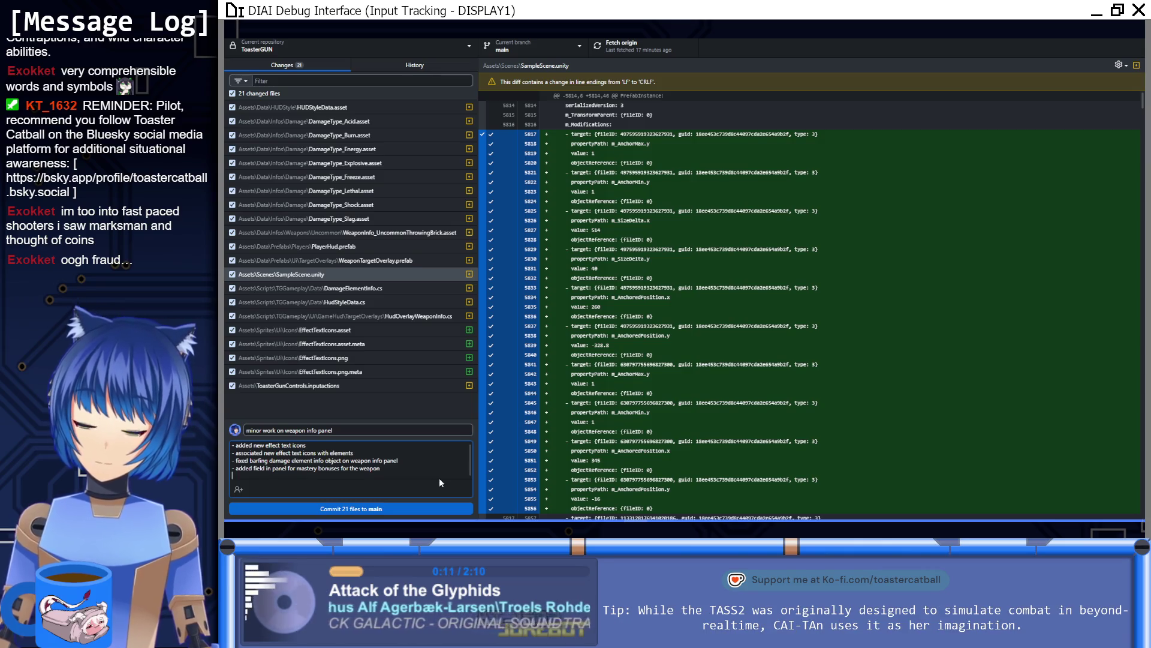
pyautogui.write('- switched to')
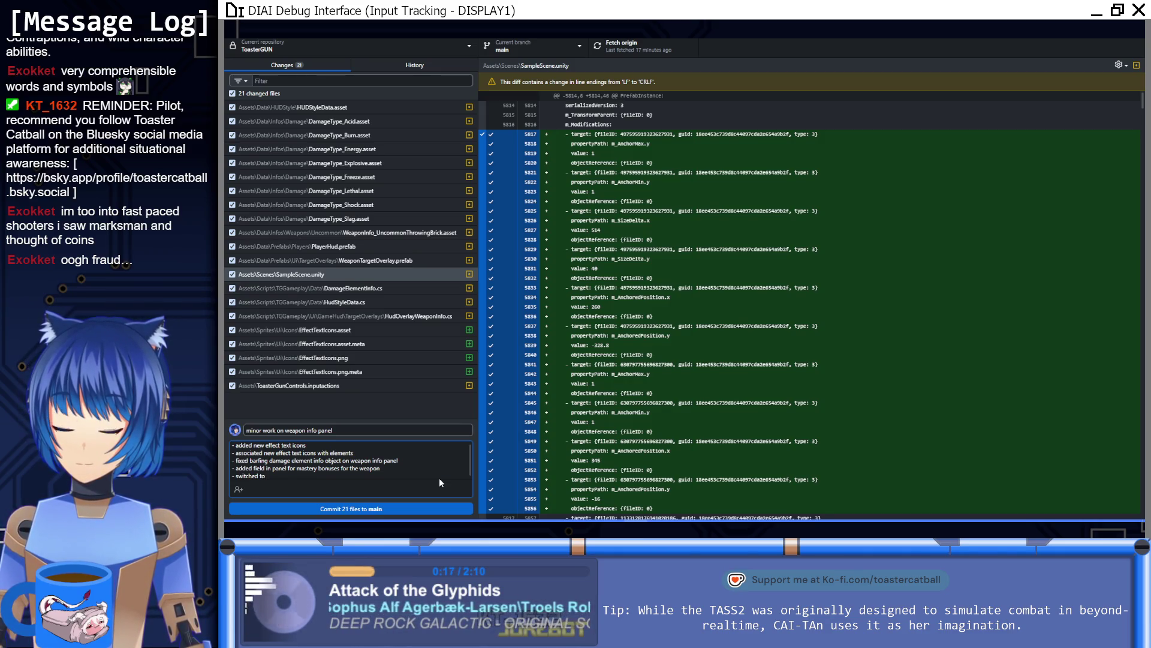
pyautogui.write(' rounds per second ')
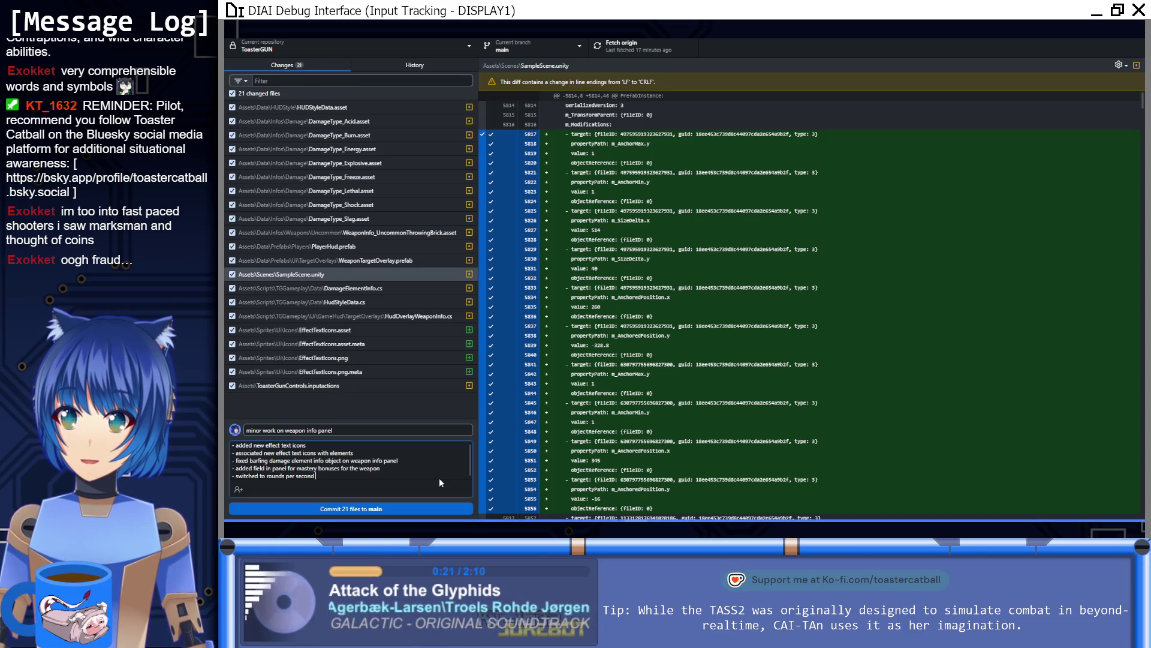
pyautogui.write('instead of rad')
pyautogui.press('BackSpace')
pyautogui.press('BackSpace')
pyautogui.write('ounb')
pyautogui.press('BackSpace')
pyautogui.write('ds per minute on default info panel')
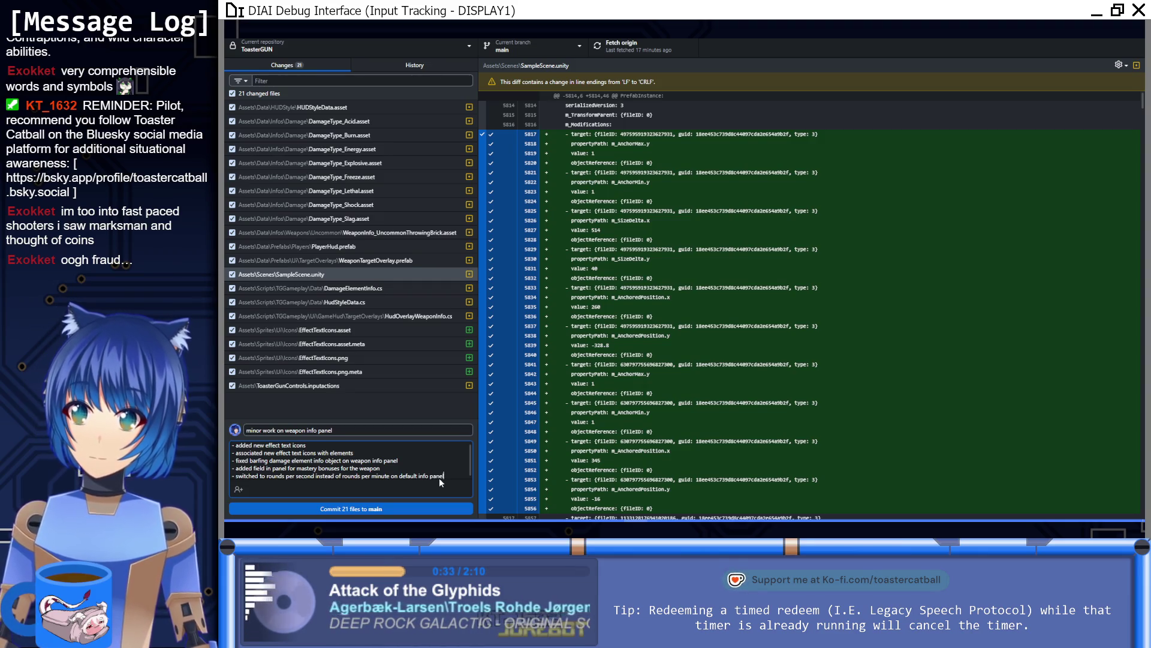
pyautogui.click(384, 286)
pyautogui.click(380, 301)
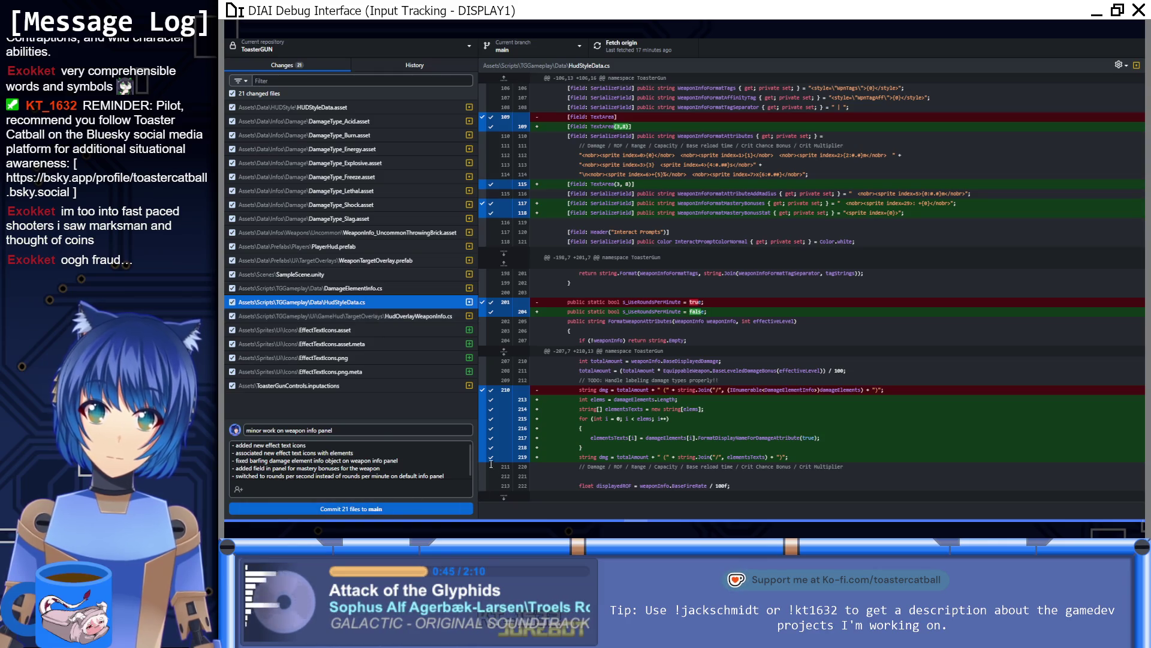
# Add a reload time stat formatting line, commit the 21 files to main, and push to origin
pyautogui.click(452, 479)
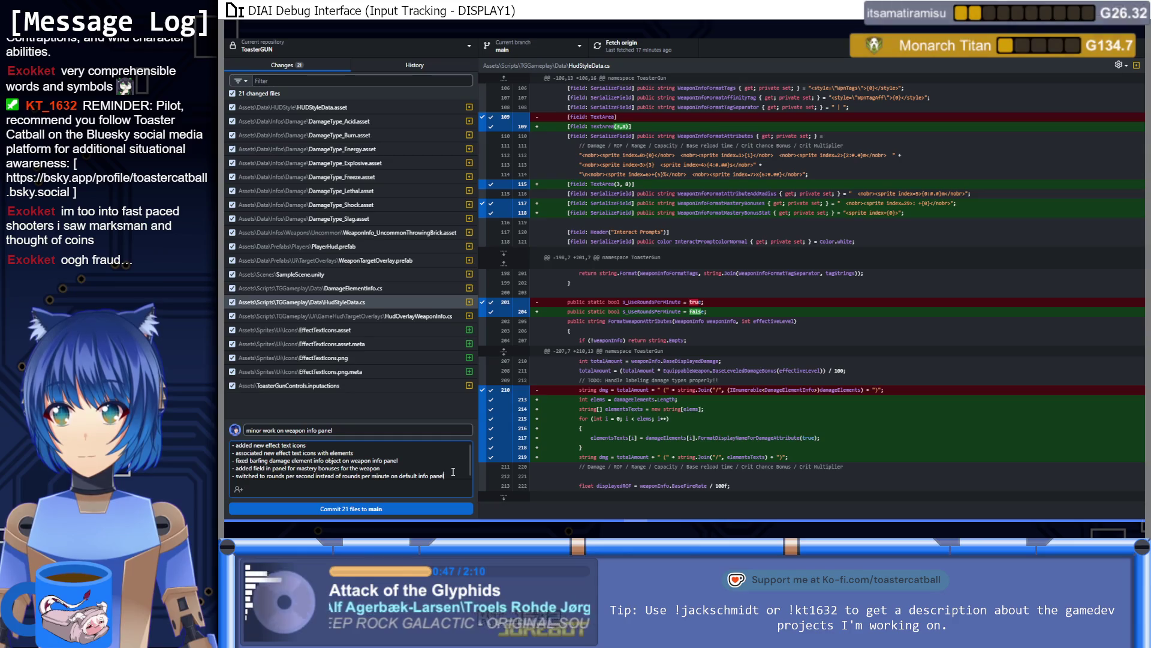
pyautogui.press('Return')
pyautogui.write('- fixed formatt')
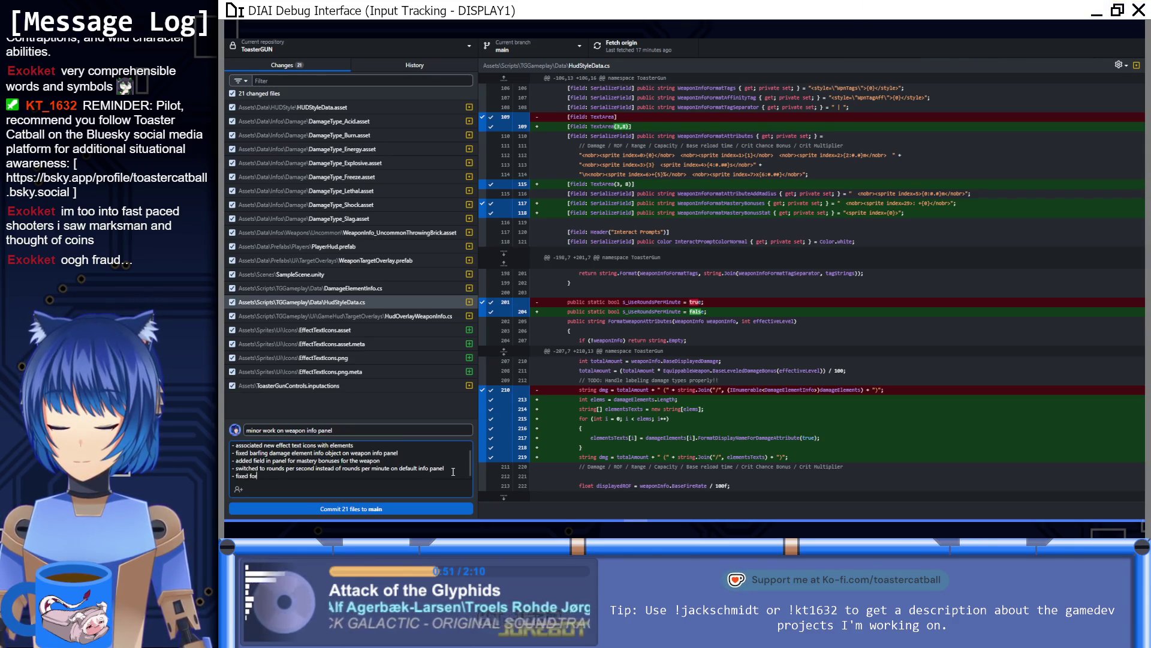
pyautogui.write('ing of reload time attribute')
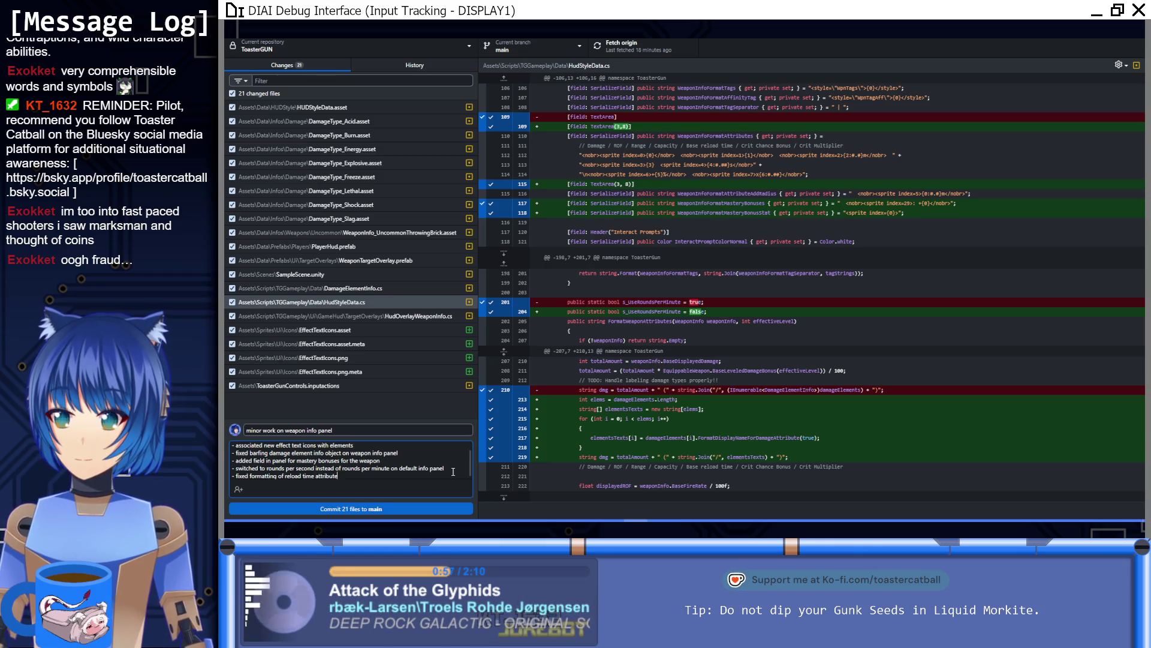
pyautogui.press('BackSpace')
pyautogui.press('BackSpace')
pyautogui.press('BackSpace')
pyautogui.write('stat')
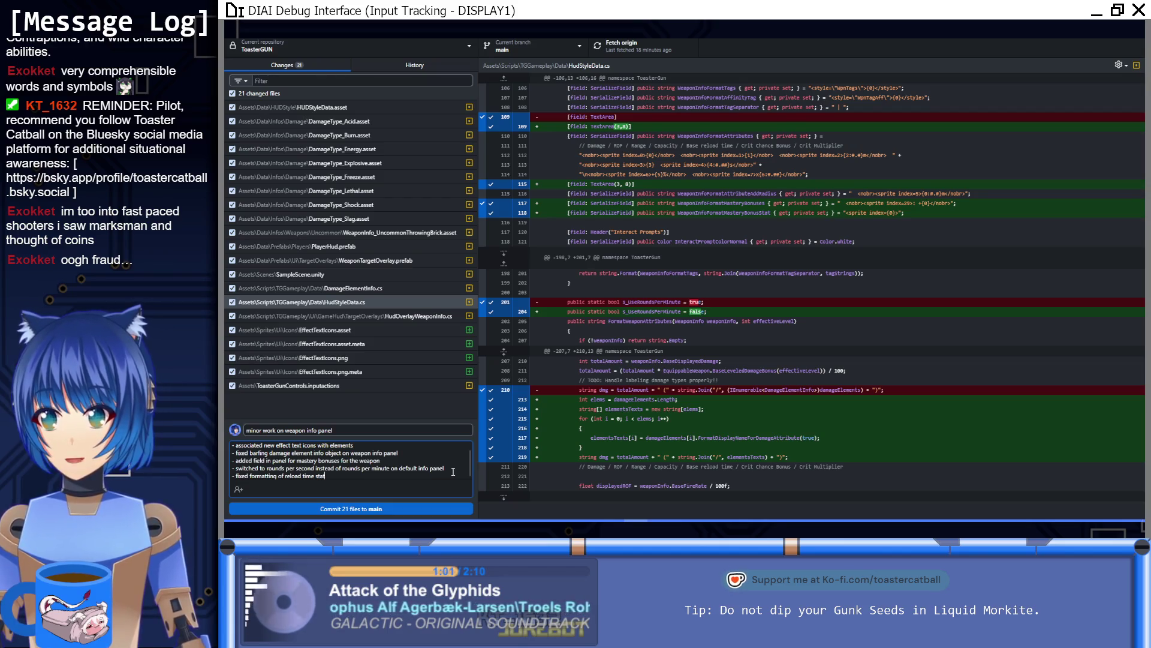
pyautogui.write(' c')
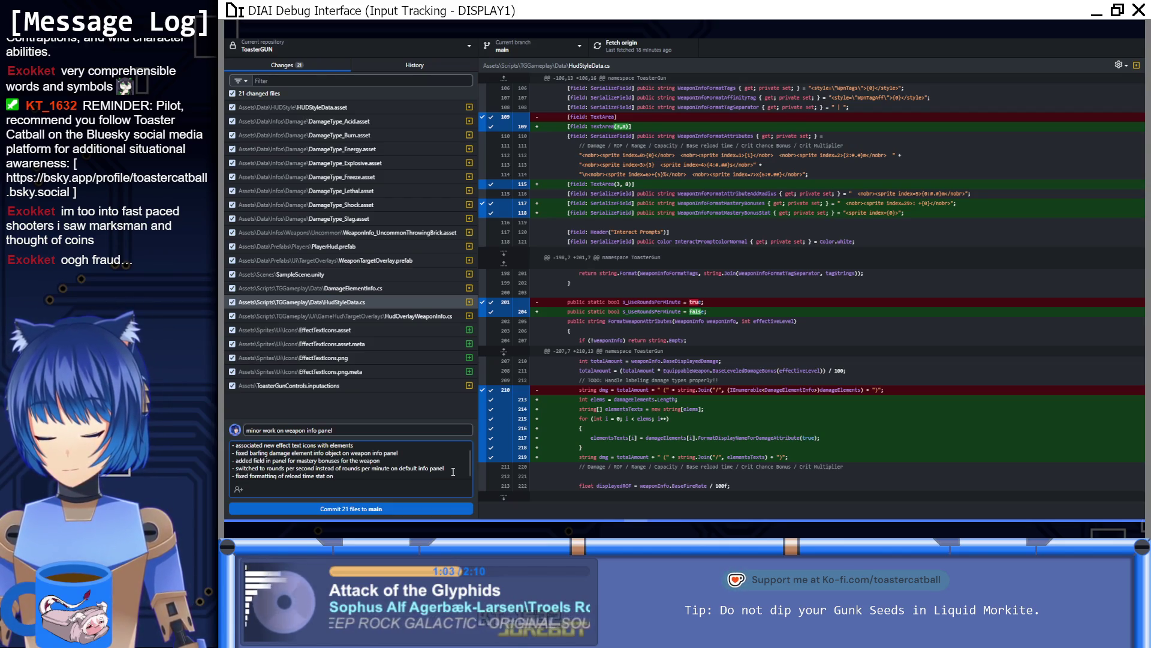
pyautogui.write('info panel')
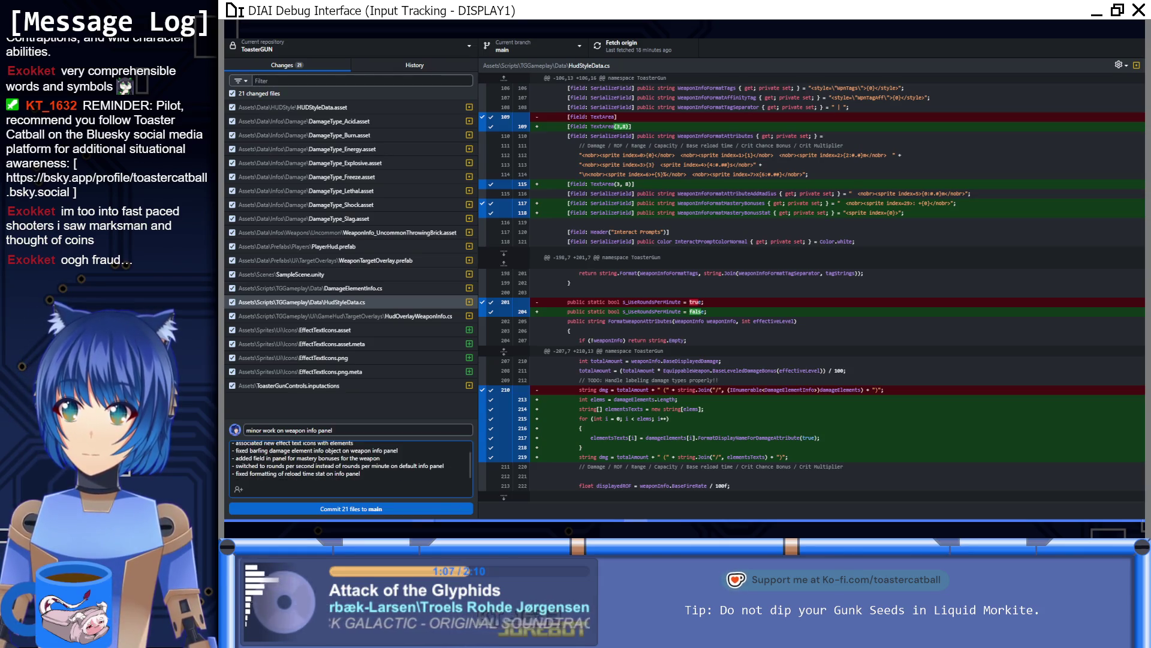
pyautogui.click(410, 513)
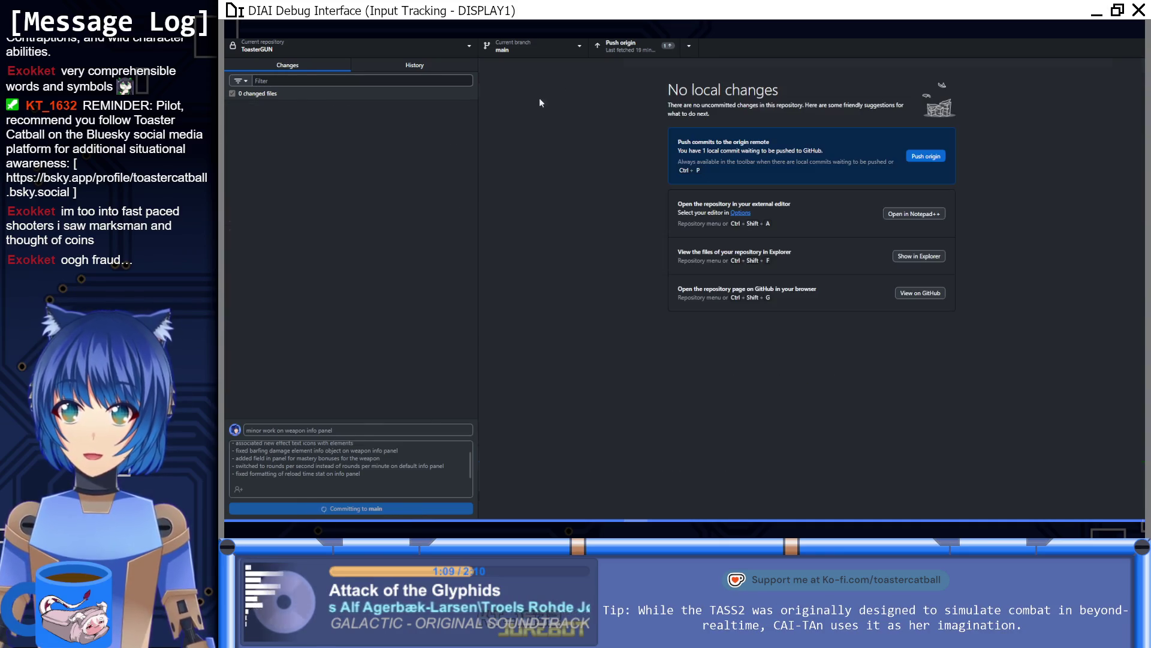
pyautogui.click(622, 53)
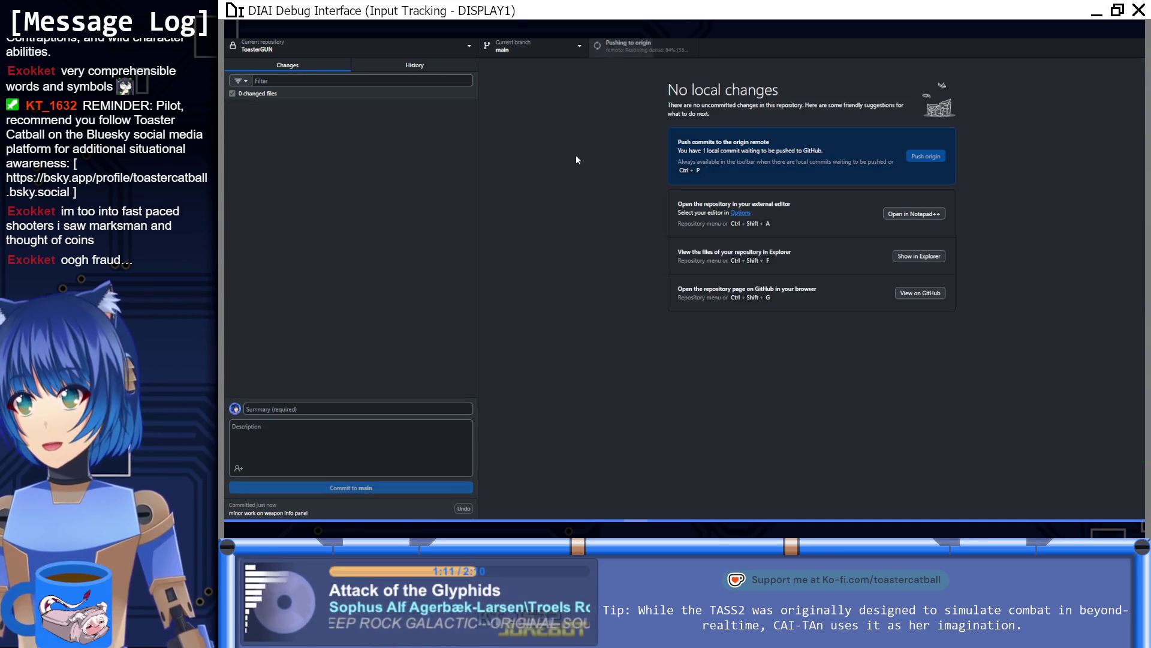